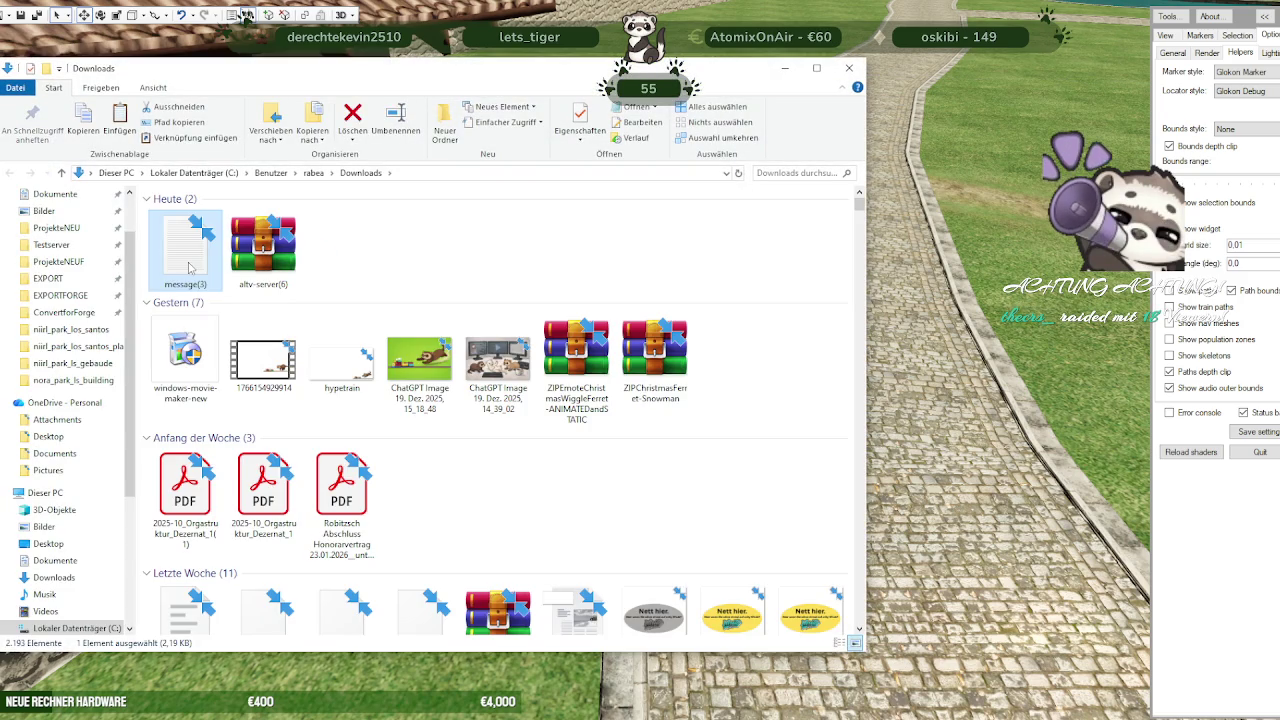
Open the message(3) missing-texture log from Downloads in Notepad and maximize it
double_click(190, 262)
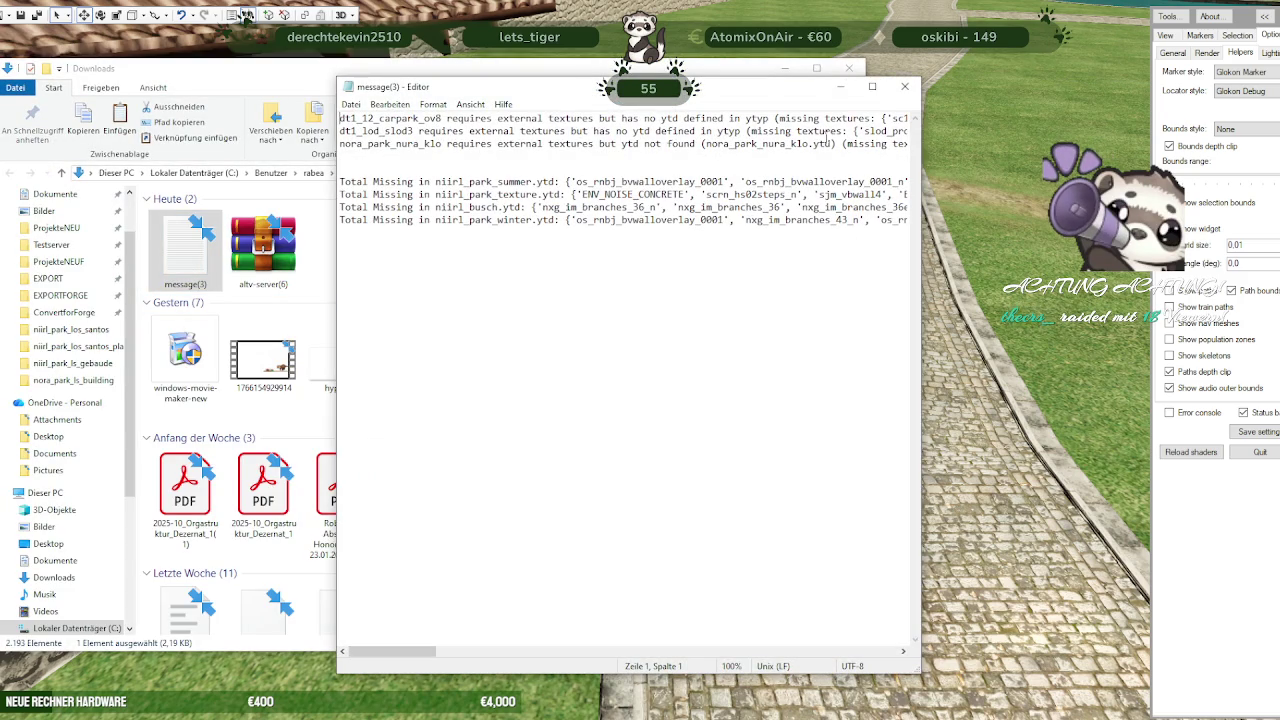
key(super+Up)
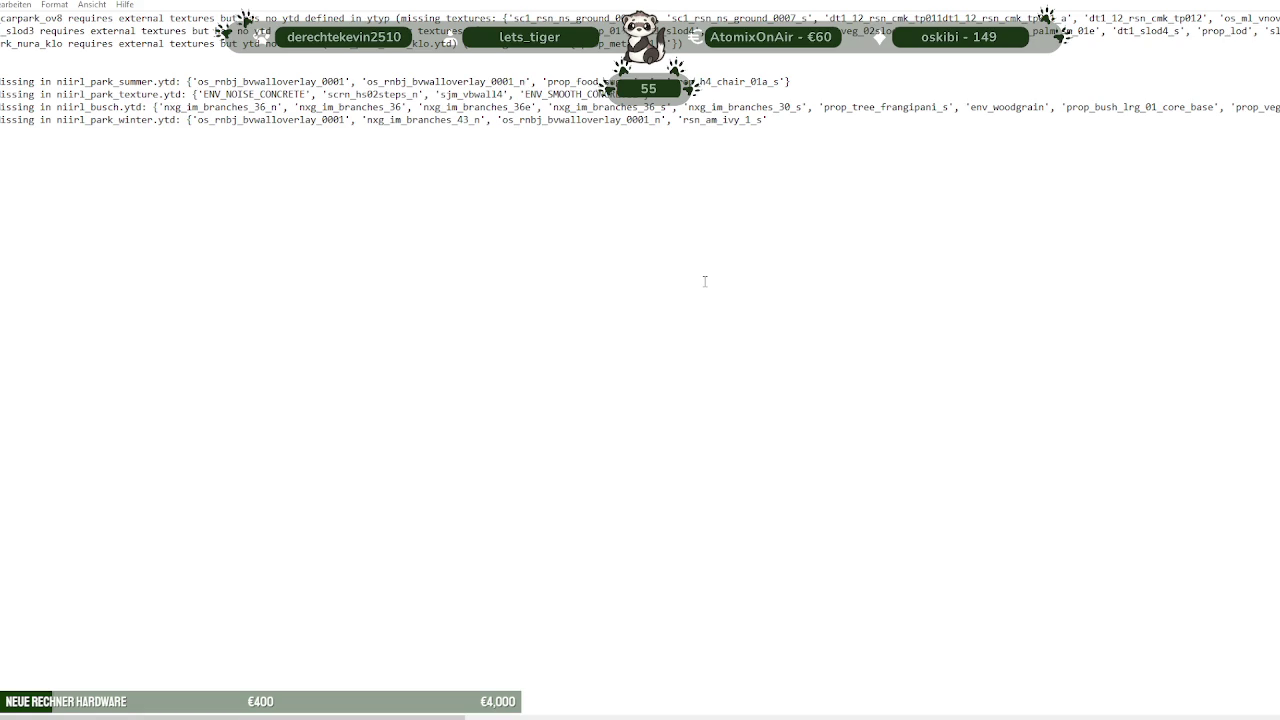
Read the log's _slod3 line and the missing busch branch textures, then restore the window size
click(548, 20)
click(36, 31)
click(265, 107)
key(super+Down)
Switch from the log back to the textured CodeWalker park scene
key(alt+Tab)
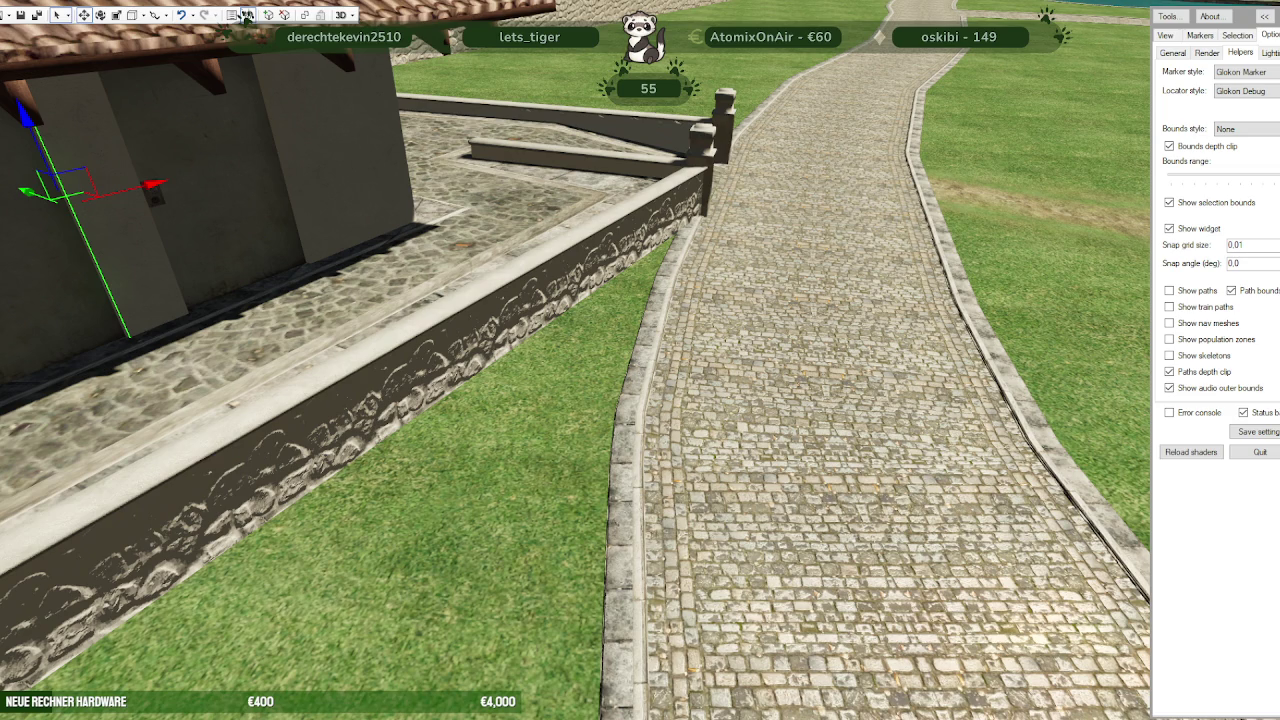
Move the nora_park_gebaude project window into view and briefly recheck the missing-texture log
drag(133, 229, 543, 264)
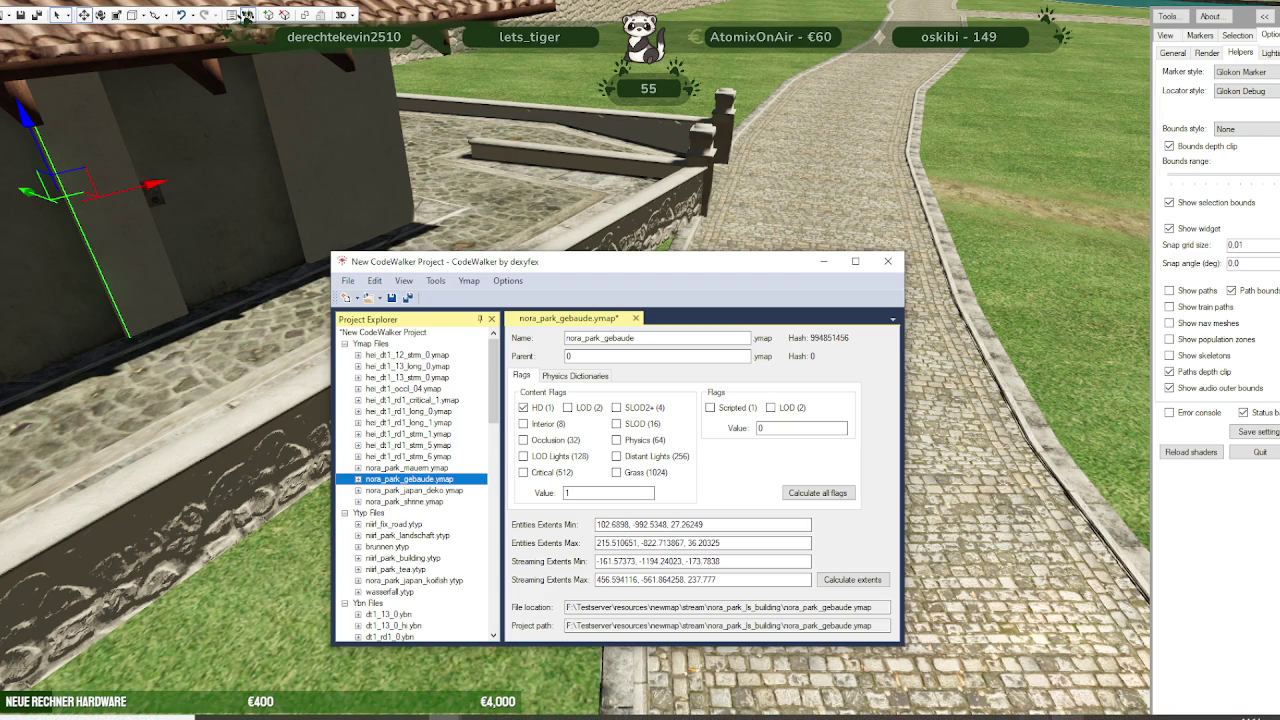
click(1008, 714)
click(1008, 714)
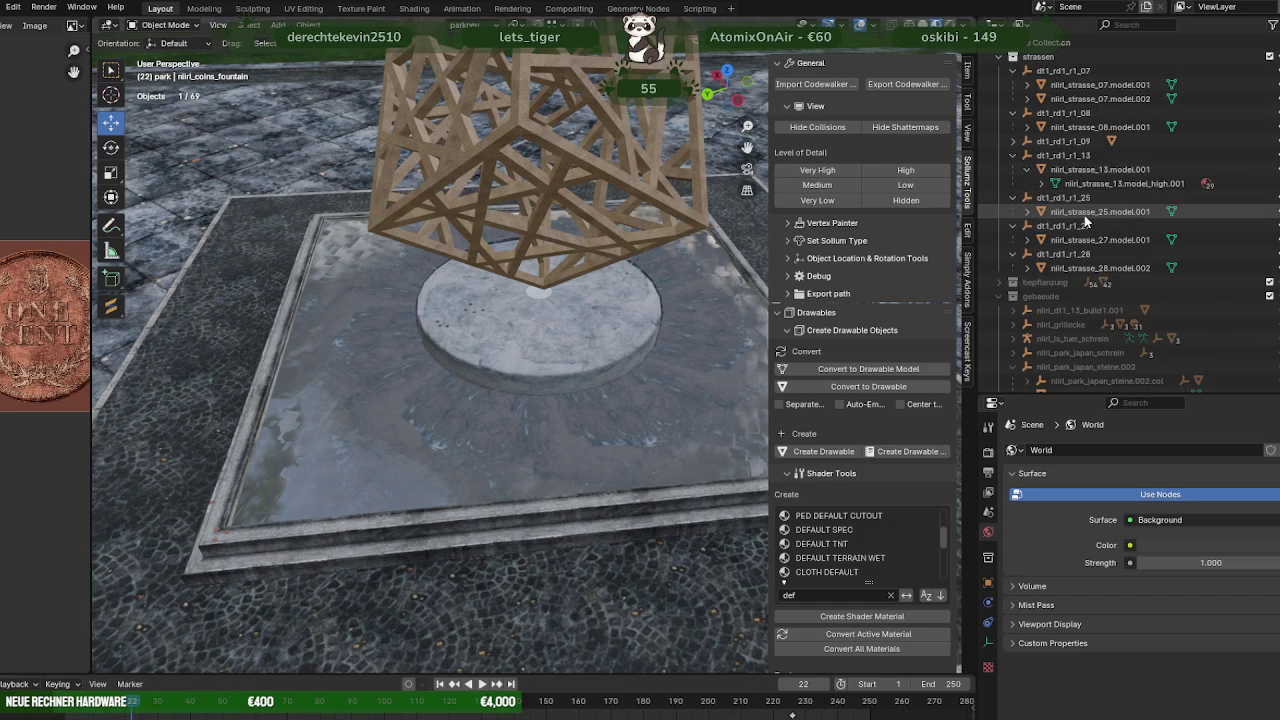
Find dt1_12_carpark_ov8 in the park collection, expand it, and inspect its .model materials
scroll(1083, 219, down, 1)
scroll(1083, 219, down, 4)
scroll(1121, 262, down, 1)
scroll(1121, 266, down, 1)
scroll(1121, 266, down, 2)
scroll(1121, 266, down, 2)
scroll(1121, 266, down, 1)
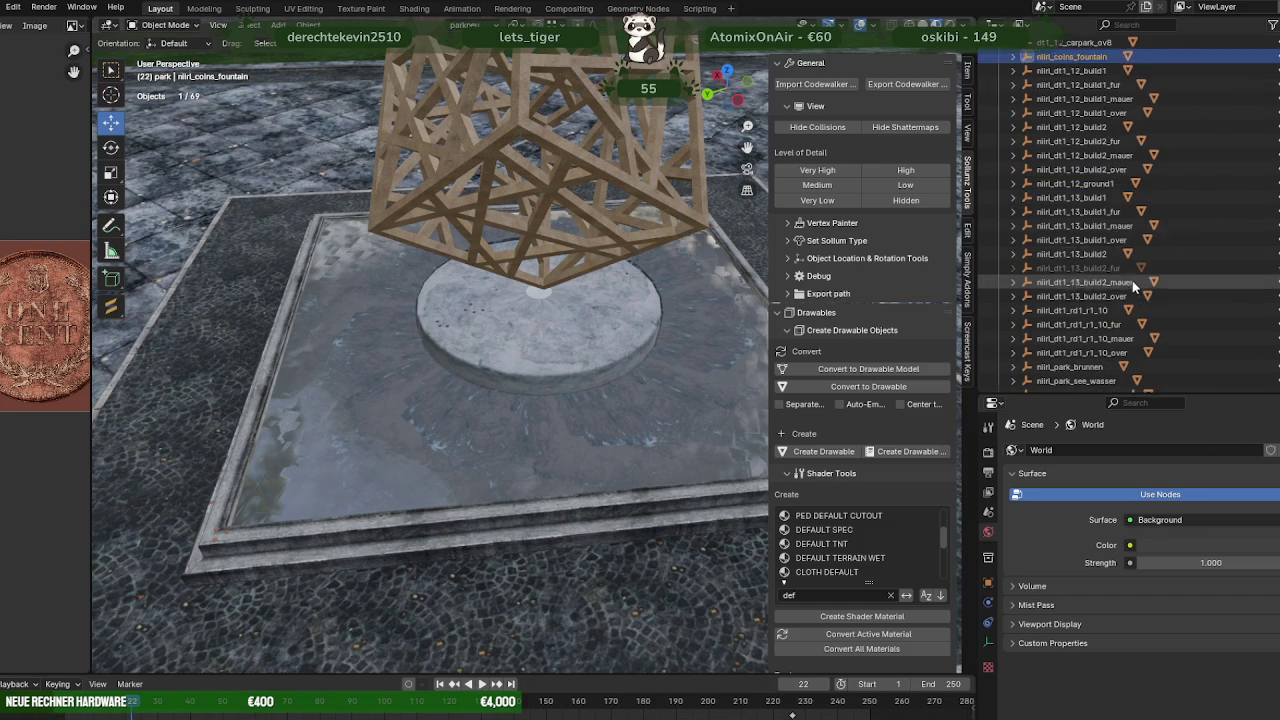
scroll(1133, 286, down, 1)
scroll(1133, 286, down, 4)
scroll(1133, 286, down, 2)
scroll(1133, 286, down, 1)
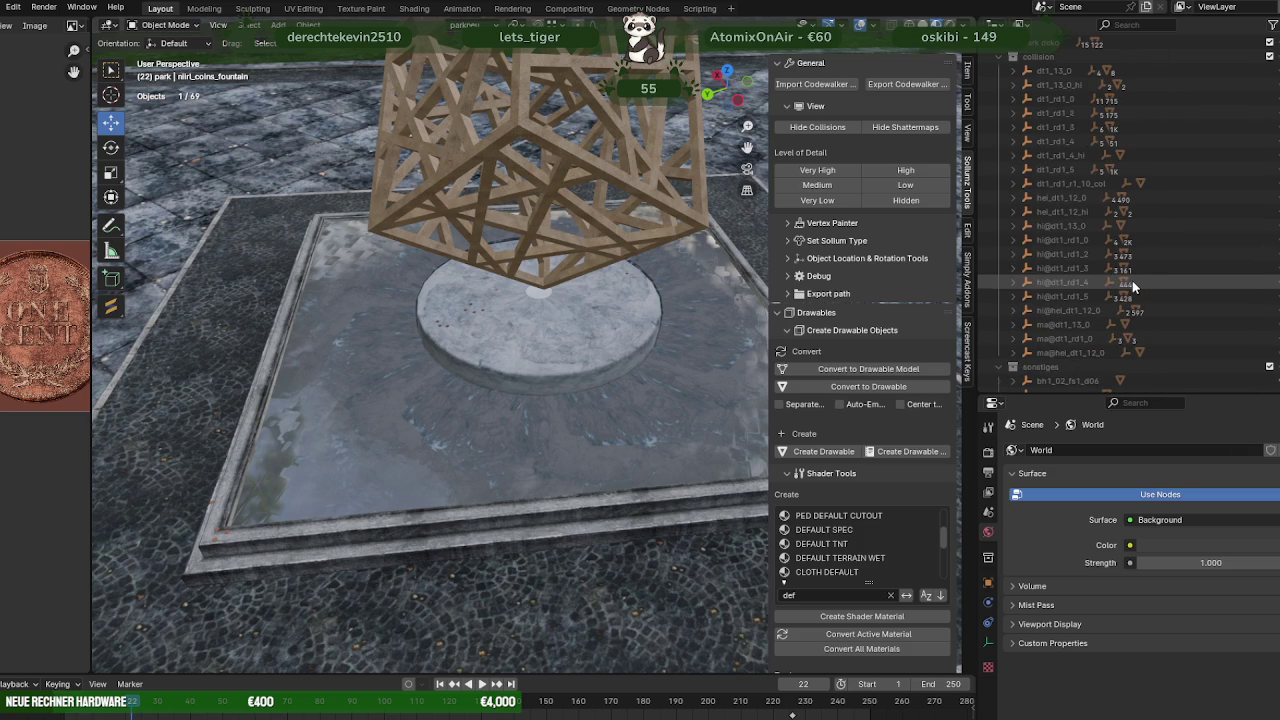
scroll(1132, 280, down, 3)
scroll(1132, 280, up, 3)
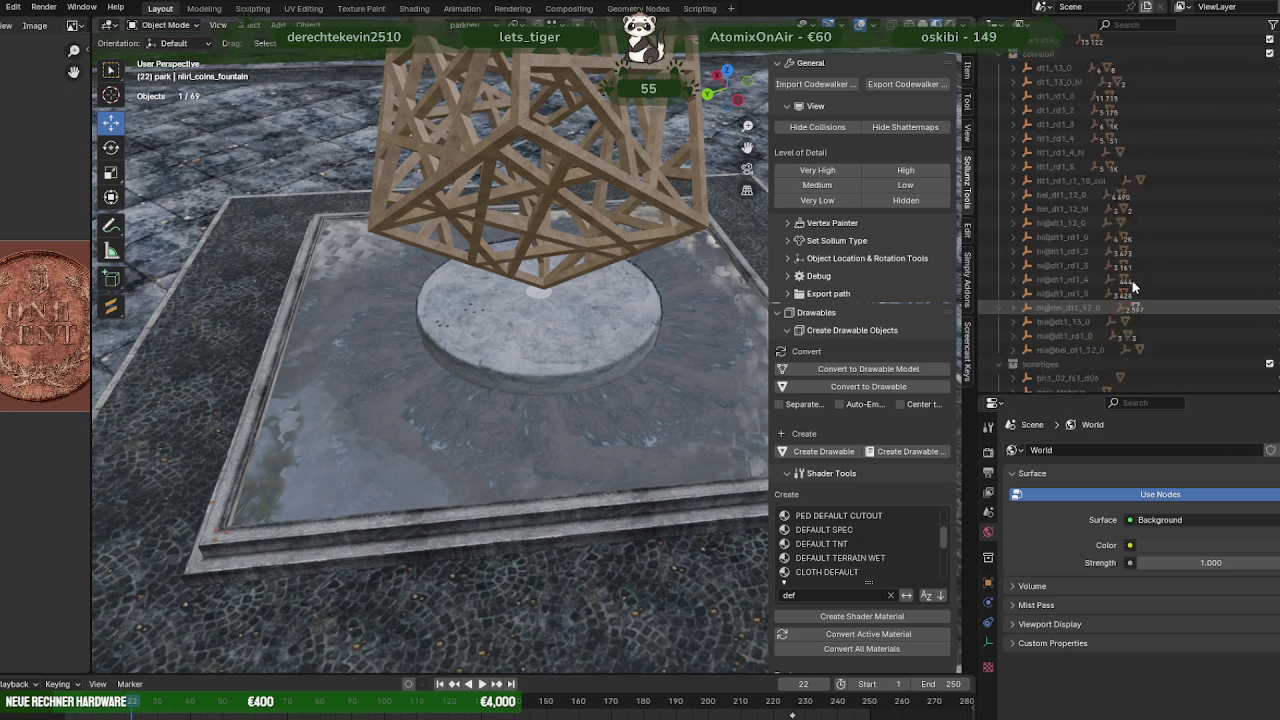
scroll(1132, 280, up, 2)
scroll(1132, 280, up, 1)
scroll(1132, 280, up, 1)
scroll(1132, 280, up, 1)
scroll(1132, 280, up, 3)
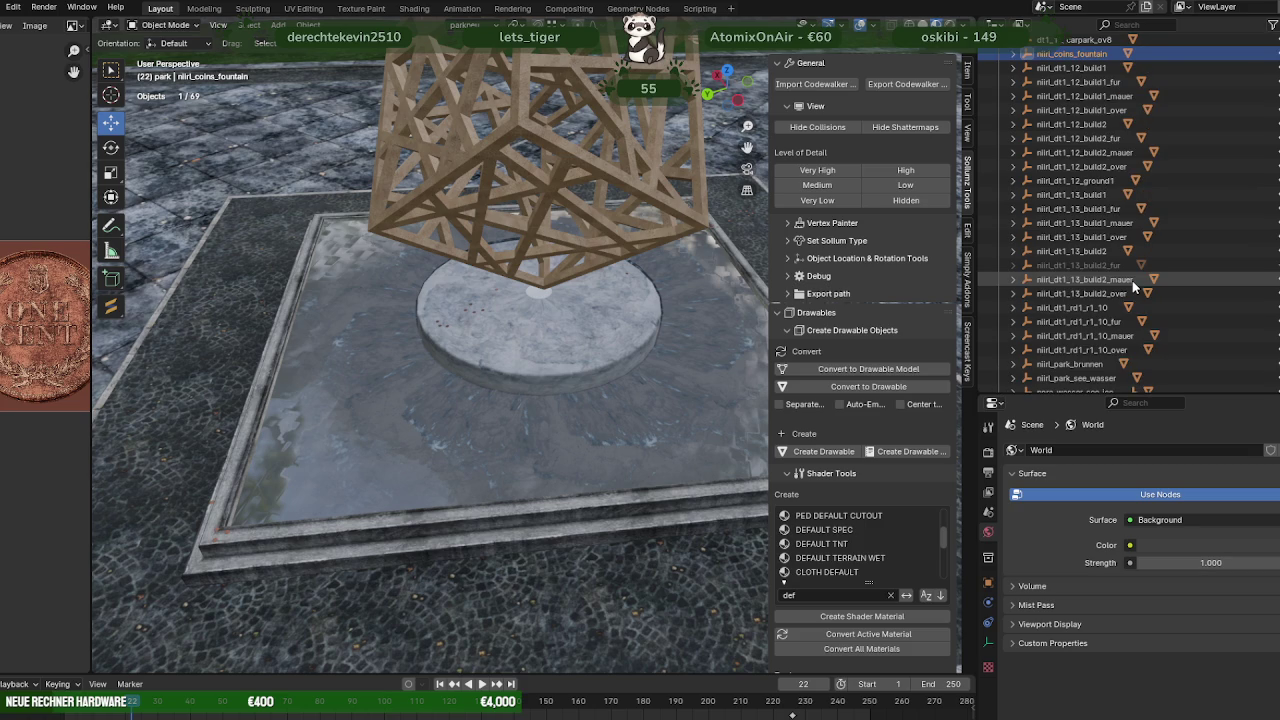
scroll(1132, 280, up, 2)
scroll(1132, 280, up, 1)
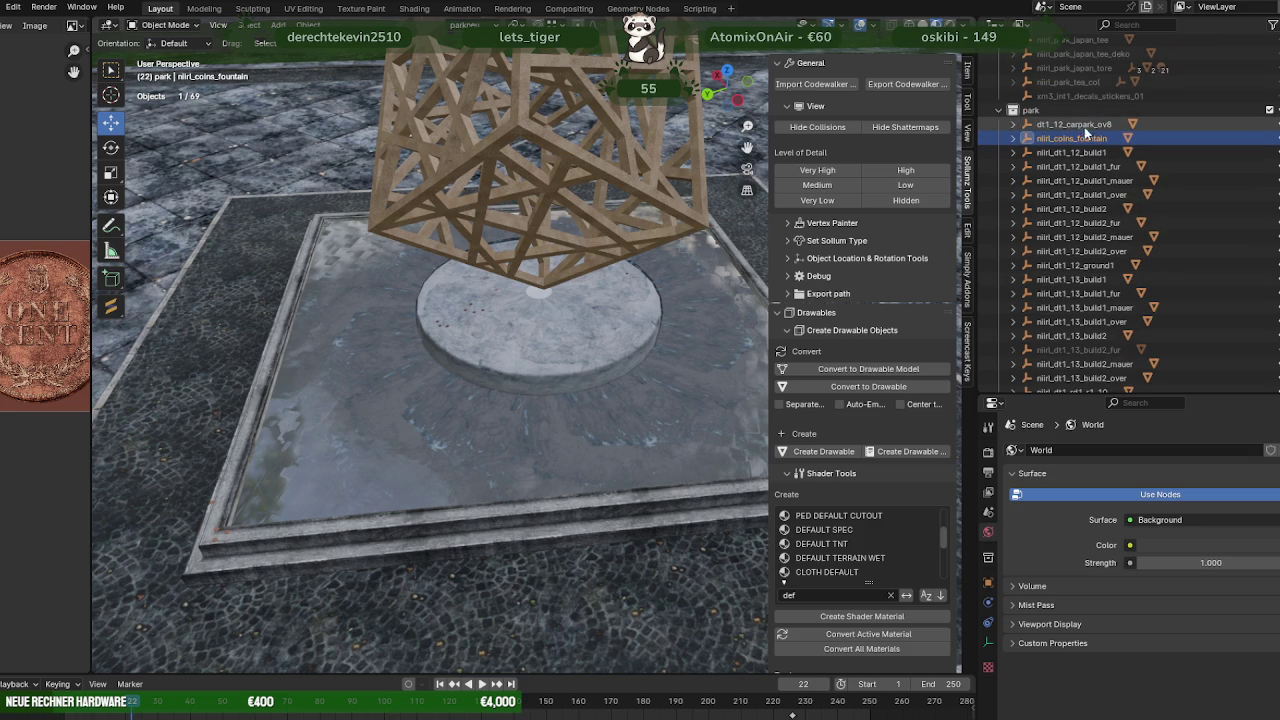
click(1014, 126)
click(1029, 124)
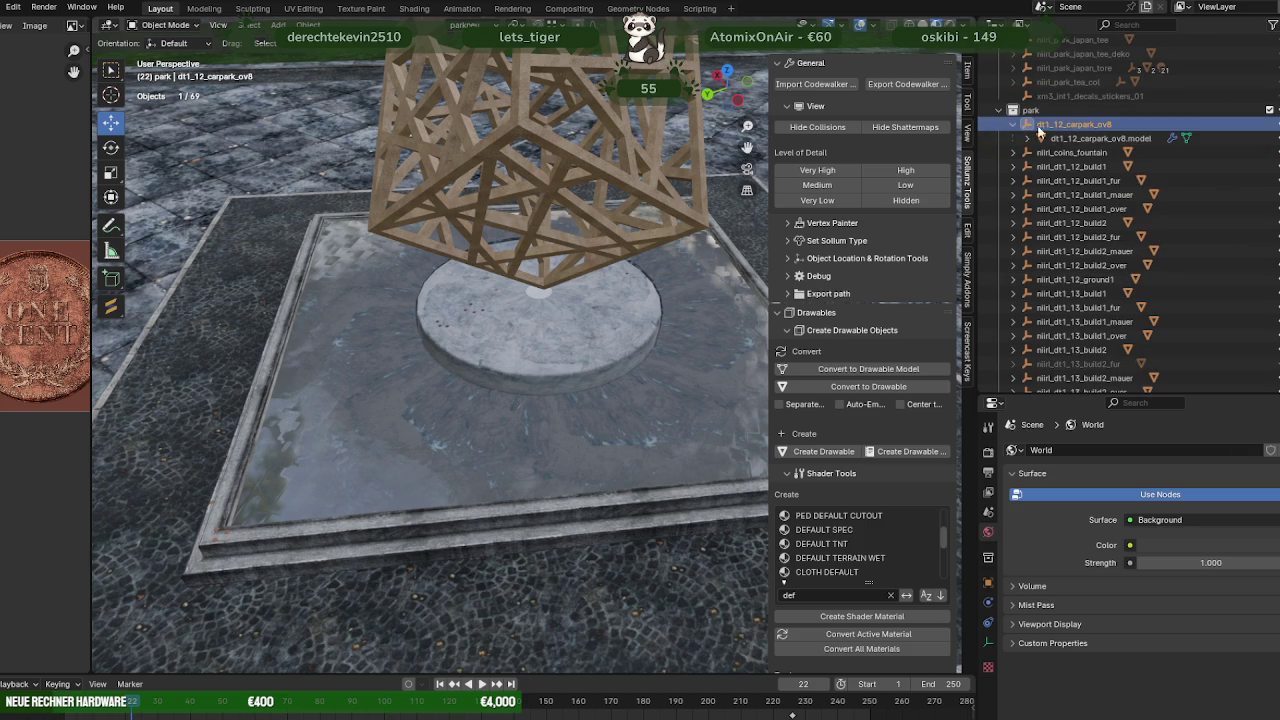
click(1073, 140)
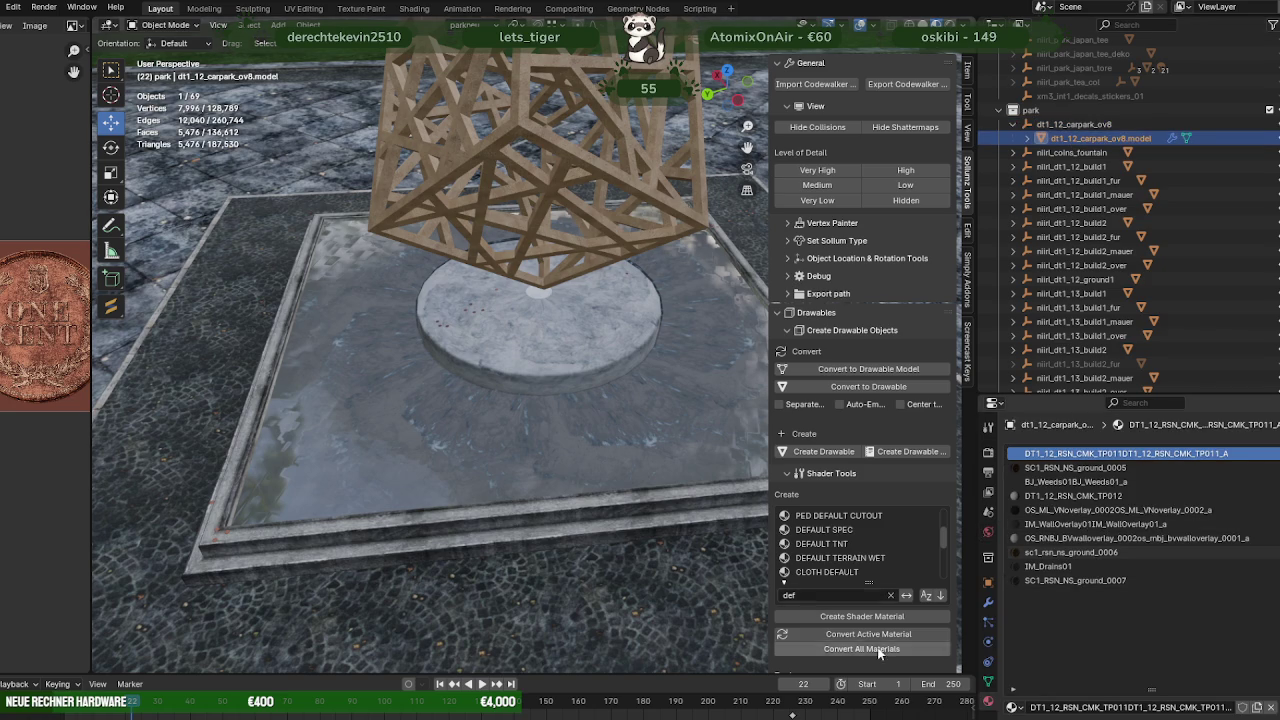
Collapse dt1_12_carpark_ov8 and keep the parent object selected for export
scroll(886, 638, down, 4)
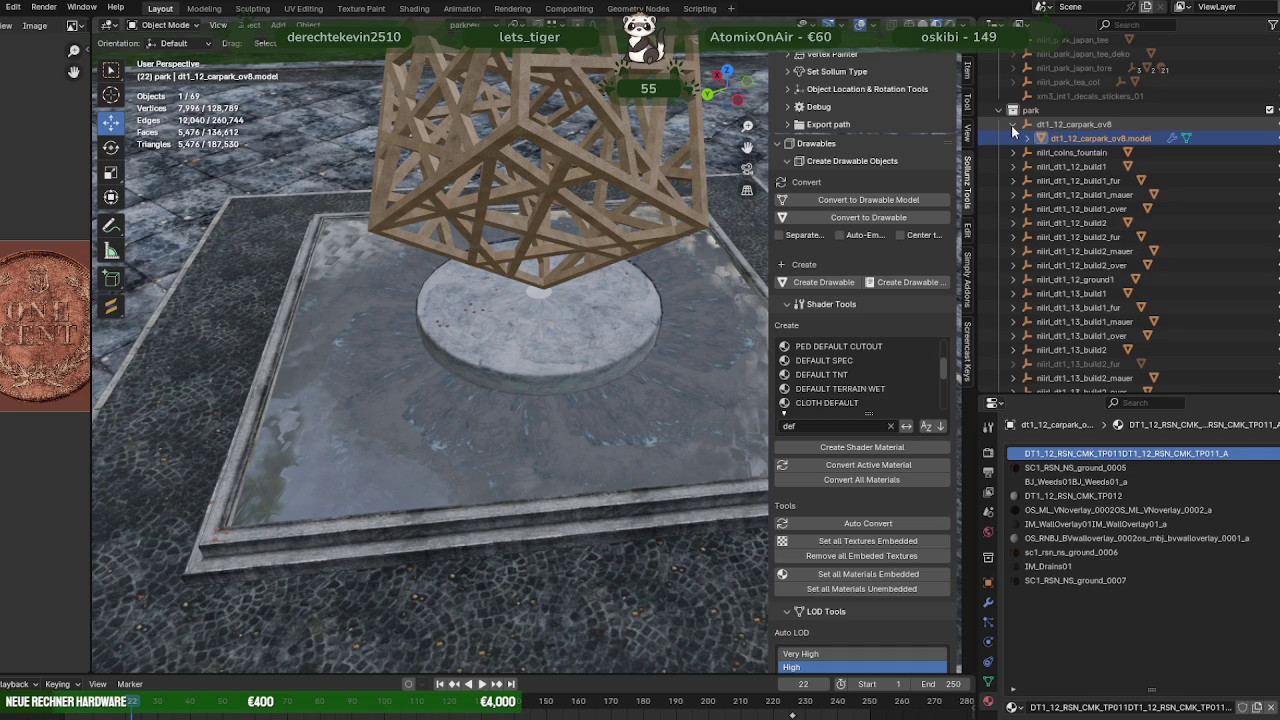
click(1011, 125)
click(1057, 127)
scroll(935, 155, up, 1)
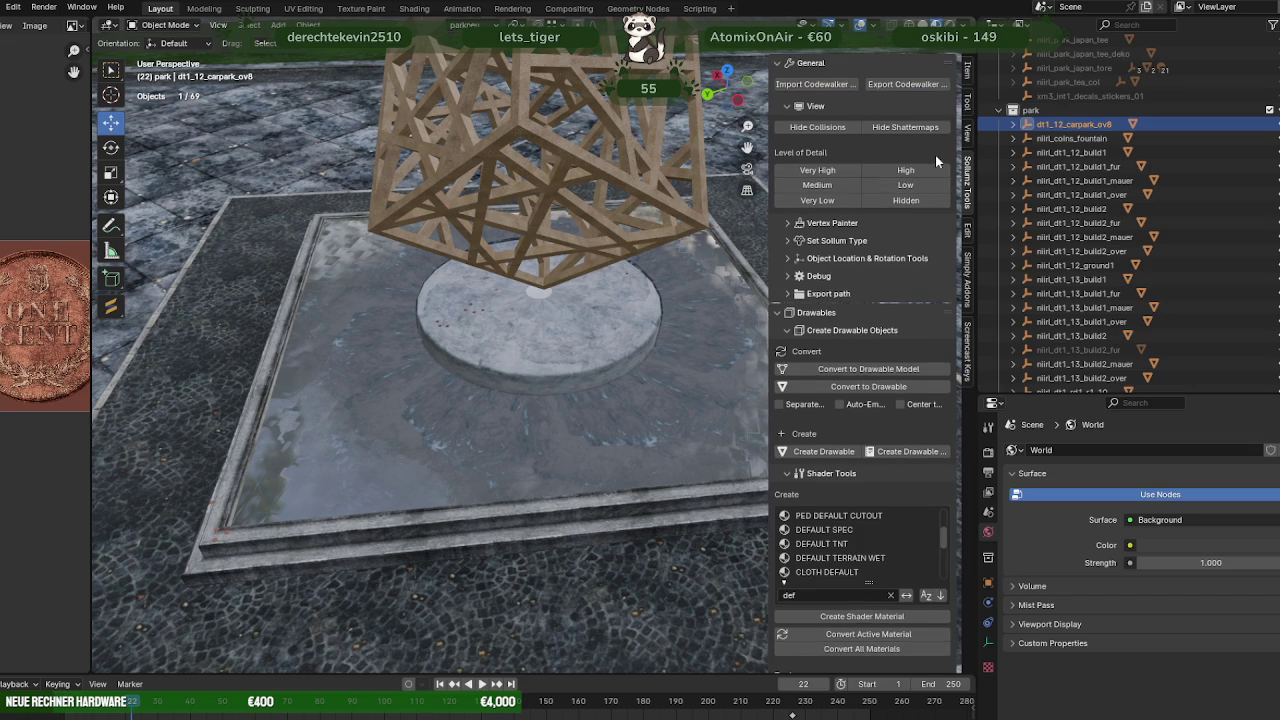
Export dt1_12_carpark_ov8 with Sollumz Export Codewalker into the HELLSGATE building folder
click(905, 84)
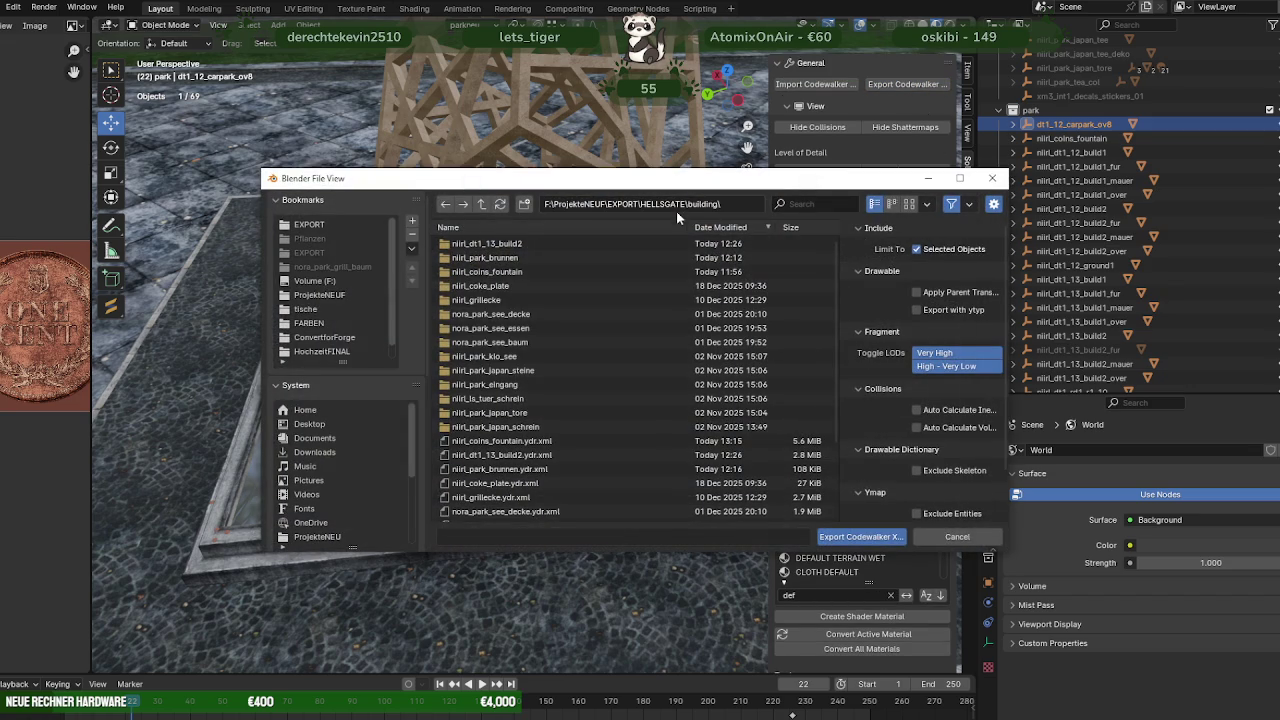
click(859, 542)
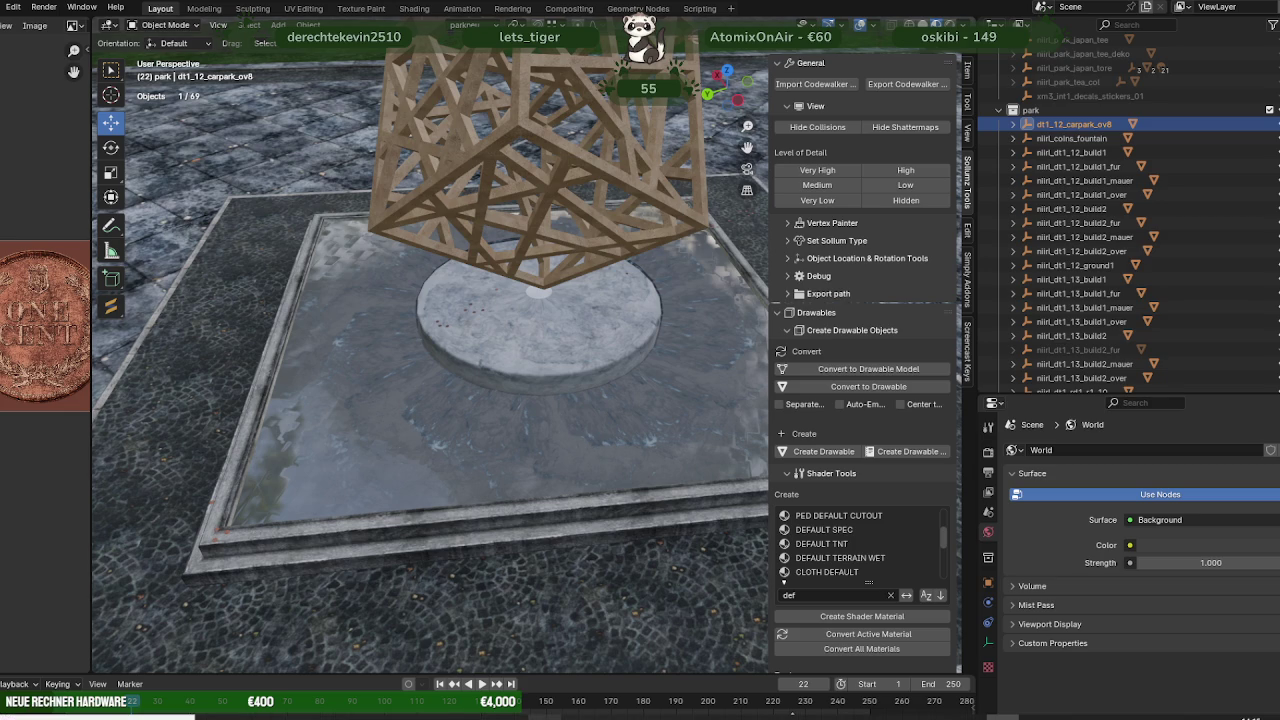
key(alt+Tab)
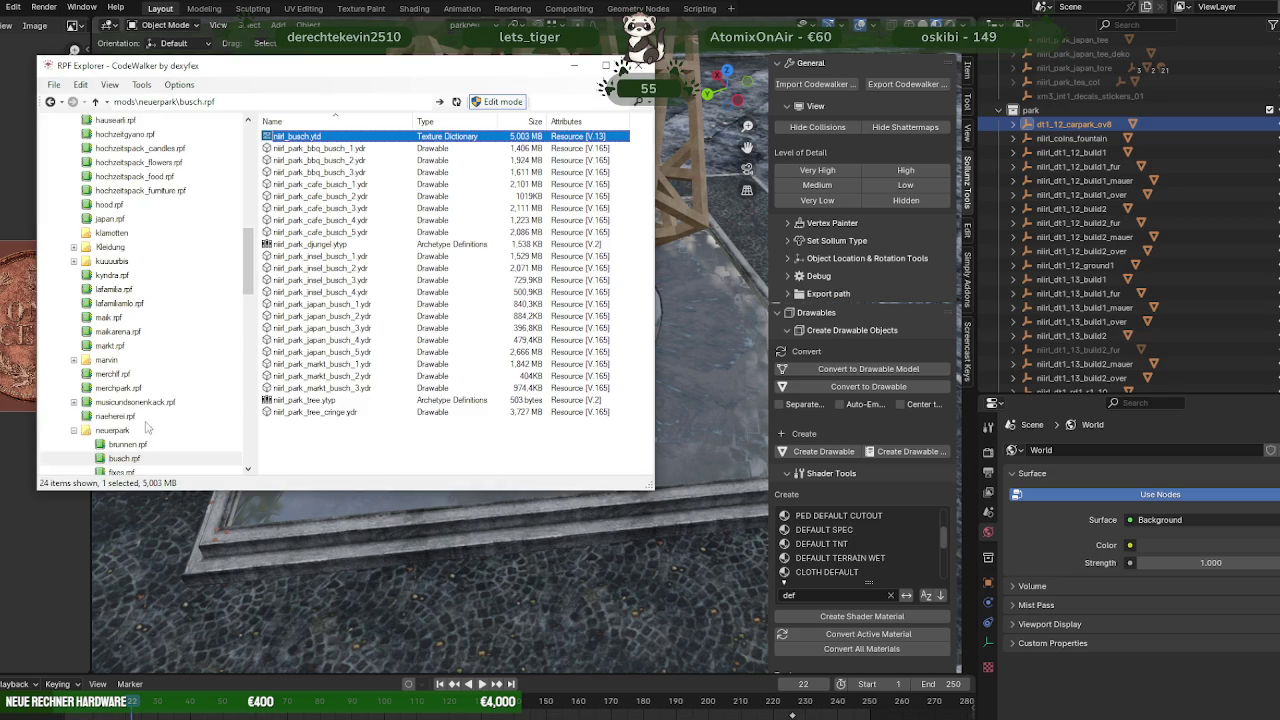
Open neuerpark's nora_park_los_santos.rpf, sort by name, and select dt1_12_carpark_ov8.ydr beside the building folder
click(125, 431)
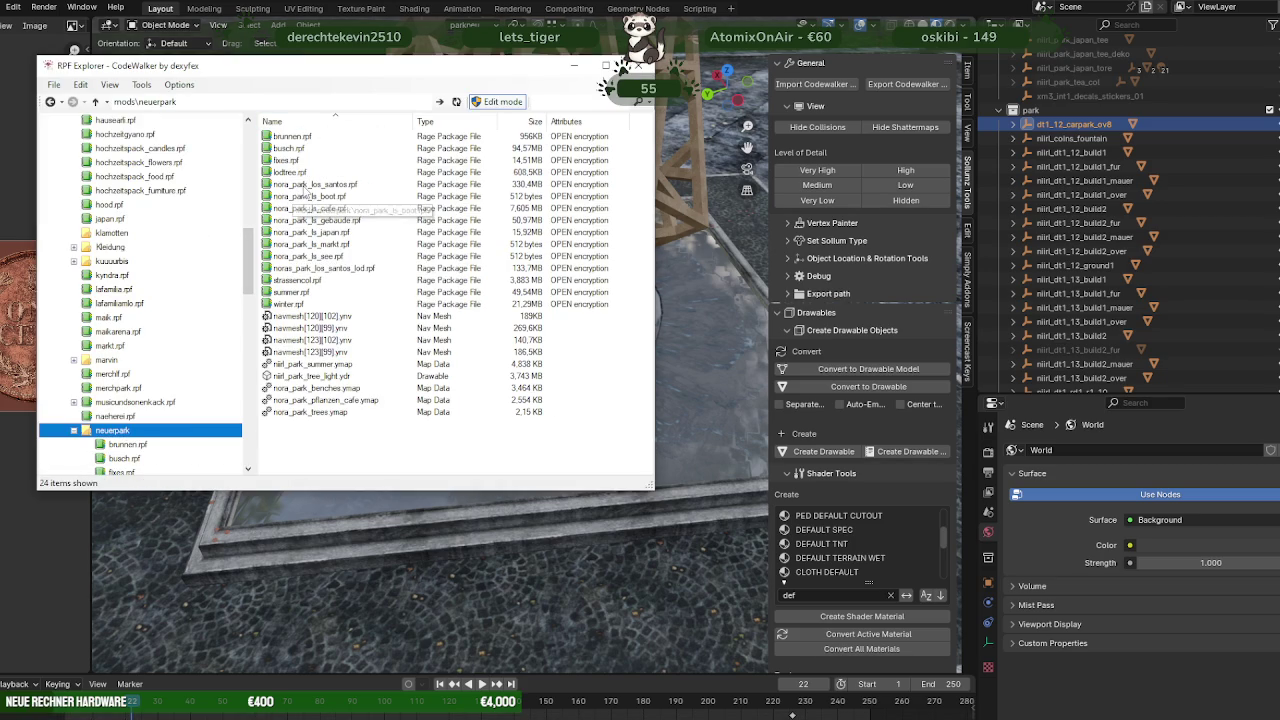
double_click(306, 186)
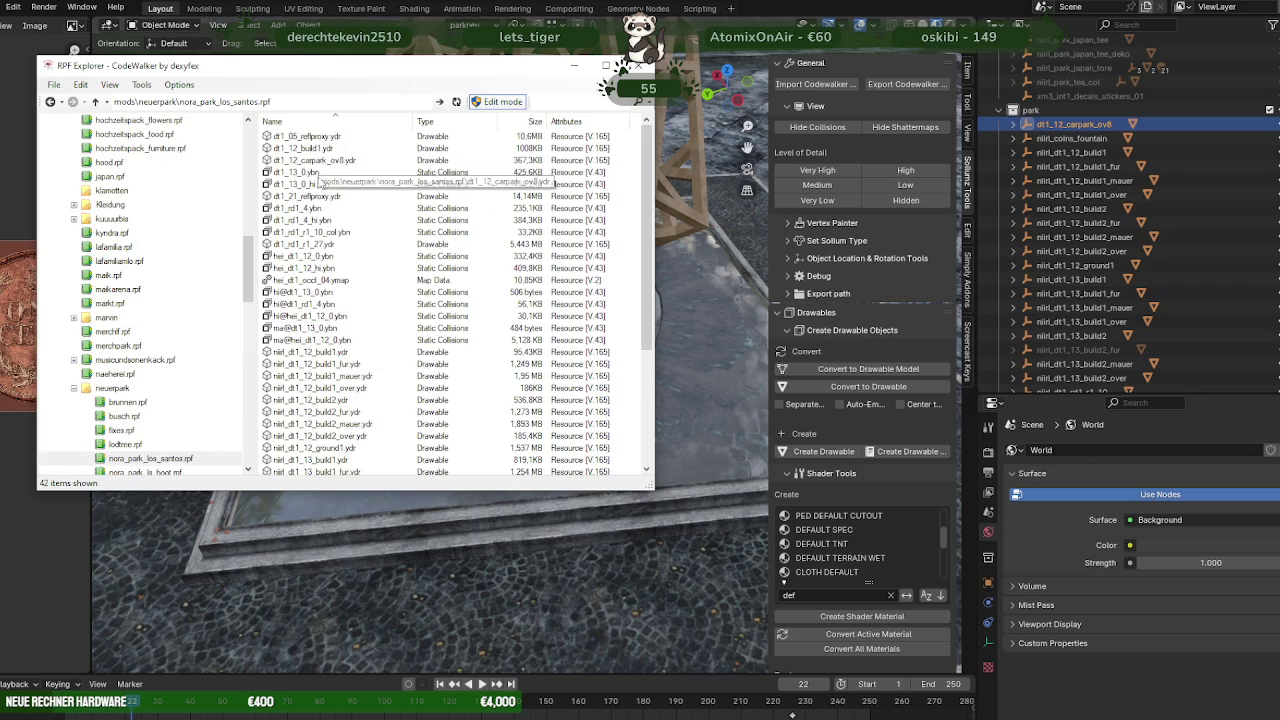
click(288, 124)
click(288, 124)
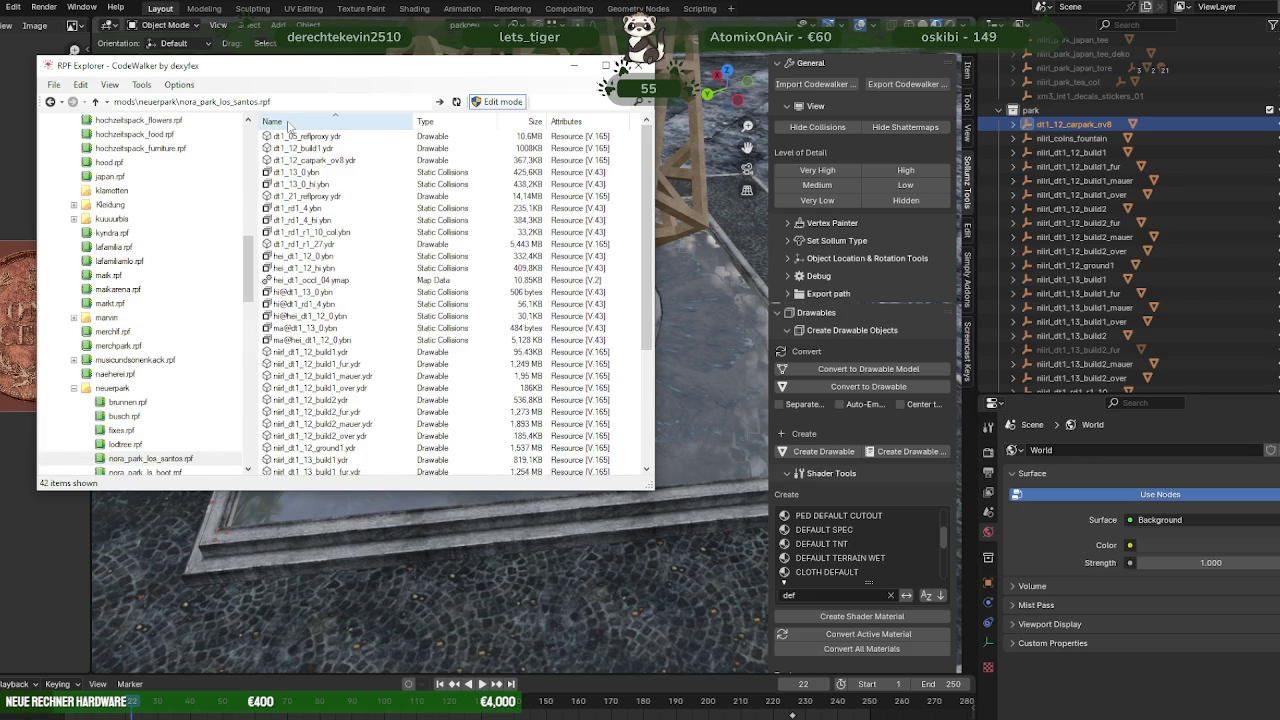
drag(313, 158, 315, 162)
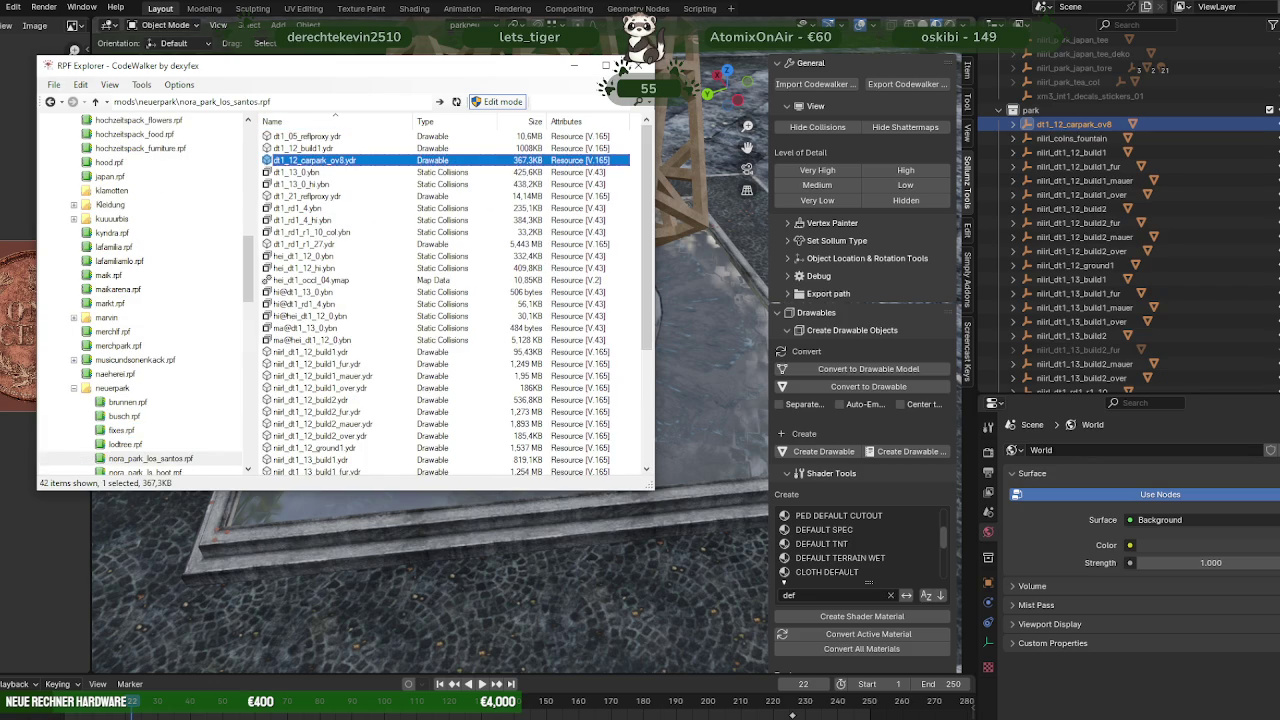
click(214, 715)
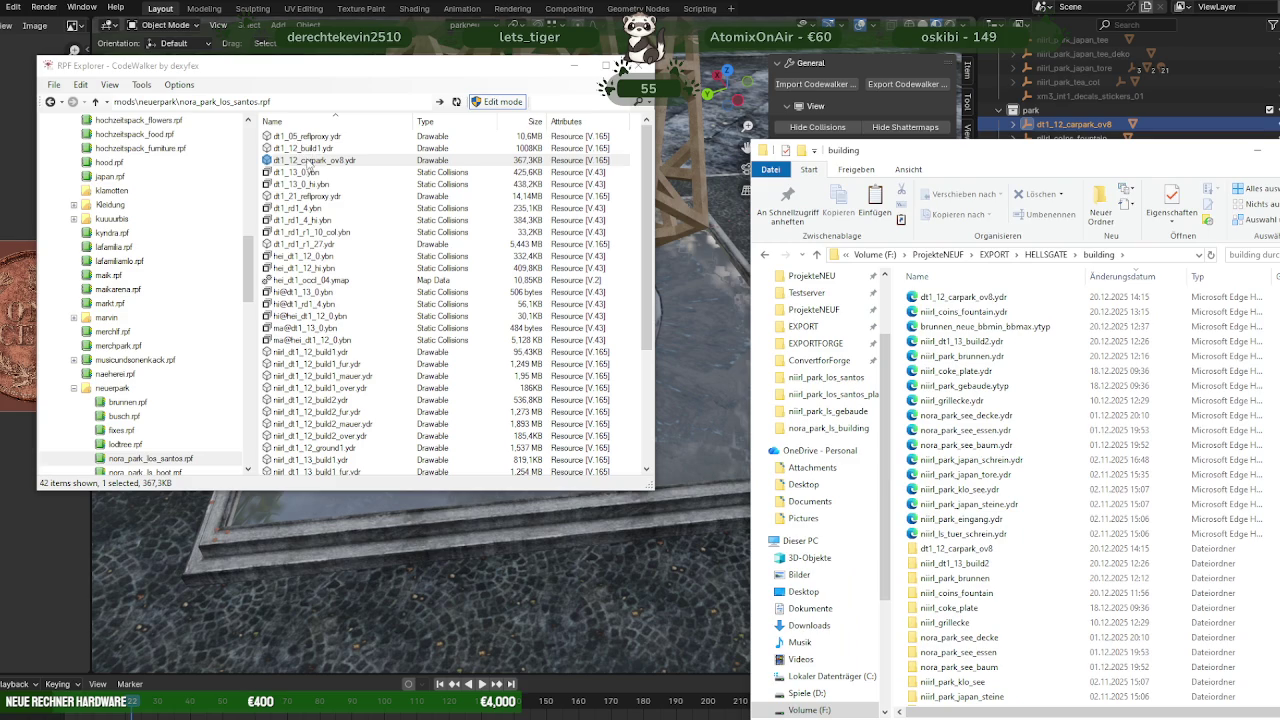
double_click(308, 162)
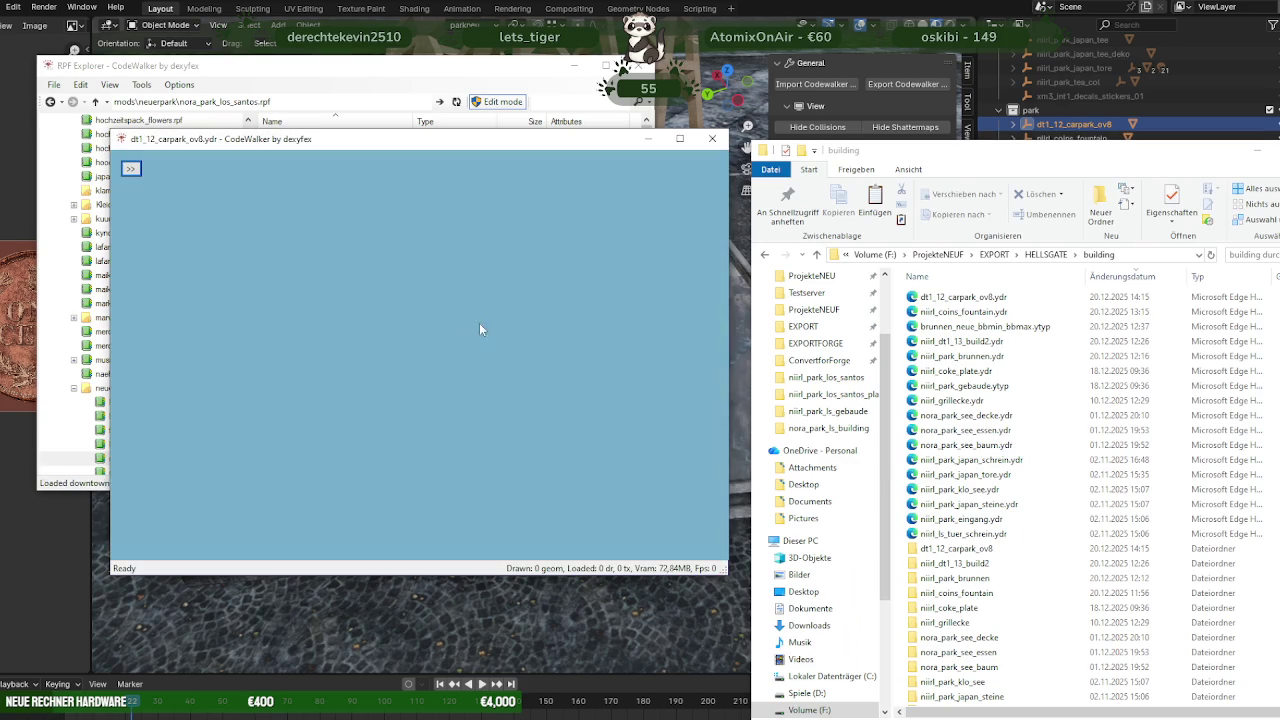
drag(502, 325, 303, 434)
scroll(372, 385, up, 5)
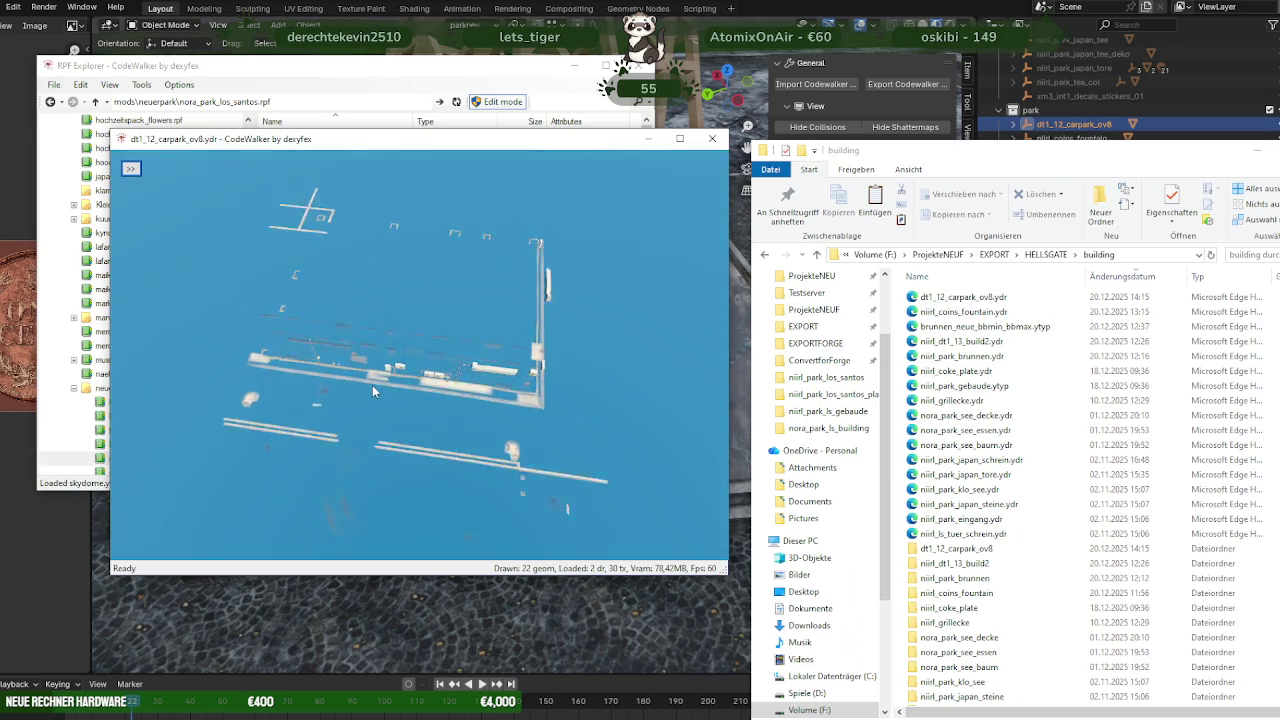
scroll(376, 392, down, 5)
mouse_move(365, 343)
mouse_down()
mouse_move(416, 346)
mouse_move(330, 332)
mouse_move(379, 403)
mouse_up()
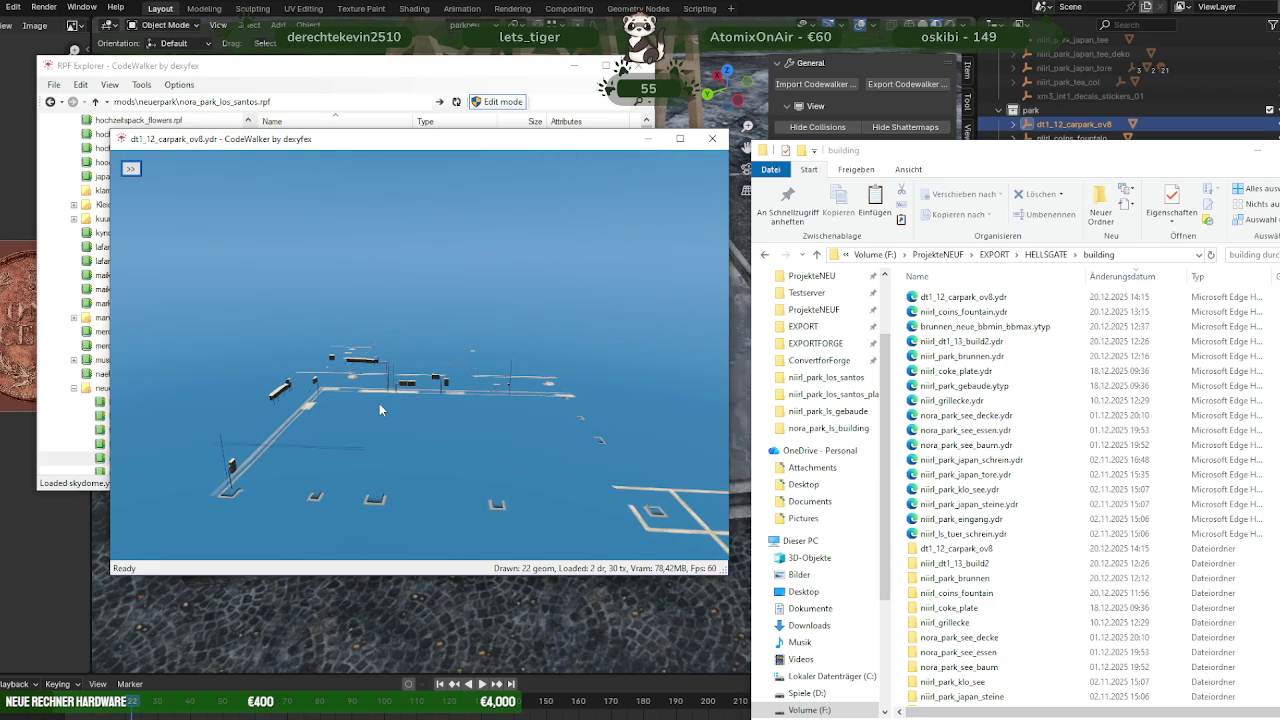
scroll(379, 403, up, 5)
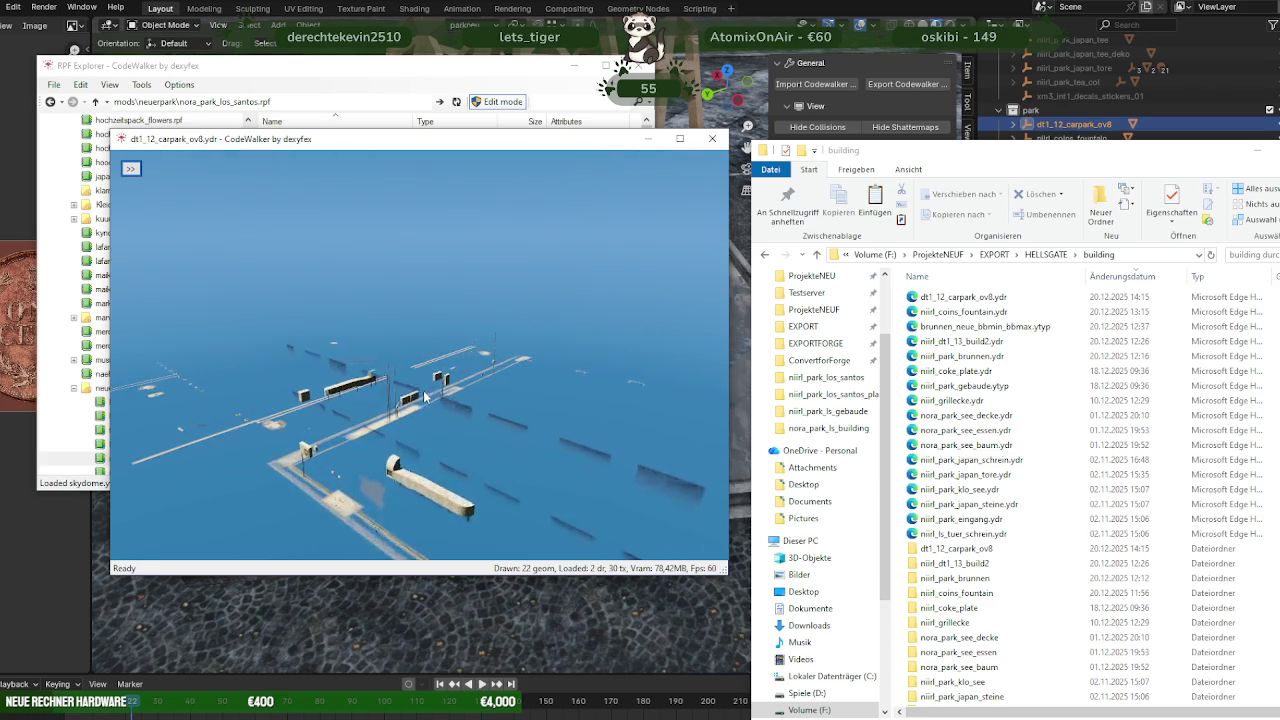
drag(413, 388, 454, 372)
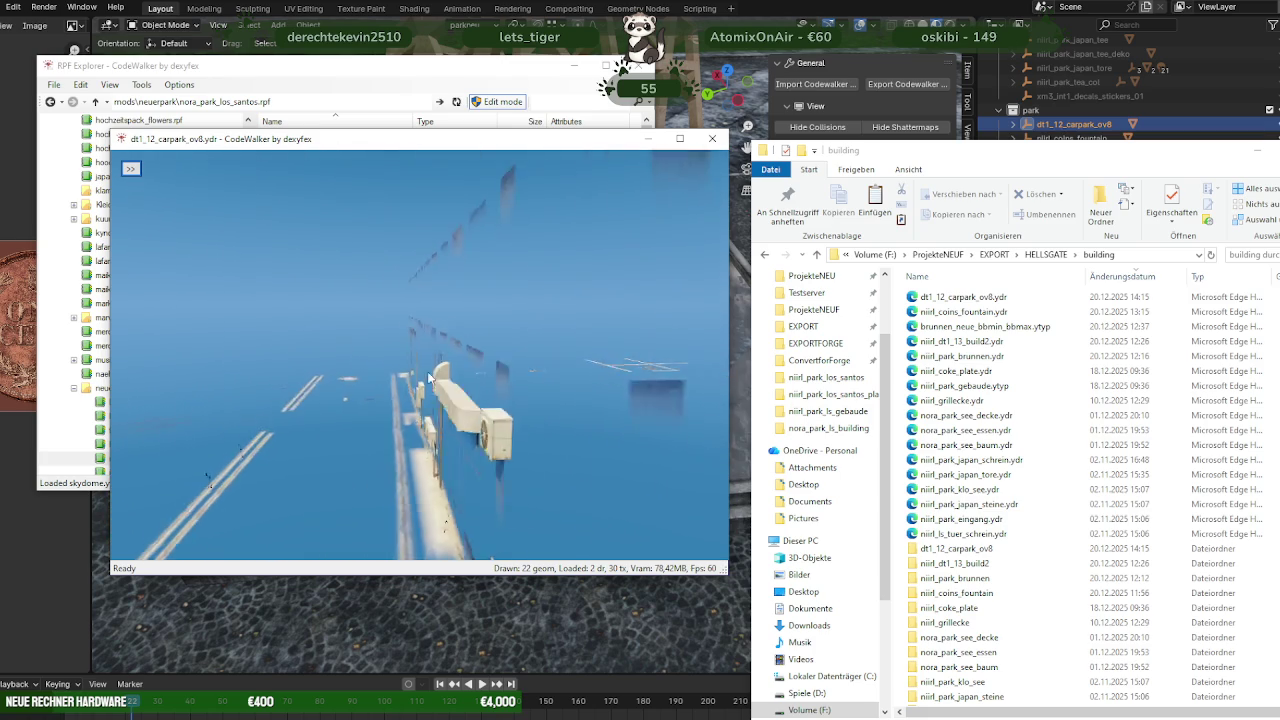
mouse_move(454, 366)
mouse_down()
mouse_move(283, 434)
mouse_move(468, 405)
mouse_up()
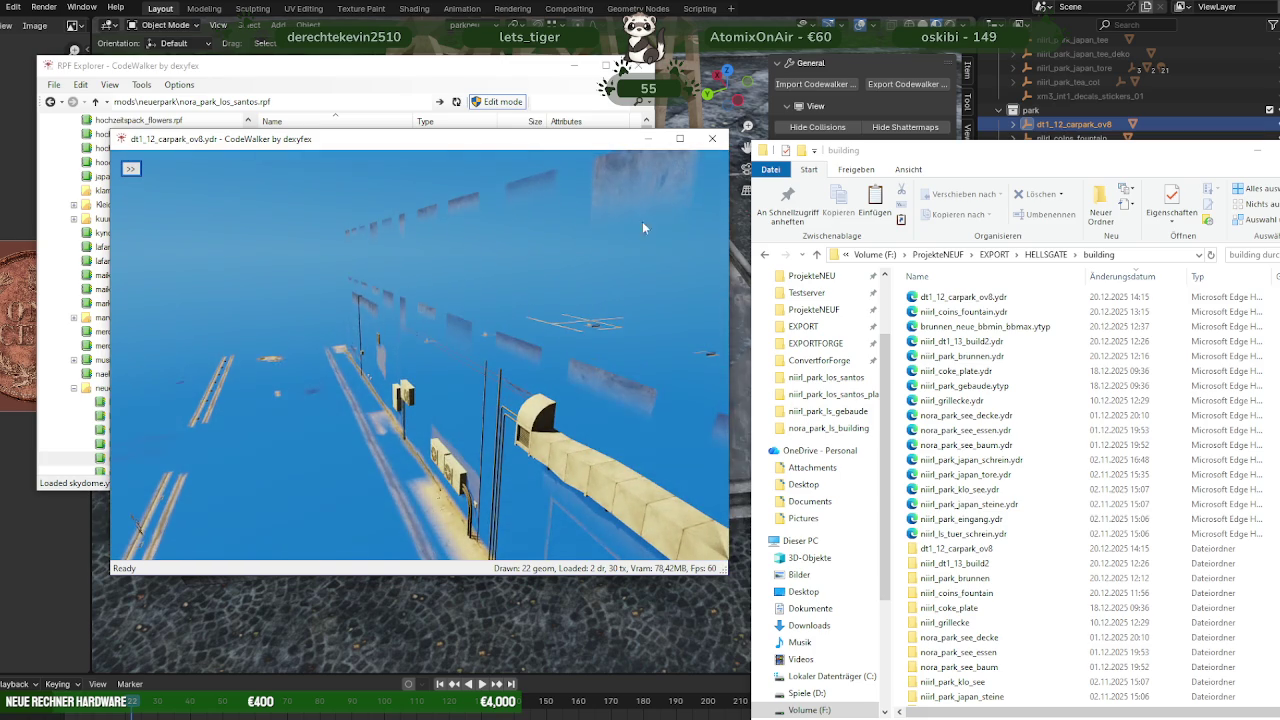
Reopen dt1_12_carpark_ov8.ydr in the model viewer to check the updated carpark, then close it
click(716, 141)
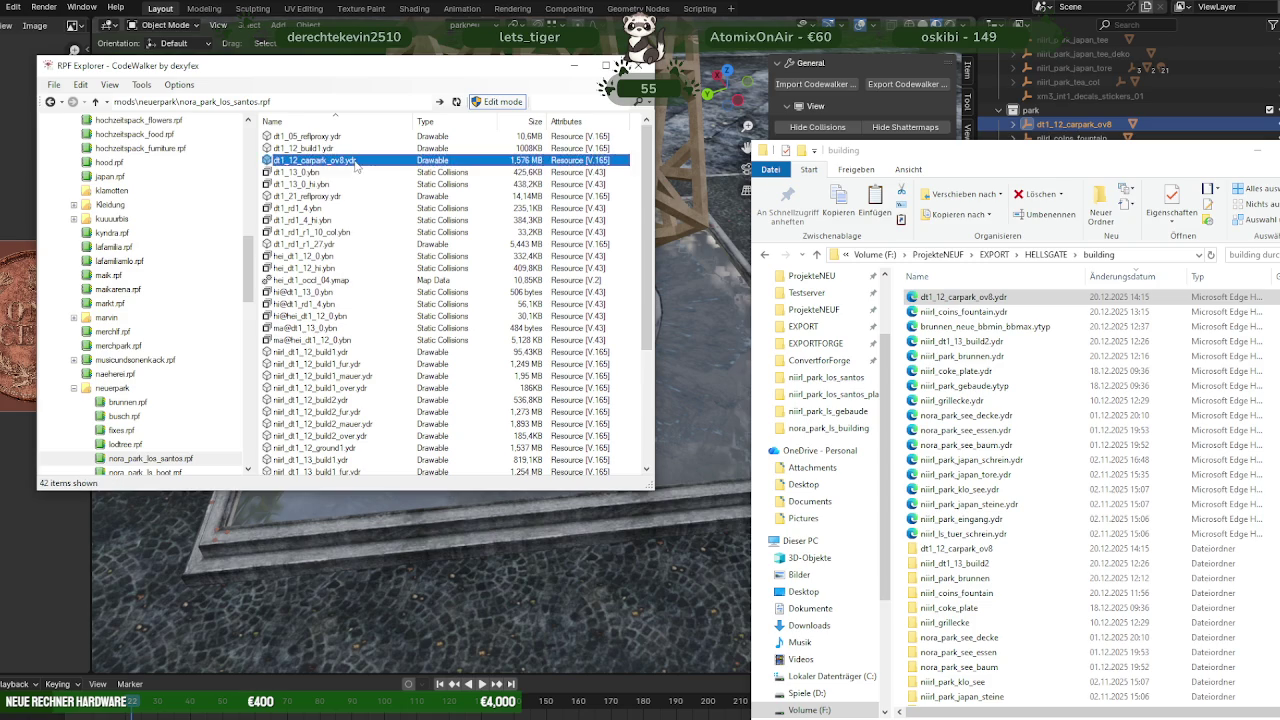
double_click(358, 160)
mouse_move(453, 337)
mouse_down()
mouse_move(509, 336)
mouse_move(422, 319)
mouse_move(382, 344)
mouse_move(513, 354)
mouse_up()
click(731, 157)
click(212, 716)
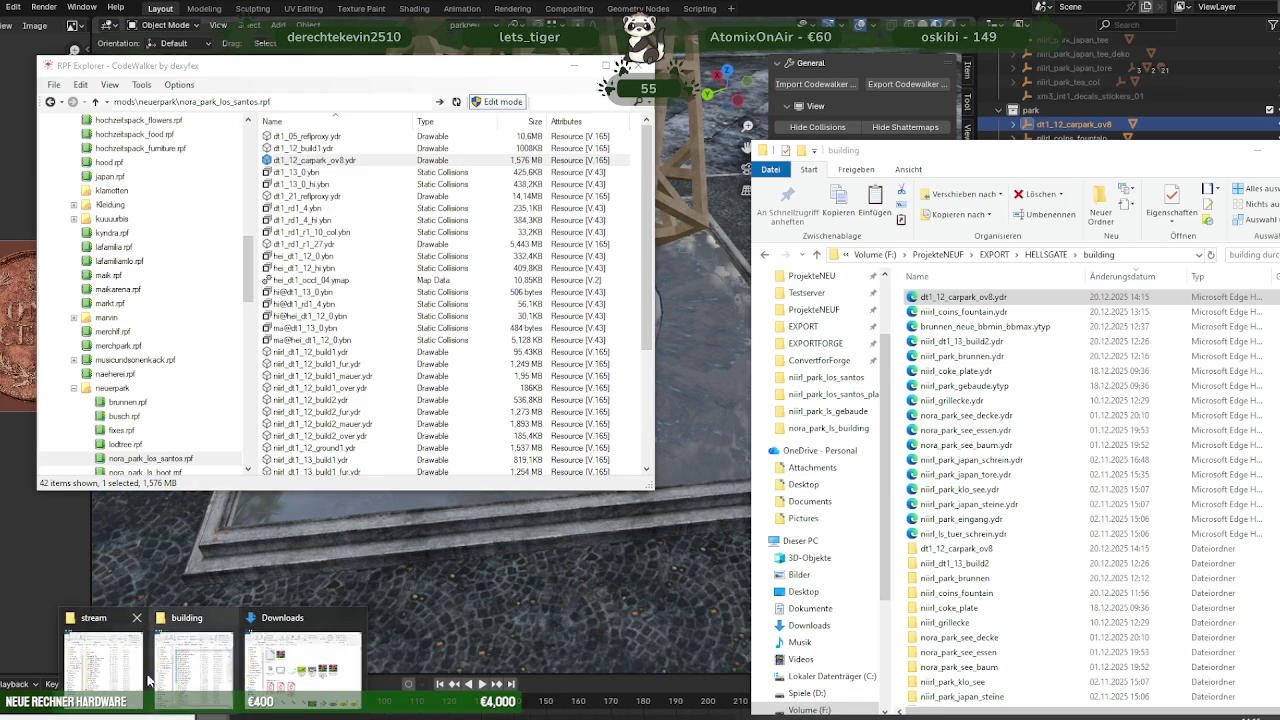
mouse_move(193, 660)
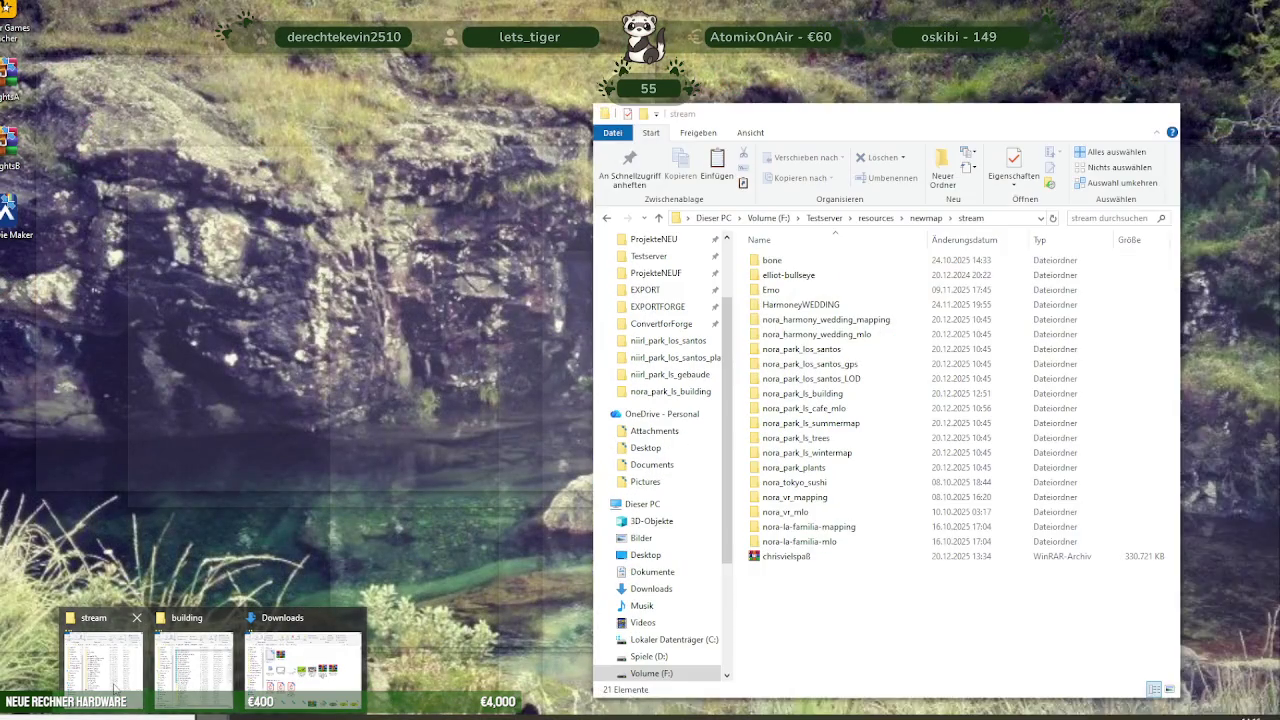
Copy the new dt1_12_carpark_ov8.ydr into stream\nora_park_los_santos, choosing 'Datei im Ziel ersetzen'
click(103, 664)
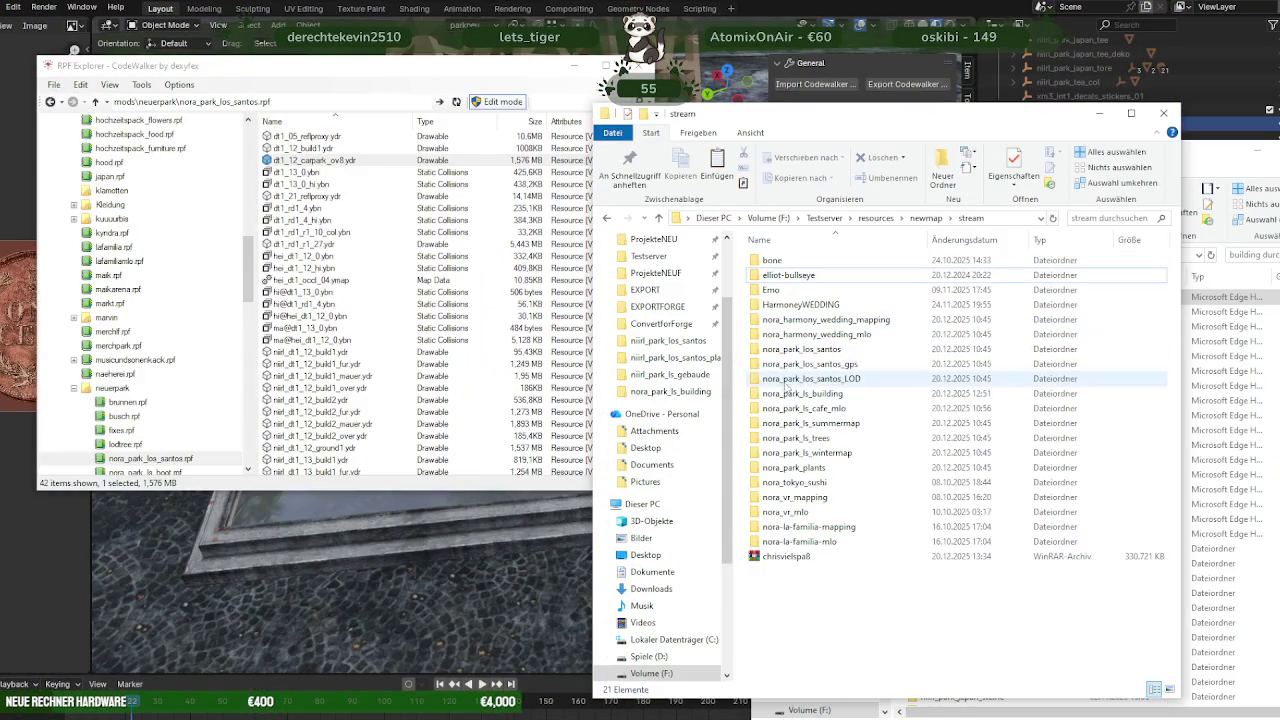
double_click(800, 349)
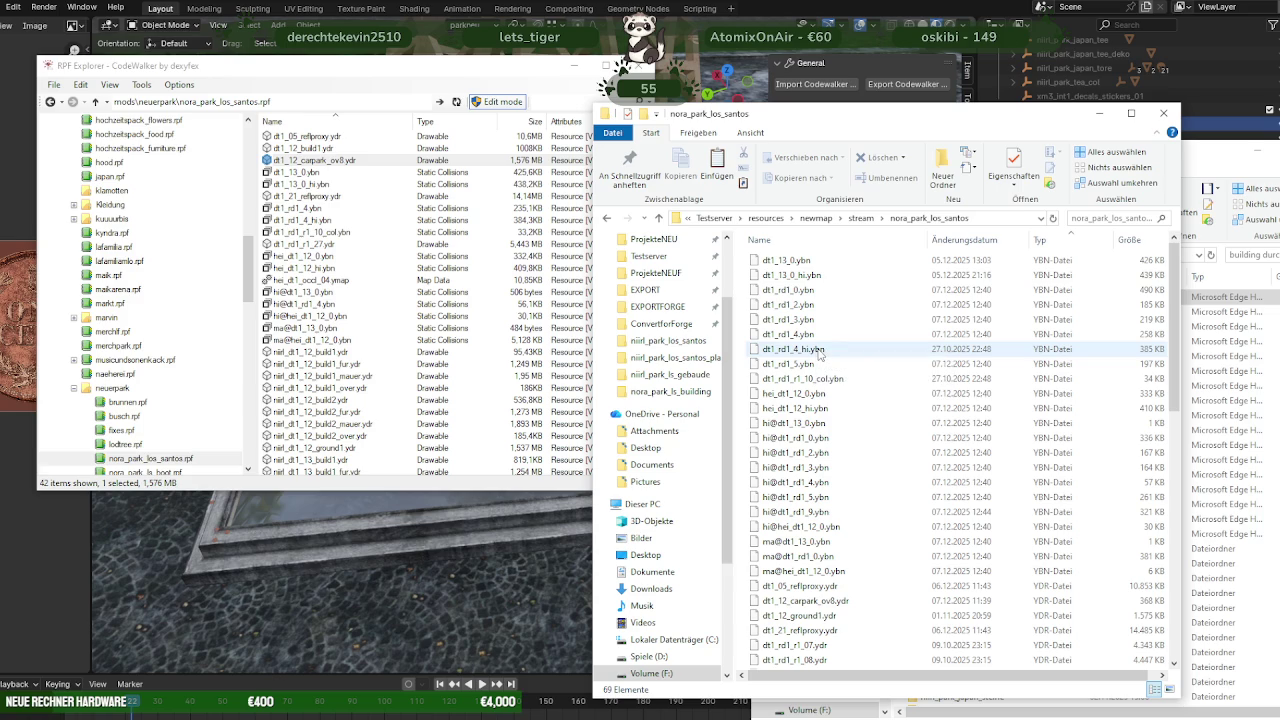
scroll(830, 390, down, 5)
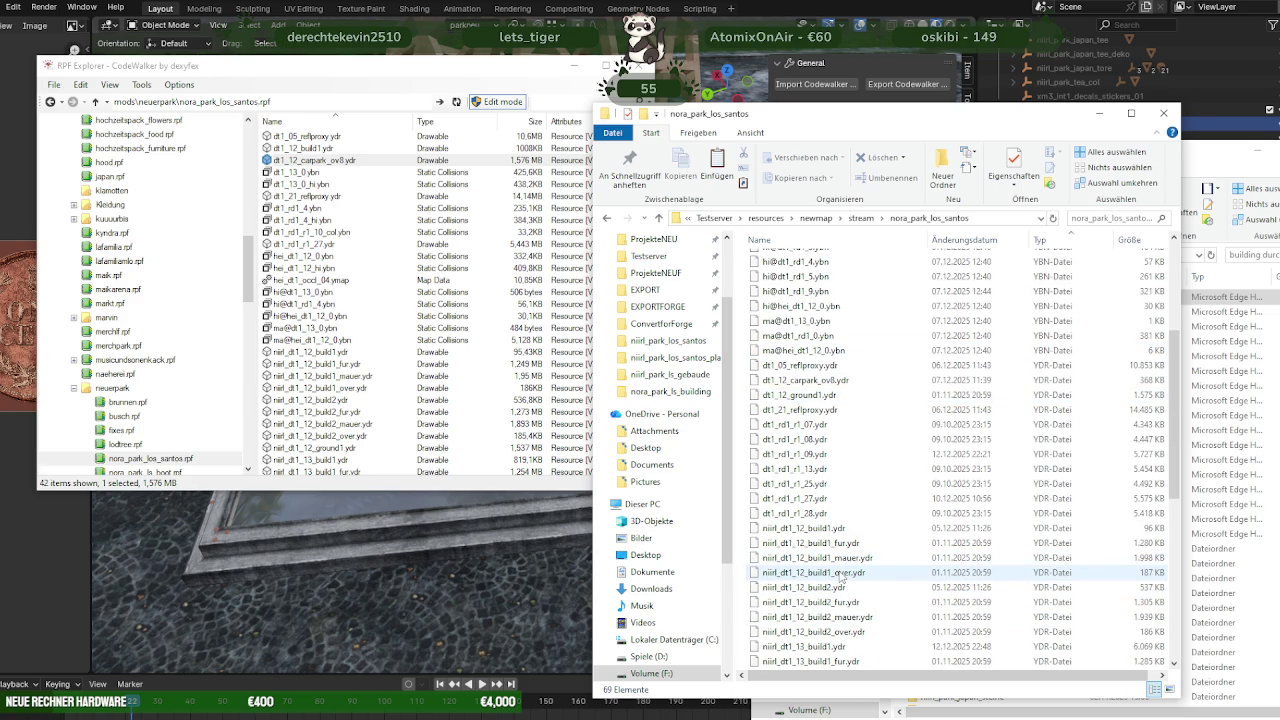
scroll(845, 568, down, 1)
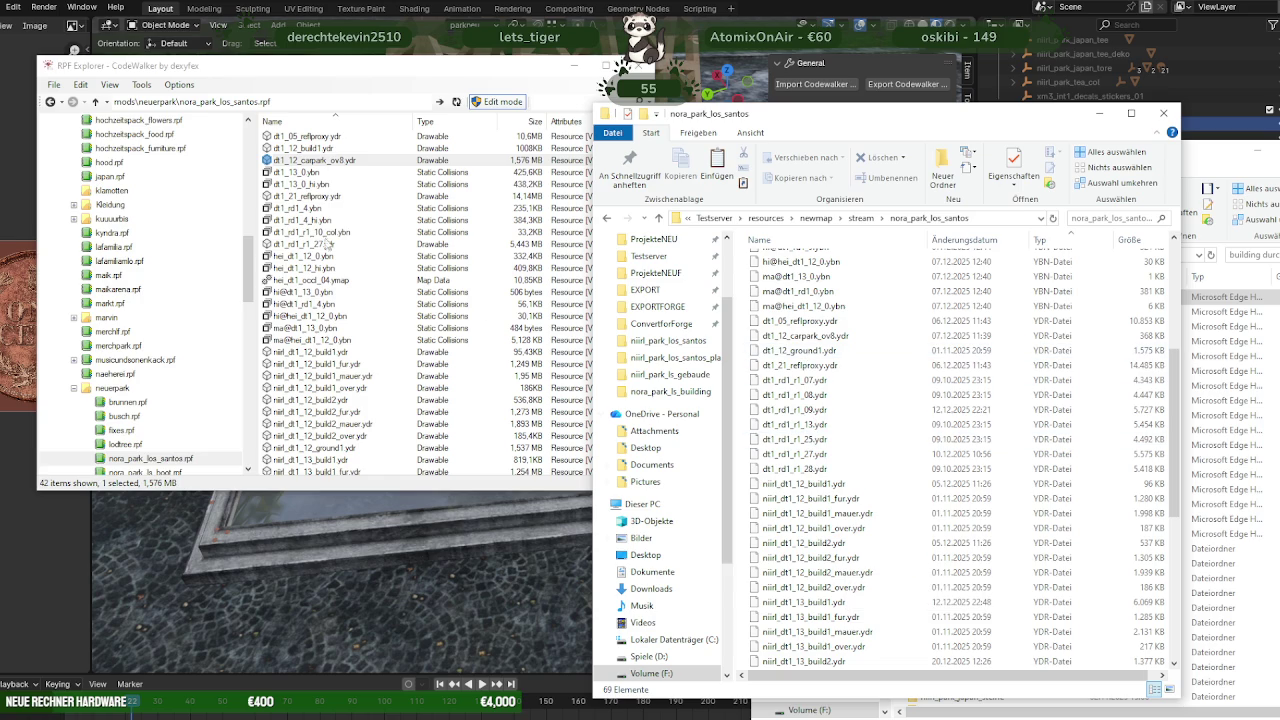
double_click(313, 161)
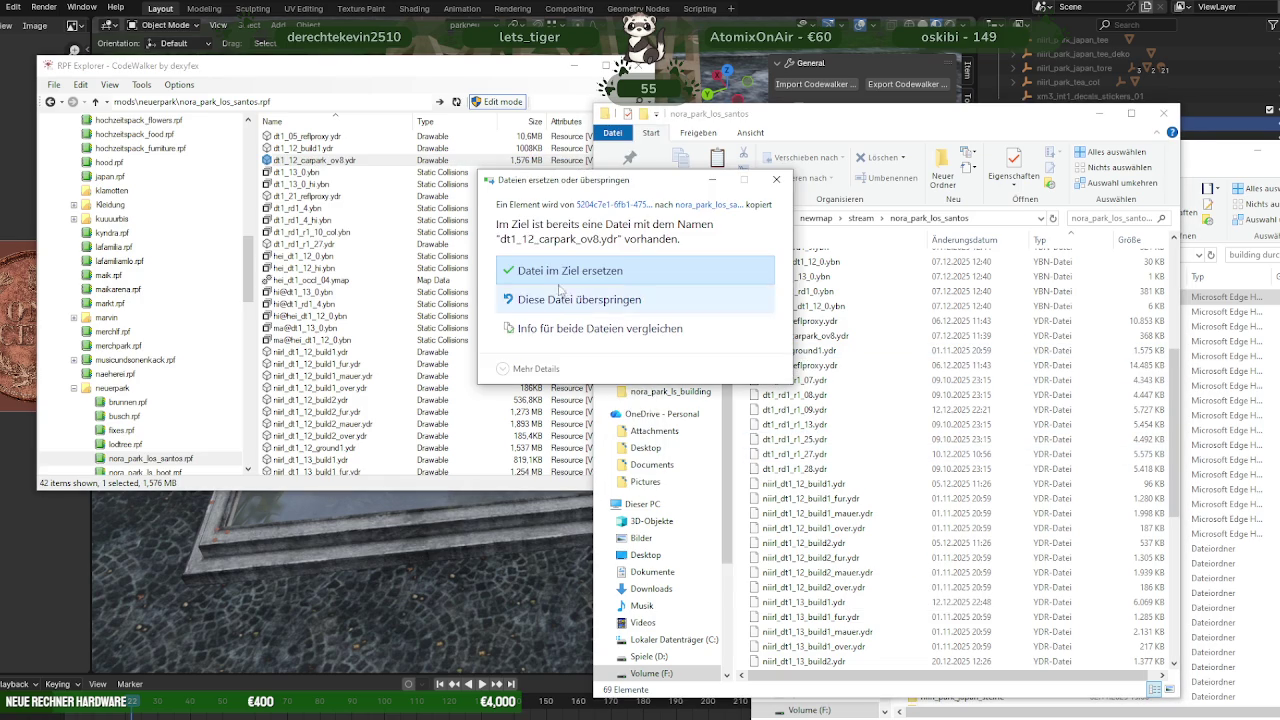
click(553, 266)
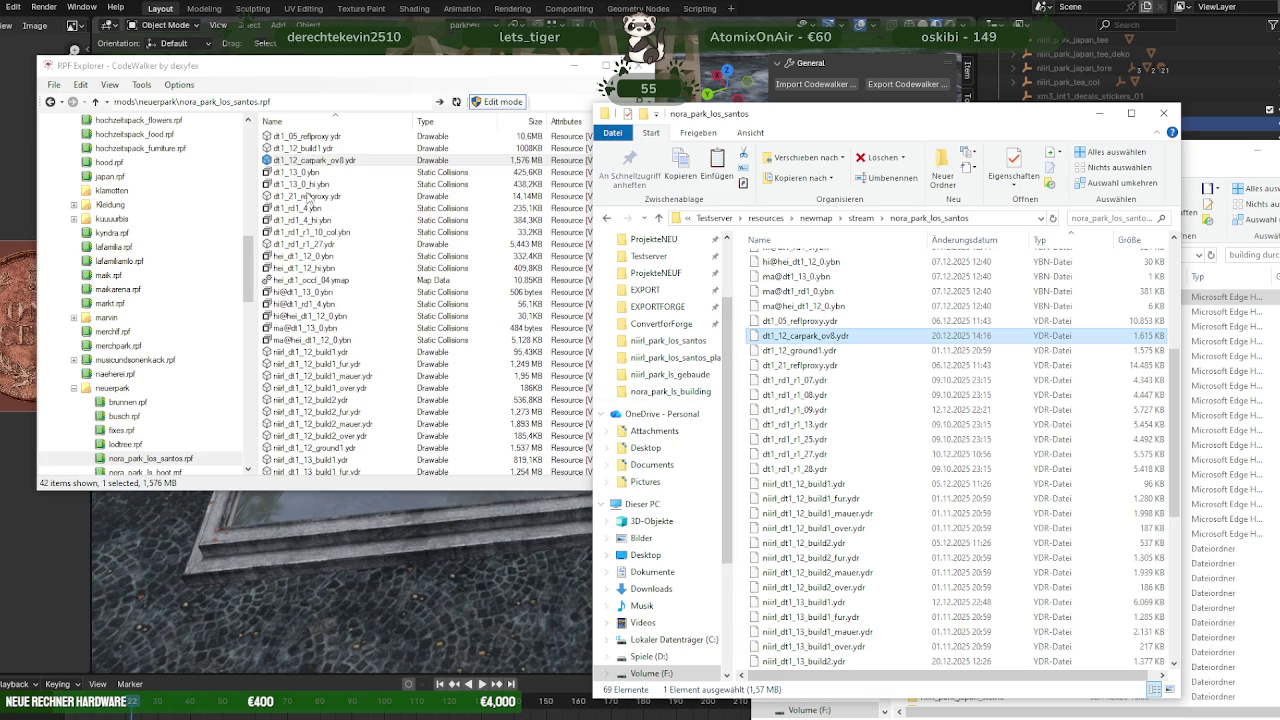
Open dt1_lod_slod3.ydr from noras_park_los_santos_lod.rpf in the model viewer
scroll(313, 220, down, 4)
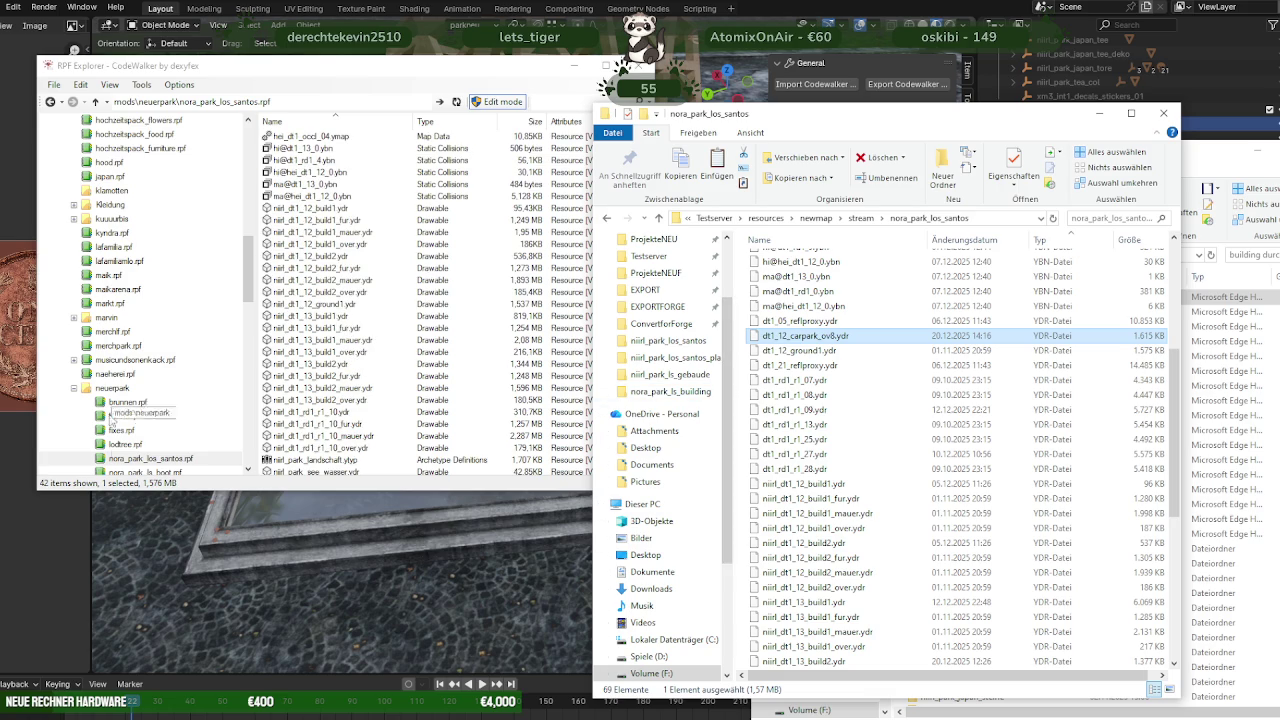
scroll(126, 462, down, 2)
scroll(154, 410, down, 1)
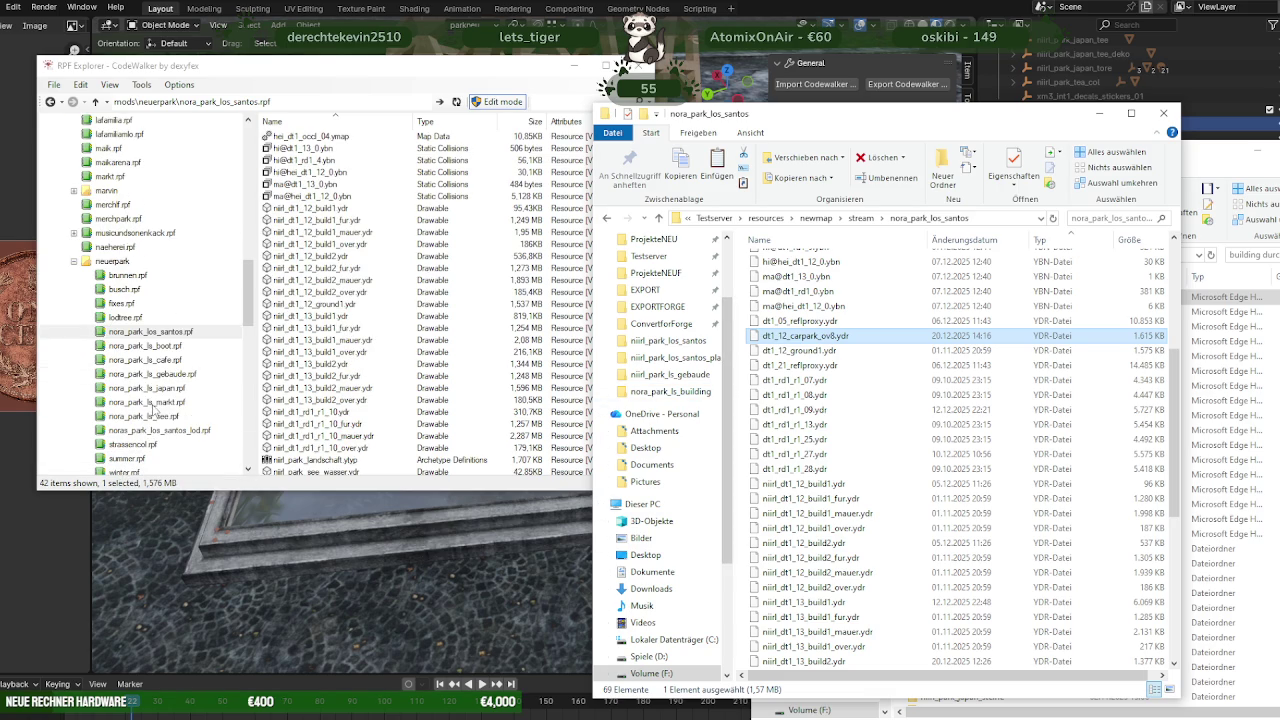
click(165, 430)
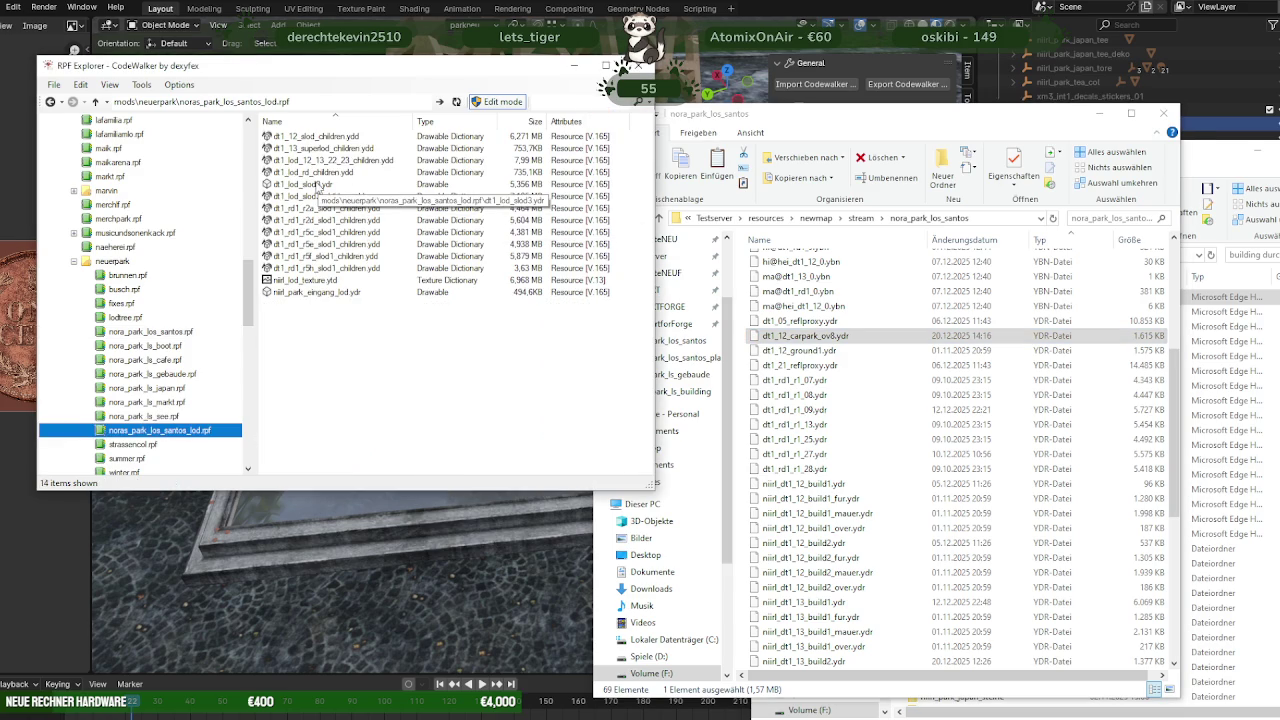
double_click(316, 186)
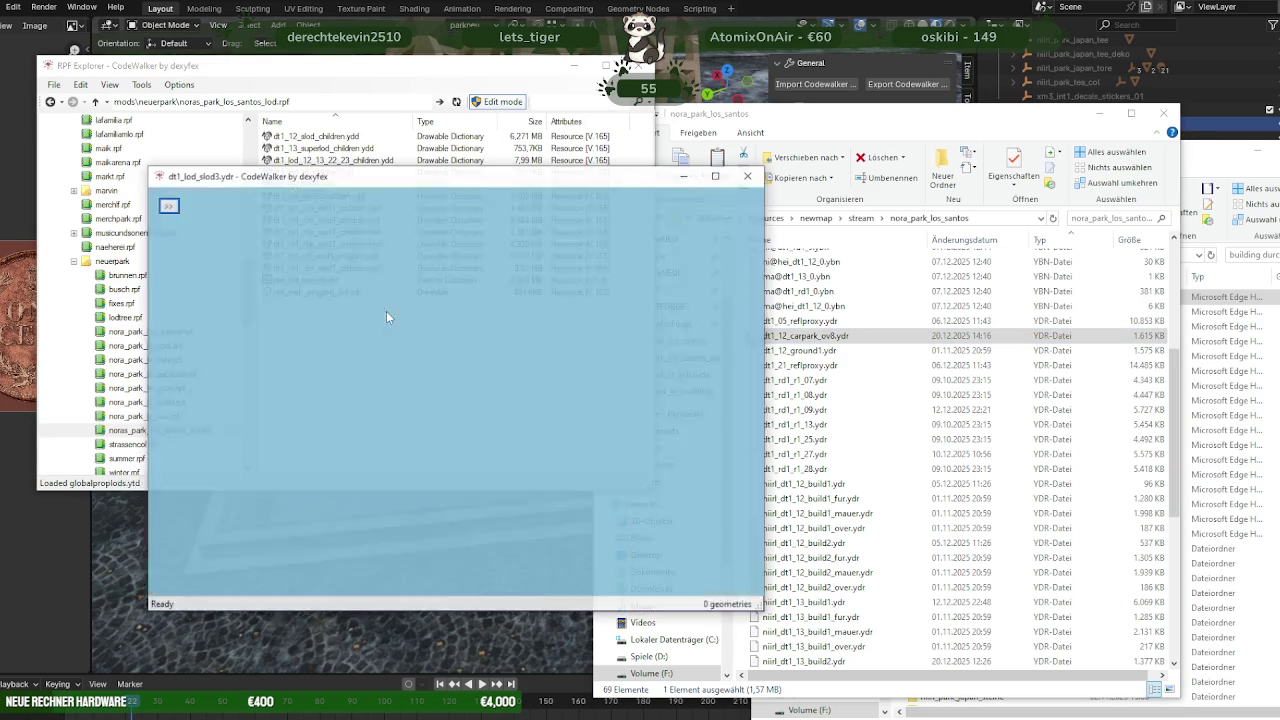
Orbit and zoom around the downtown LOD block to inspect it
scroll(422, 470, up, 5)
drag(400, 460, 422, 470)
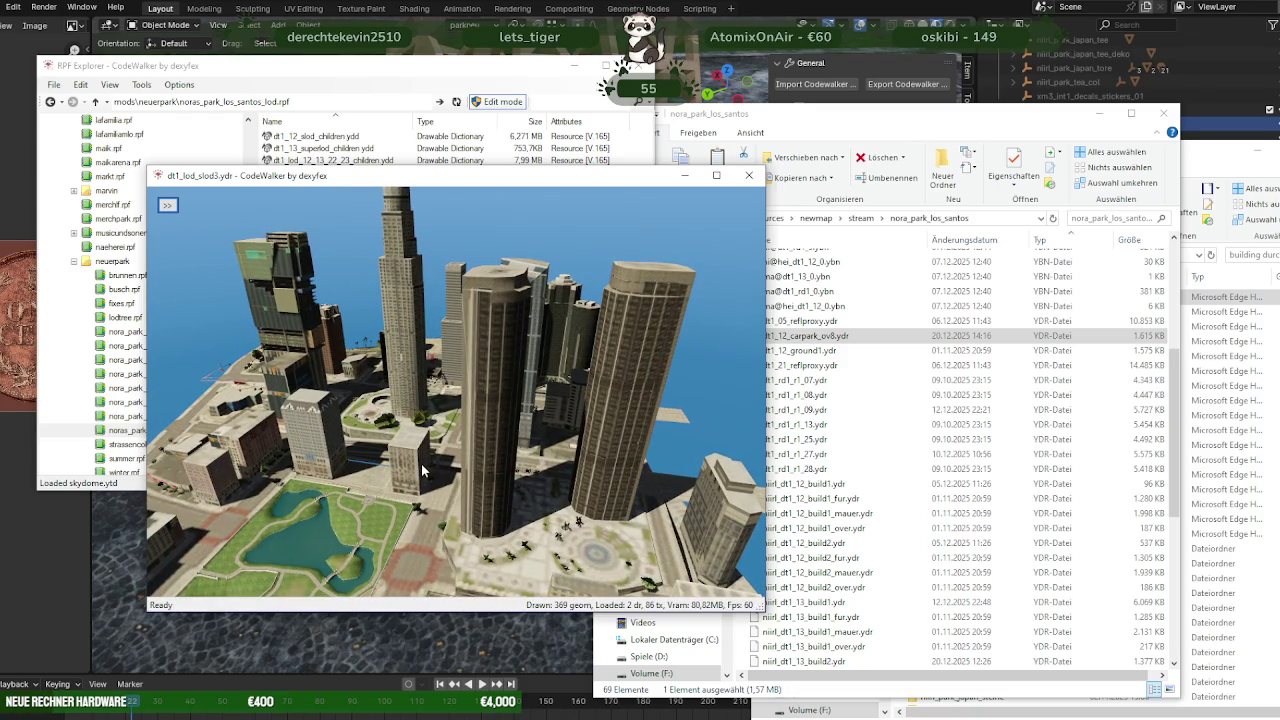
scroll(422, 462, up, 5)
scroll(453, 482, down, 5)
scroll(447, 485, down, 5)
drag(441, 488, 373, 495)
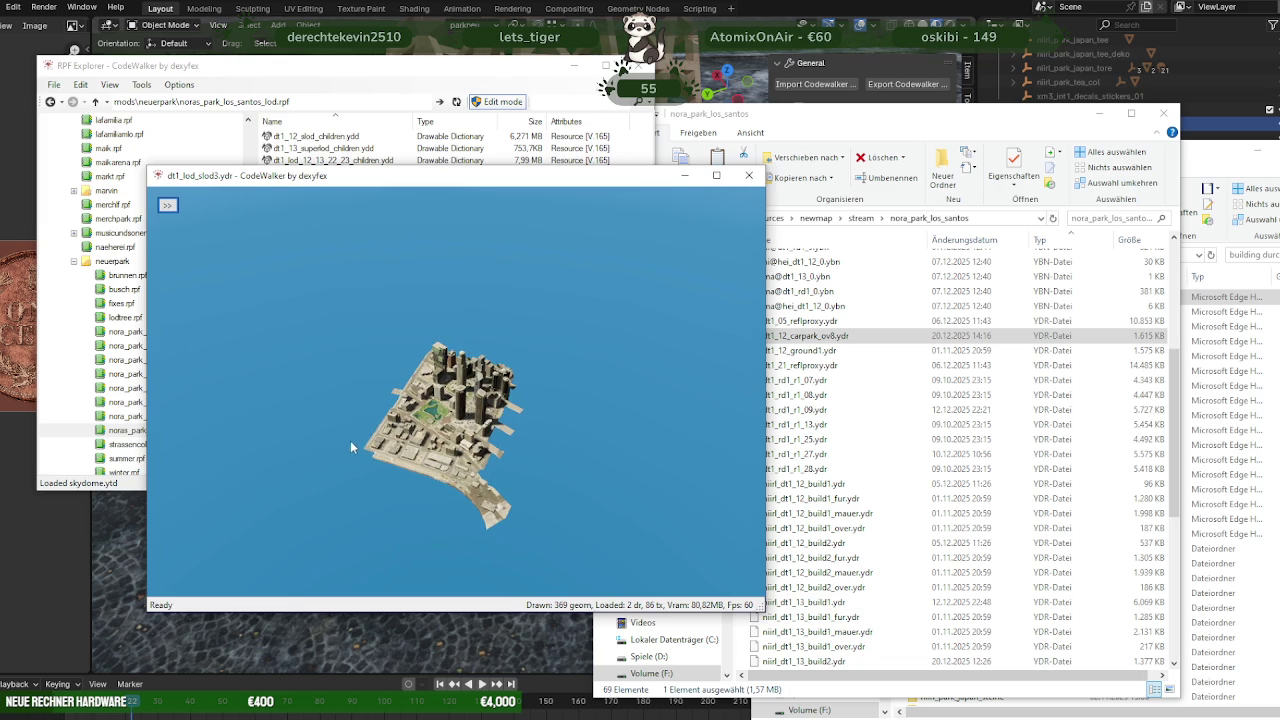
Close the CodeWalker viewer, return to Blender and collapse the park collection in the Outliner
click(749, 175)
click(875, 4)
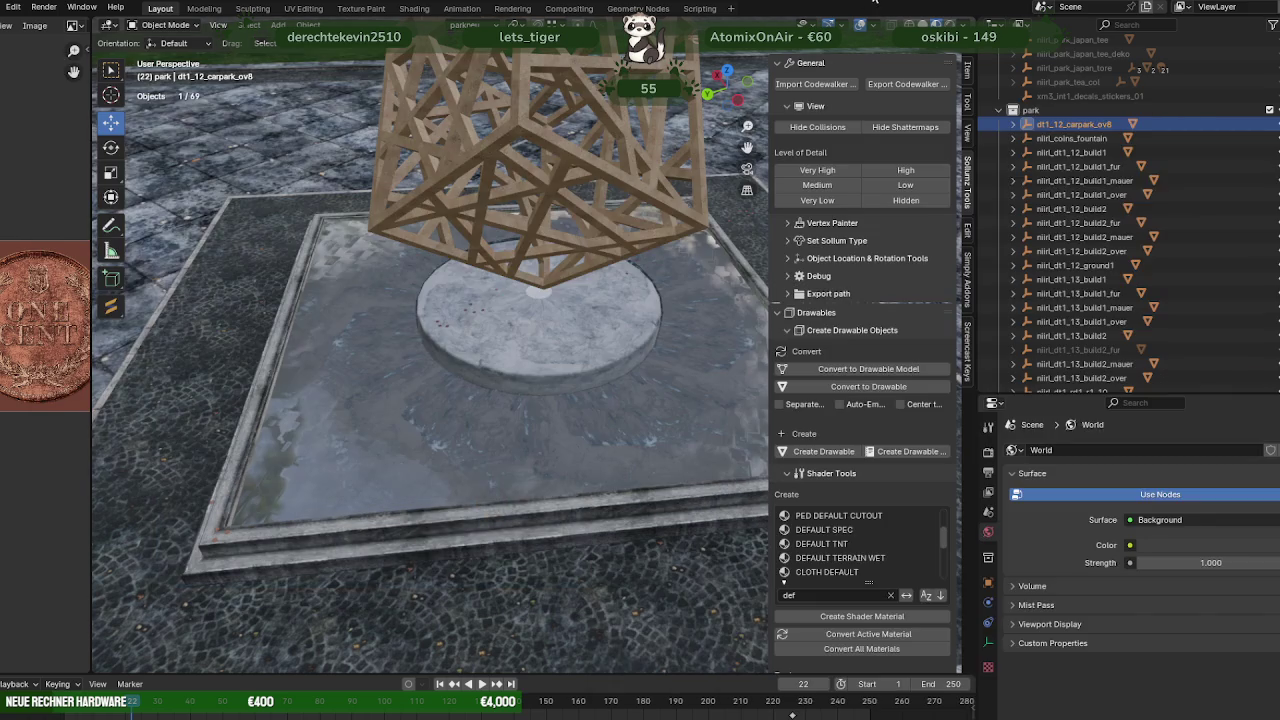
scroll(1112, 280, up, 5)
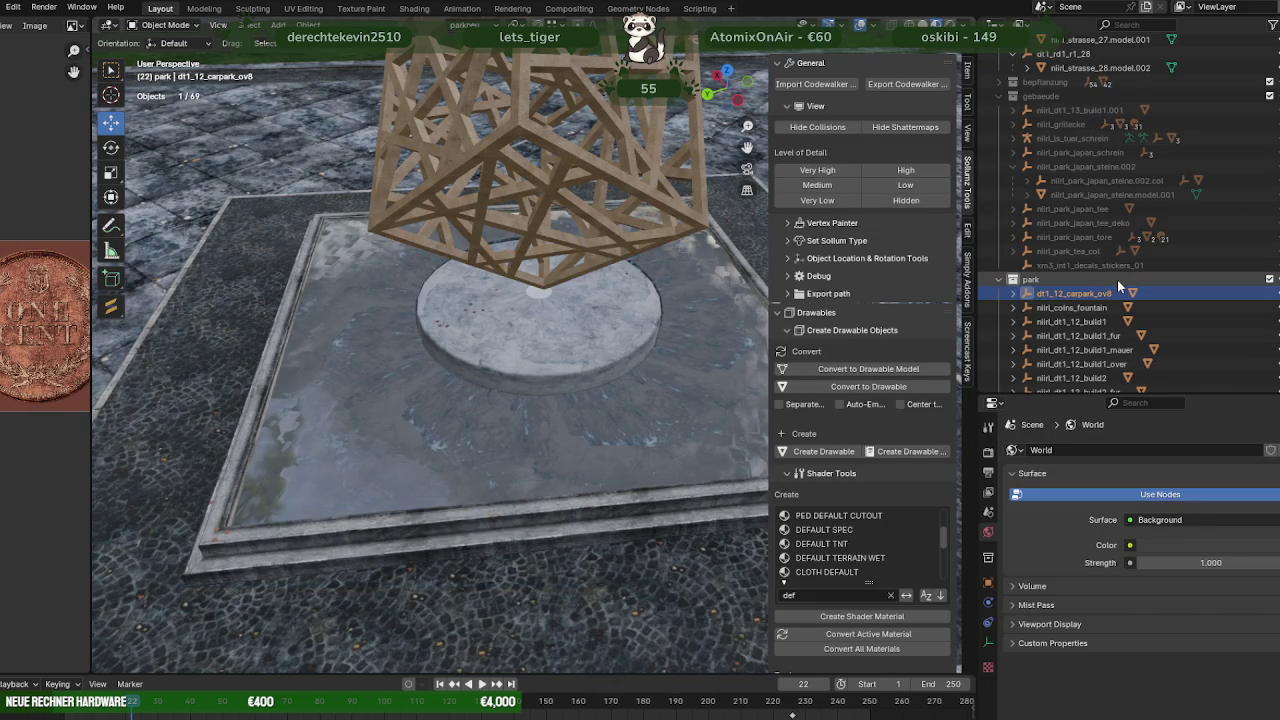
click(998, 279)
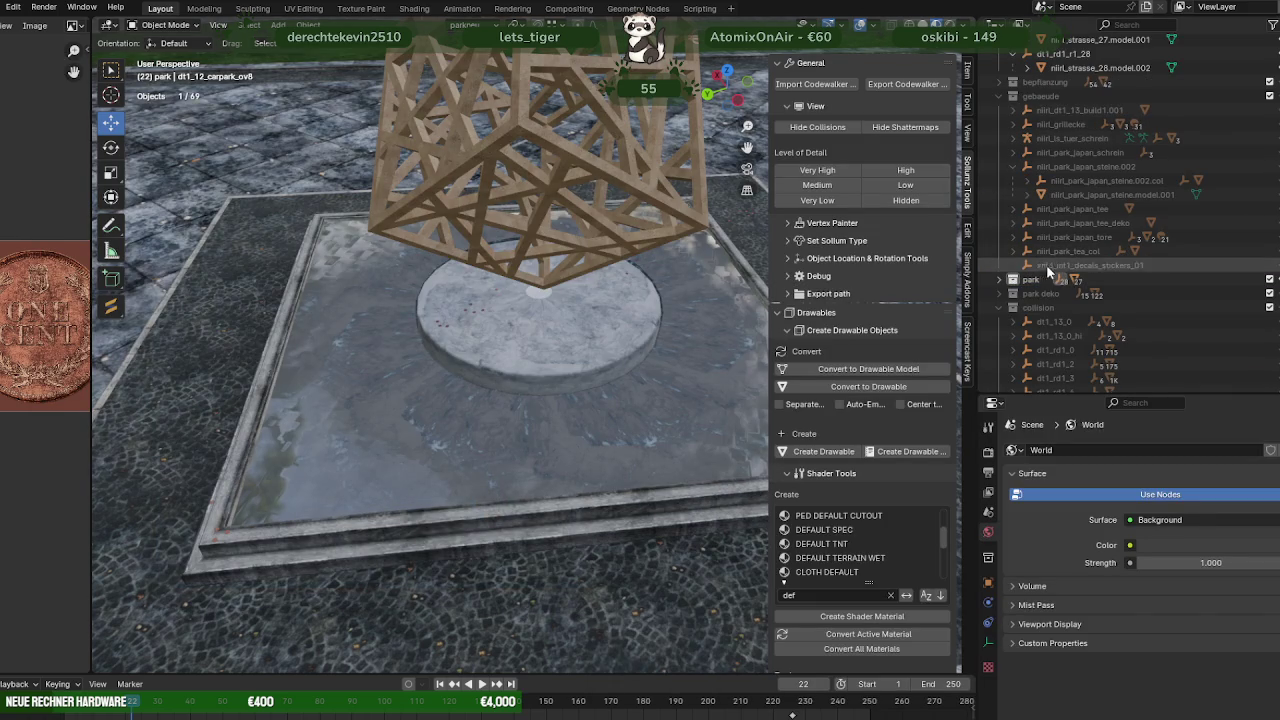
Expand the LOD collection to list the dt1_lod models
scroll(1015, 298, down, 2)
scroll(1015, 300, down, 3)
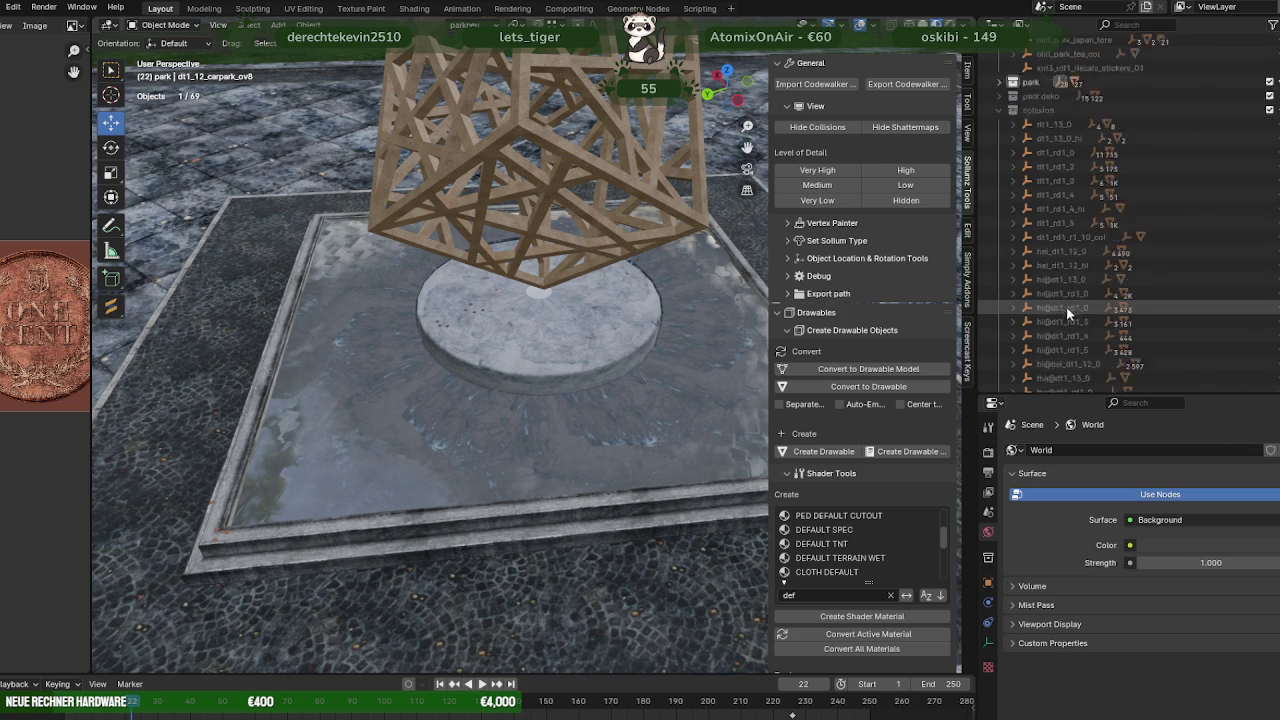
scroll(1012, 303, down, 3)
click(998, 294)
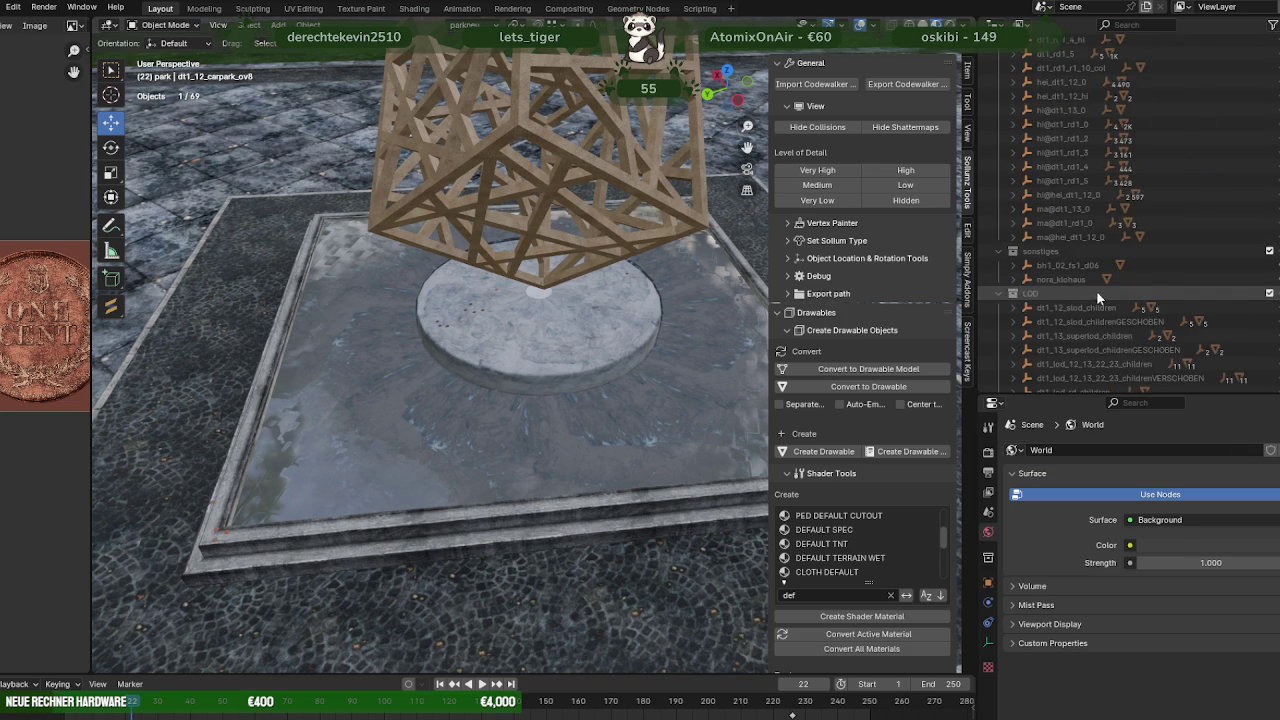
scroll(1095, 291, down, 1)
scroll(1095, 291, down, 2)
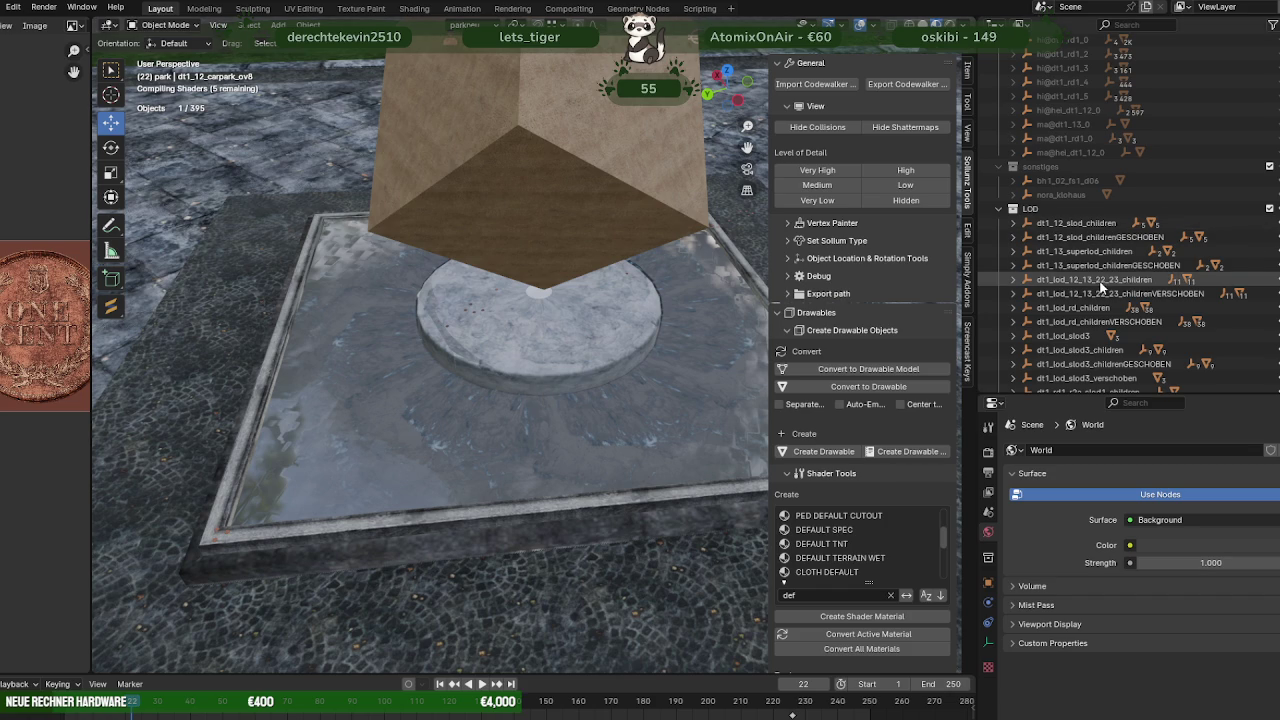
scroll(1099, 281, down, 1)
Expand dt1_lod_slod3 and frame its dt1_lod_slod3.model.001 mesh in the viewport
click(1069, 313)
key(Right)
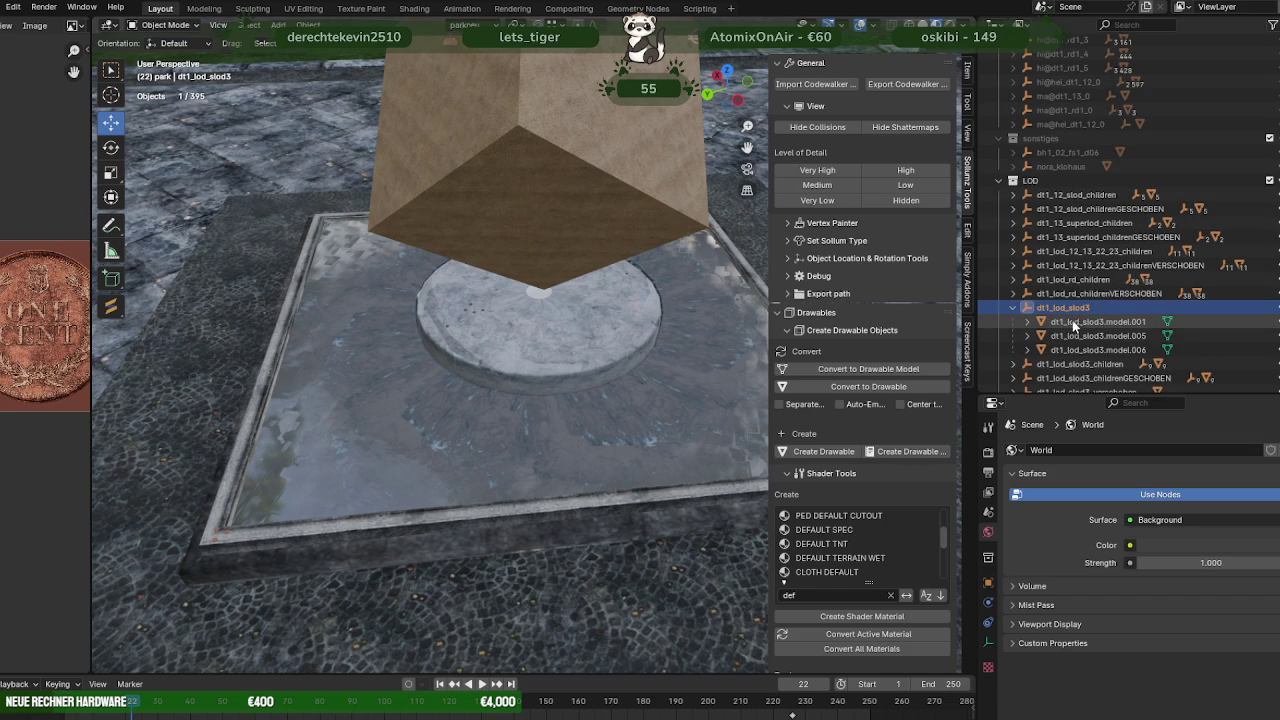
click(1082, 321)
key(KP_Decimal)
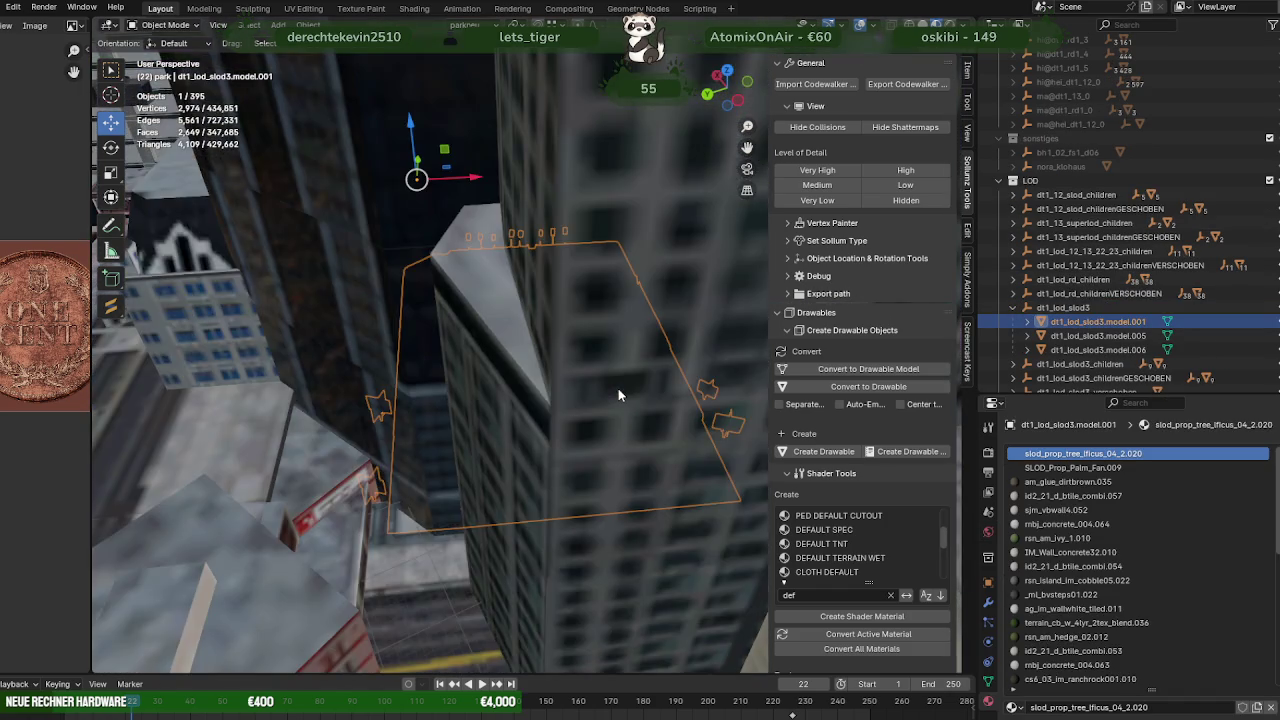
Orbit down to the park pond and reveal model.001's high-detail child model_high.005
scroll(600, 372, down, 6)
mouse_move(565, 356)
middle_down()
mouse_move(600, 376)
mouse_move(467, 385)
mouse_move(500, 413)
middle_up()
scroll(595, 374, up, 6)
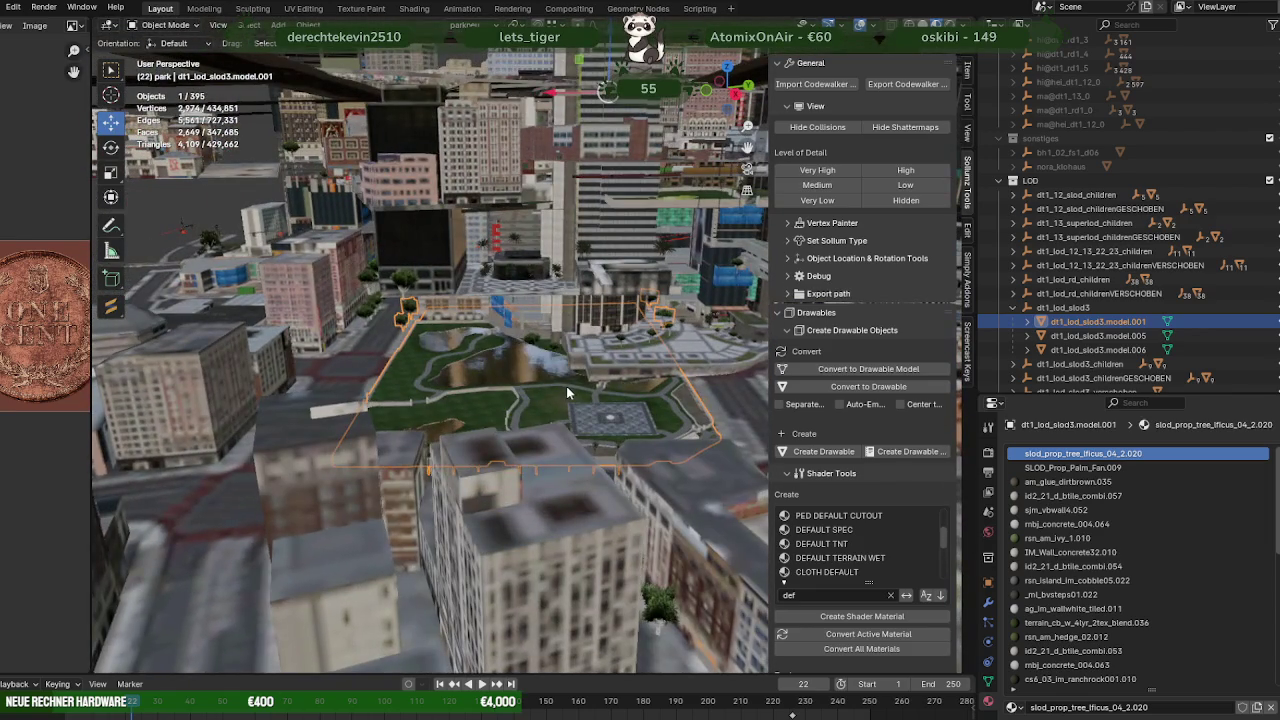
scroll(566, 385, up, 5)
scroll(623, 365, down, 3)
middle_drag(610, 368, 589, 375)
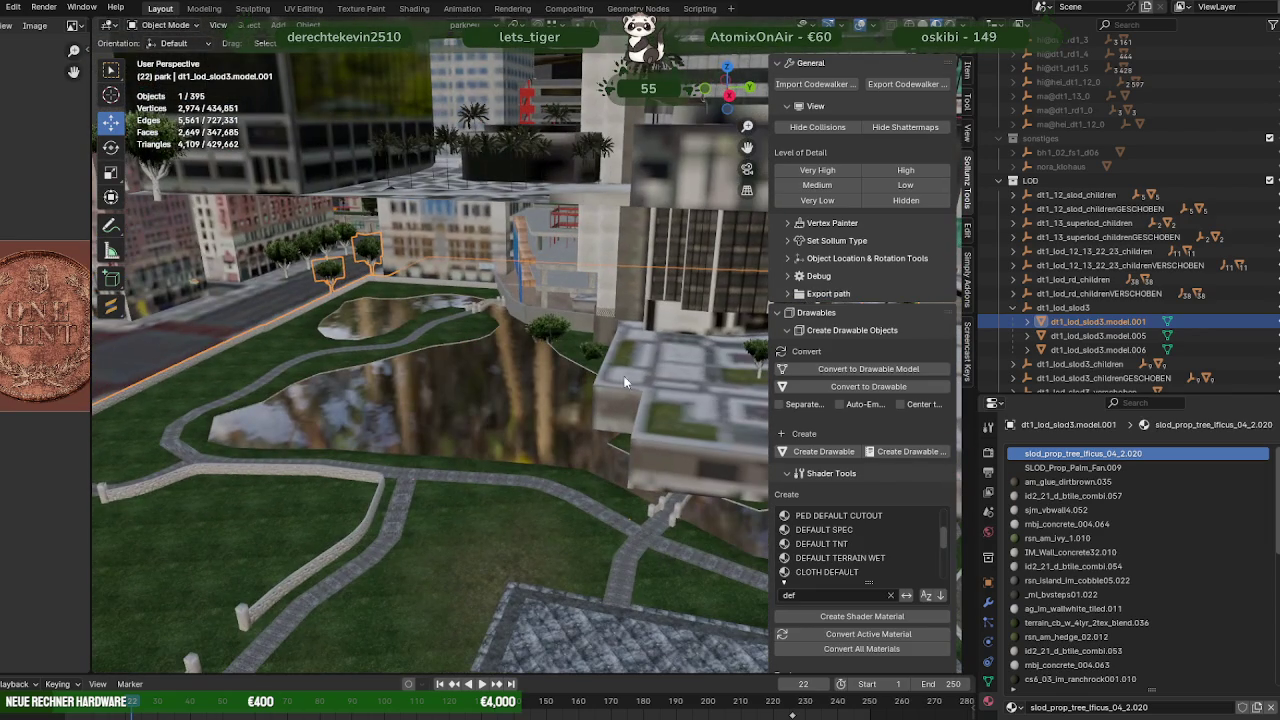
click(1028, 323)
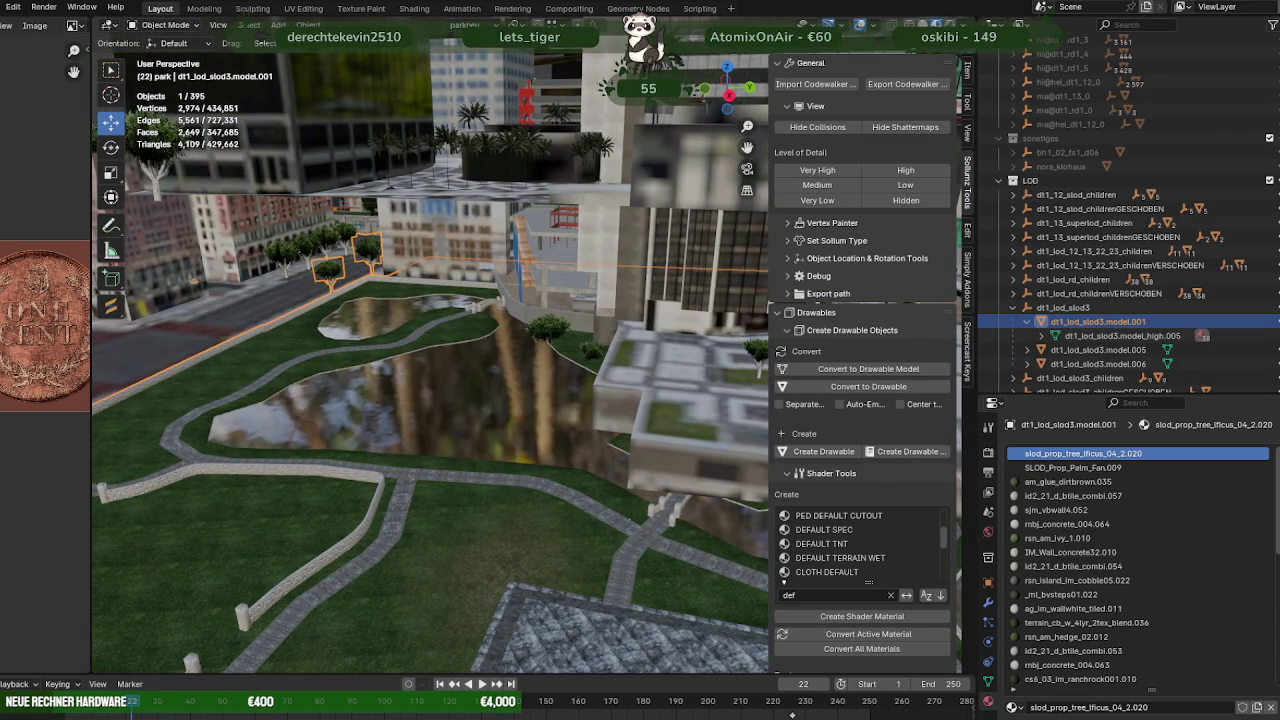
mouse_move(375, 700)
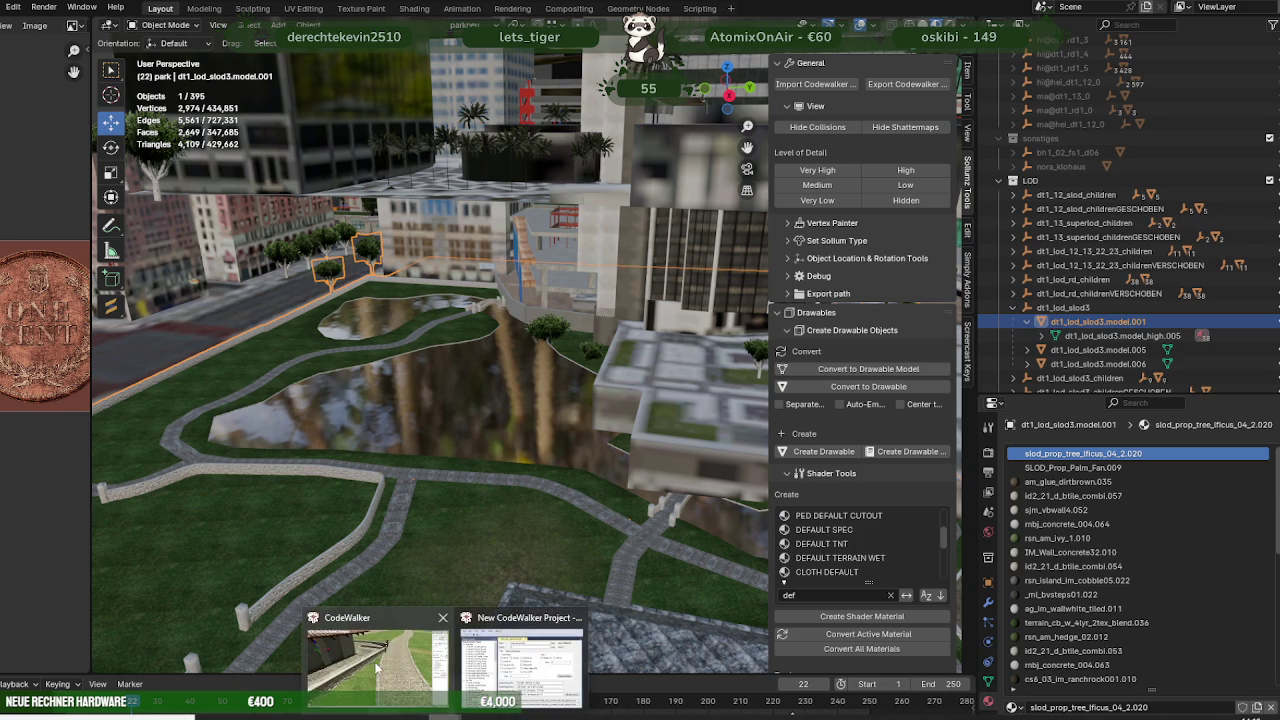
click(378, 668)
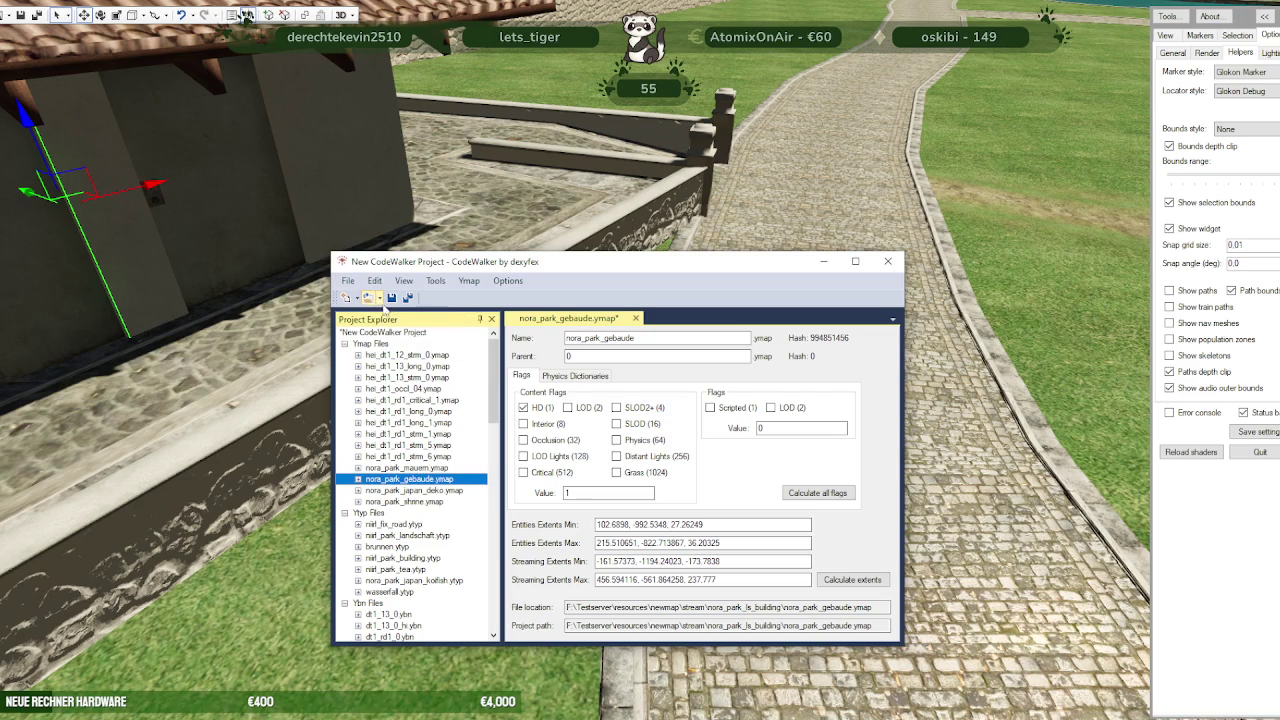
Add the stream folder nora_park_los_santos_LOD to the open CodeWalker project
click(372, 297)
click(390, 344)
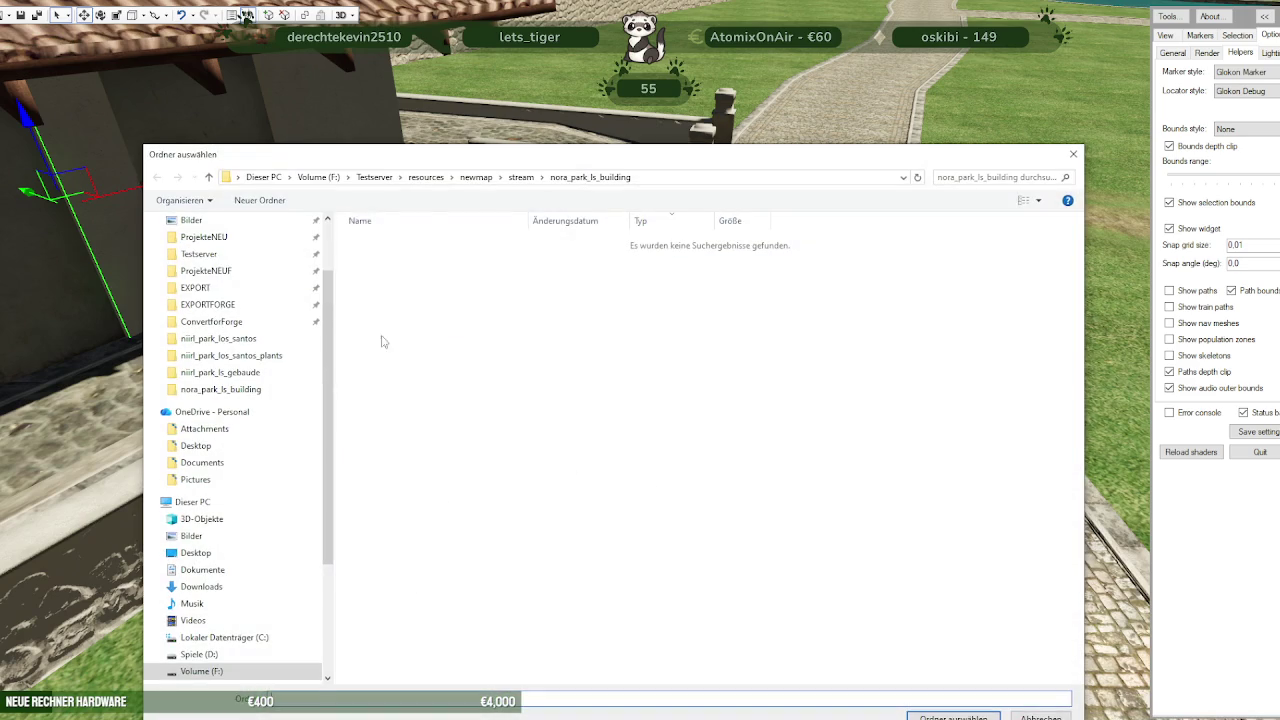
click(521, 174)
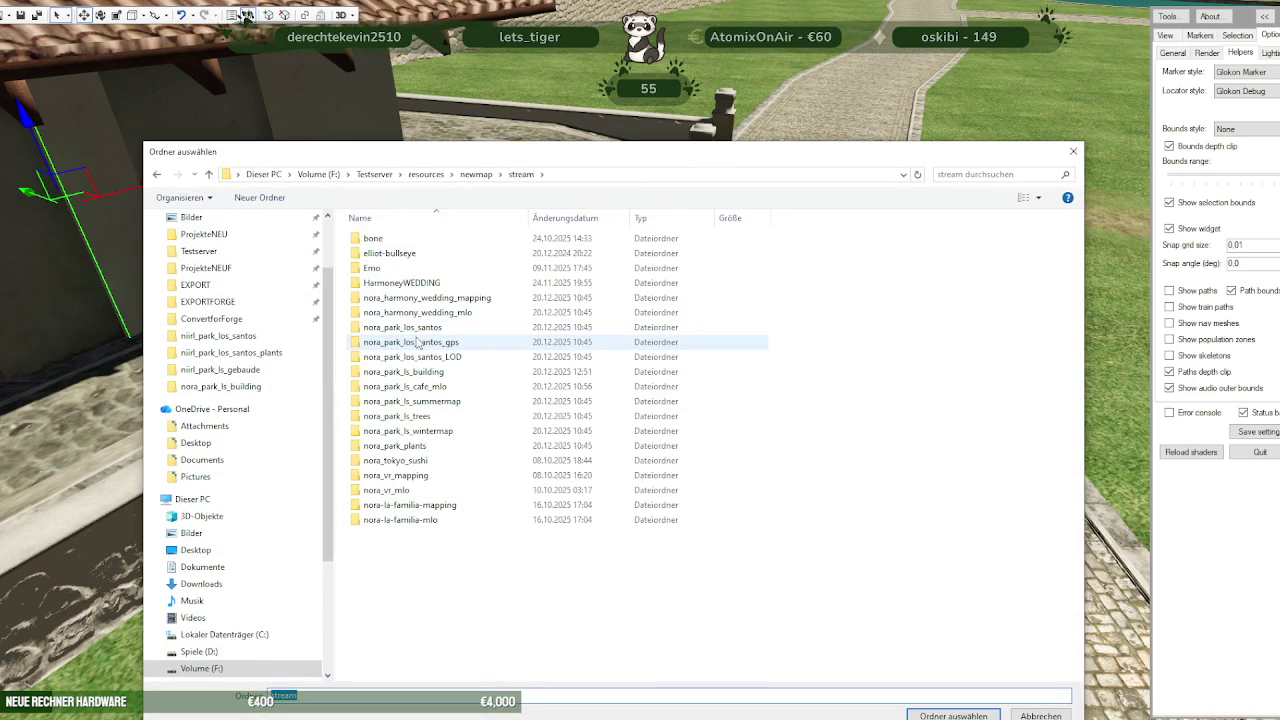
click(415, 356)
key(Return)
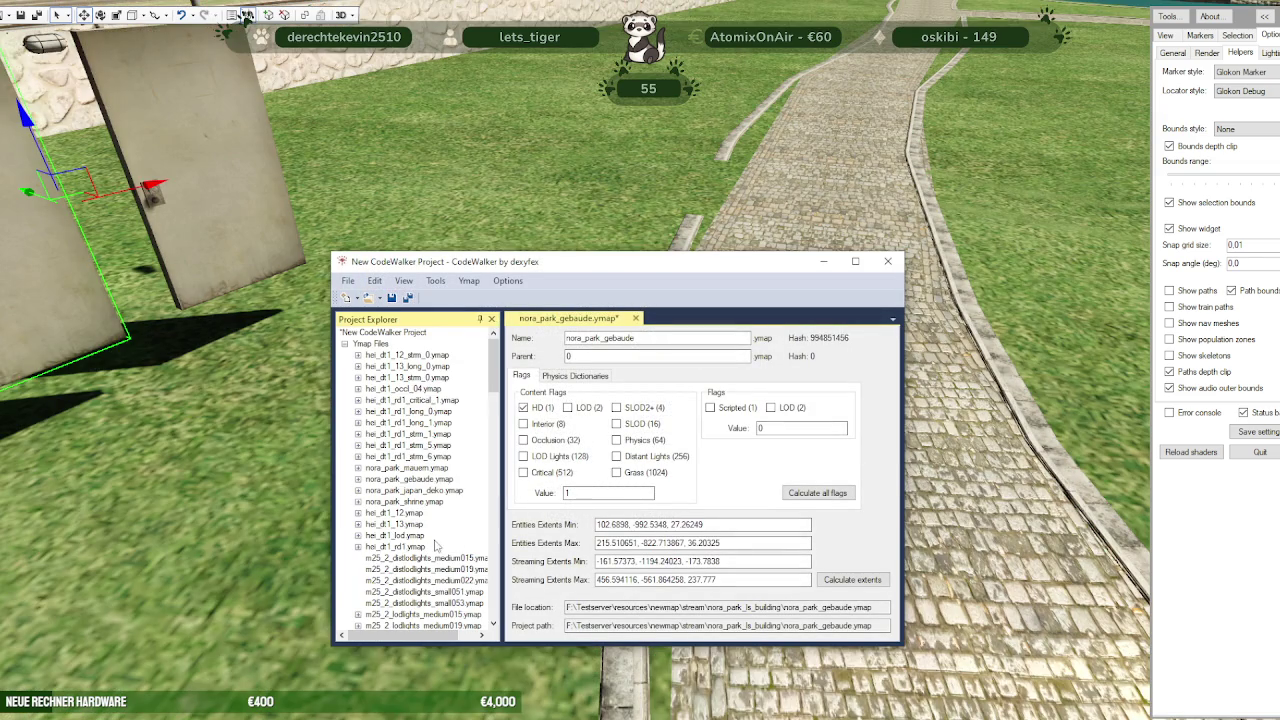
Browse the project files and inspect the downtown_01_metadata_007 archetype definitions
scroll(397, 460, down, 1)
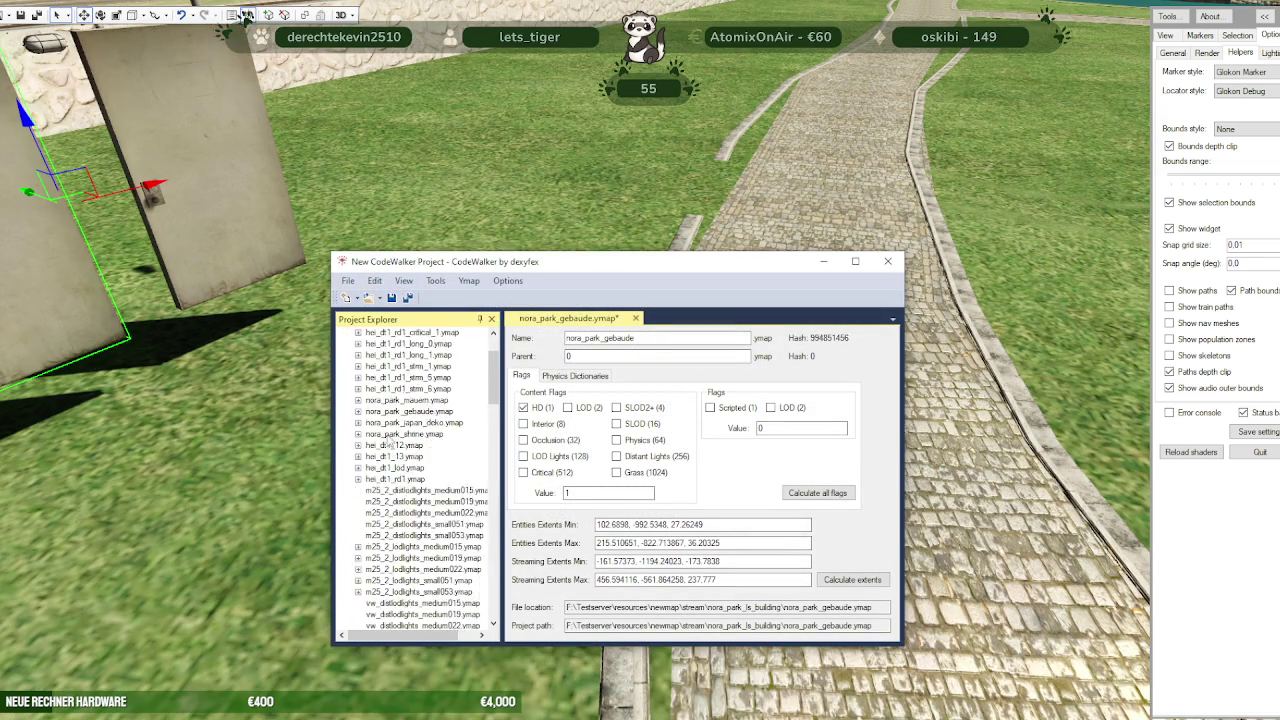
scroll(397, 465, down, 5)
scroll(397, 472, down, 5)
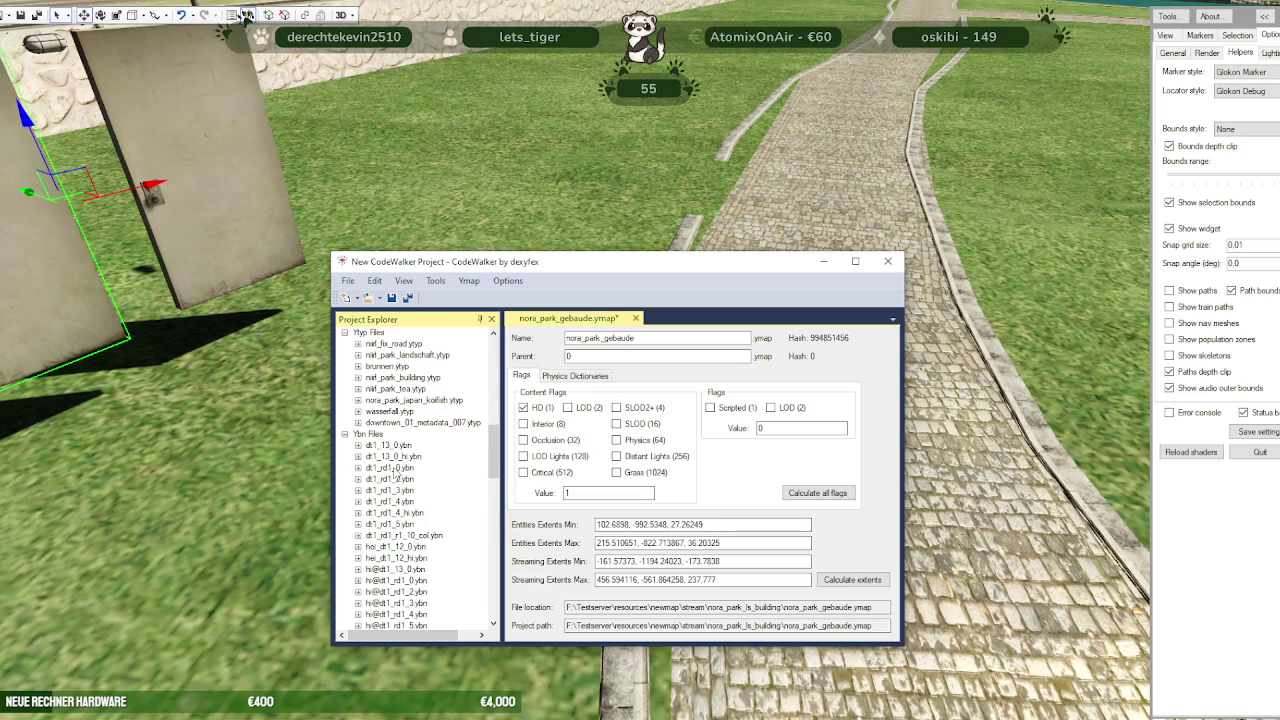
scroll(396, 471, down, 1)
scroll(396, 472, down, 3)
scroll(396, 474, down, 3)
scroll(396, 476, down, 3)
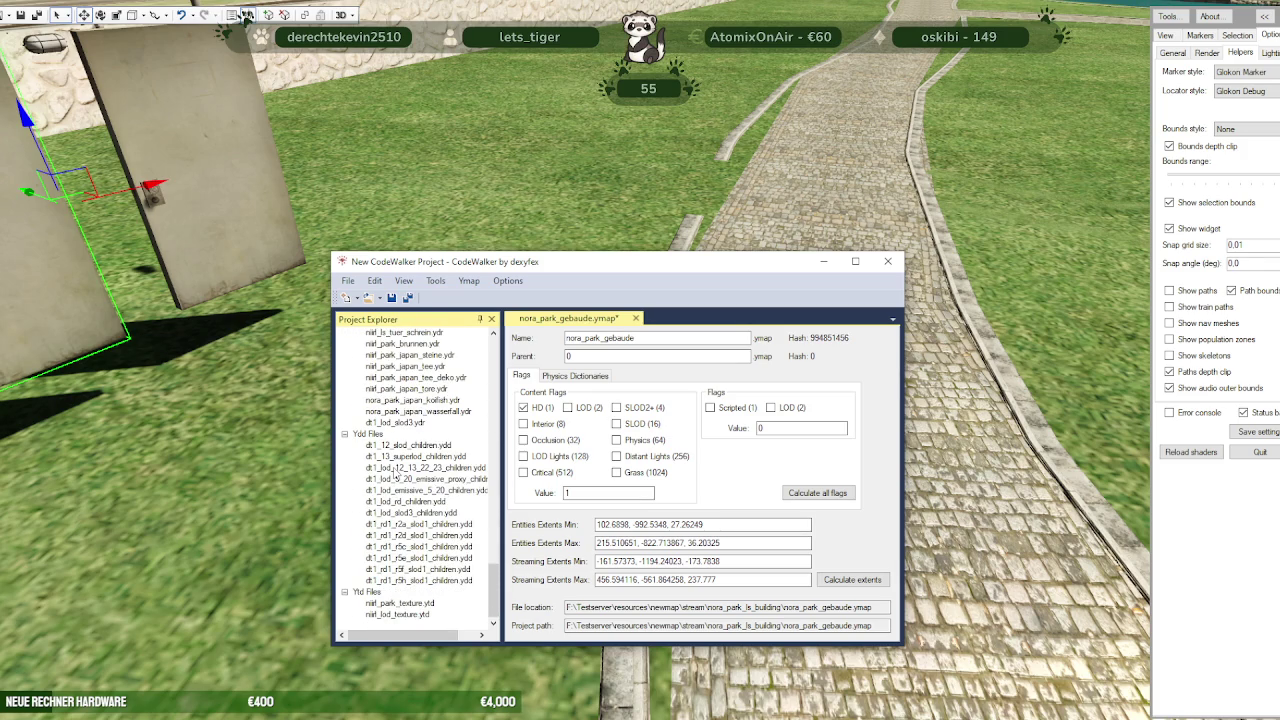
scroll(394, 476, up, 3)
scroll(394, 476, up, 3)
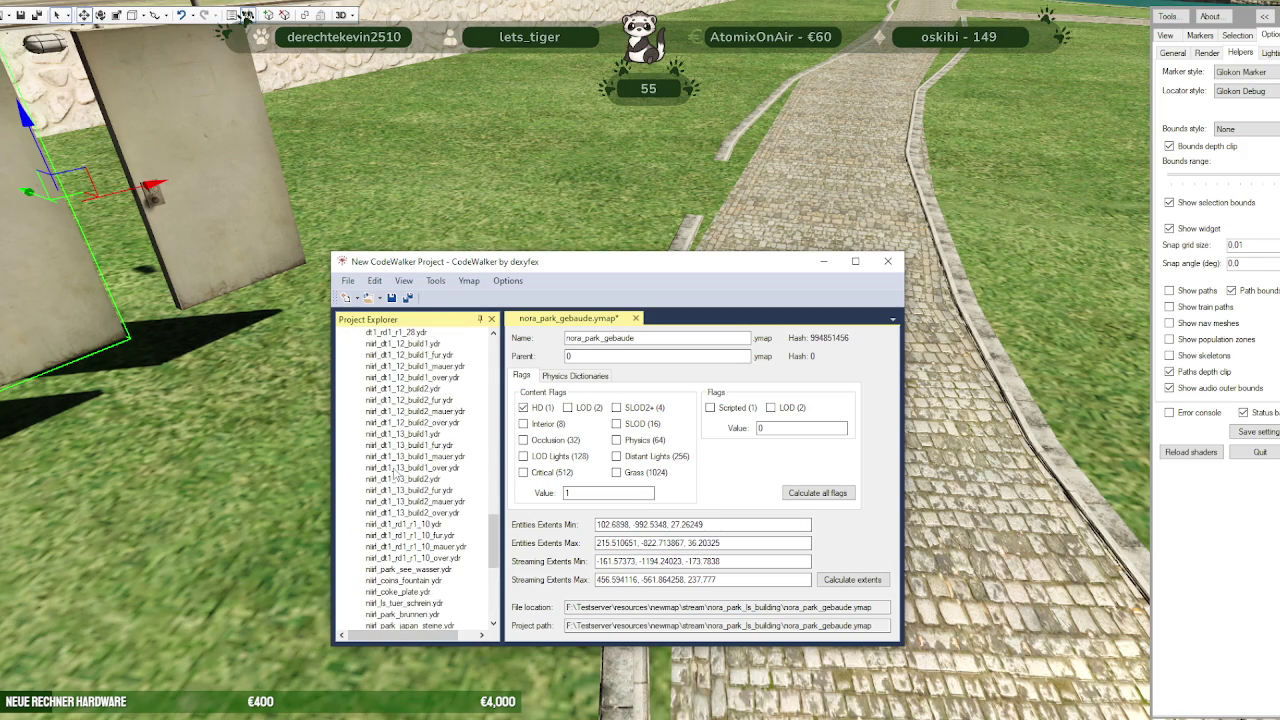
scroll(395, 475, up, 4)
scroll(395, 473, down, 1)
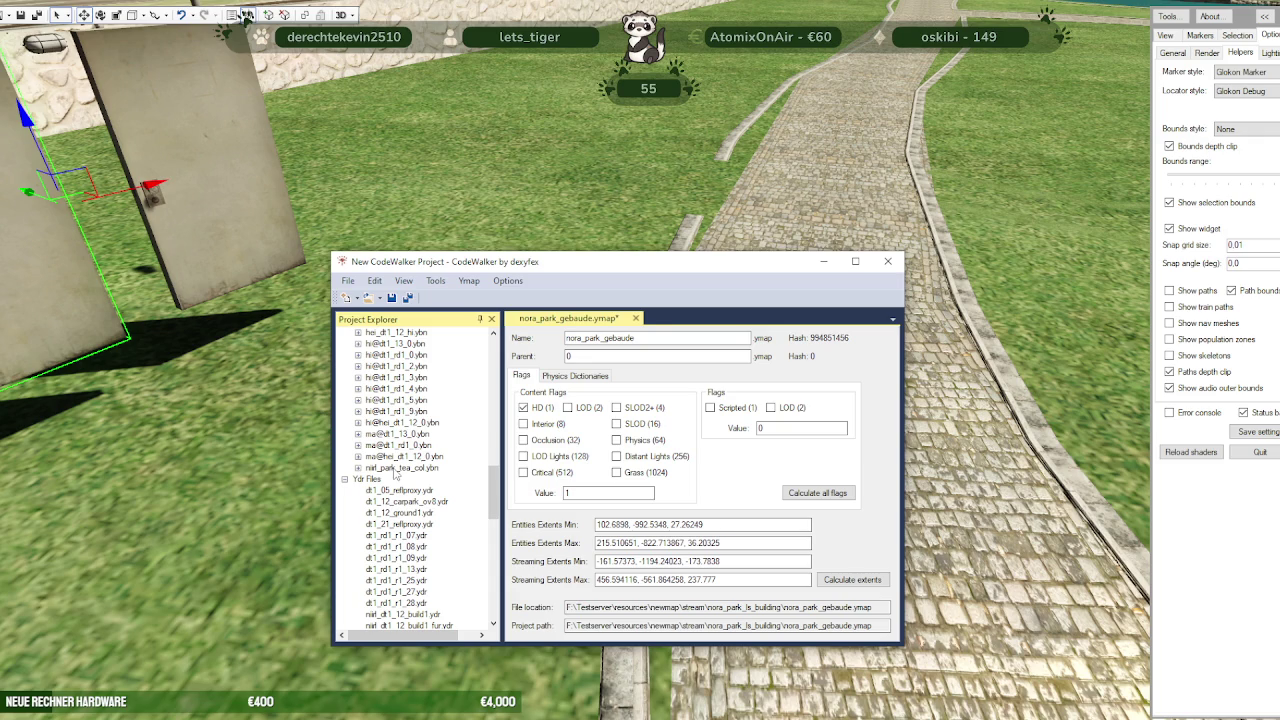
scroll(395, 476, up, 3)
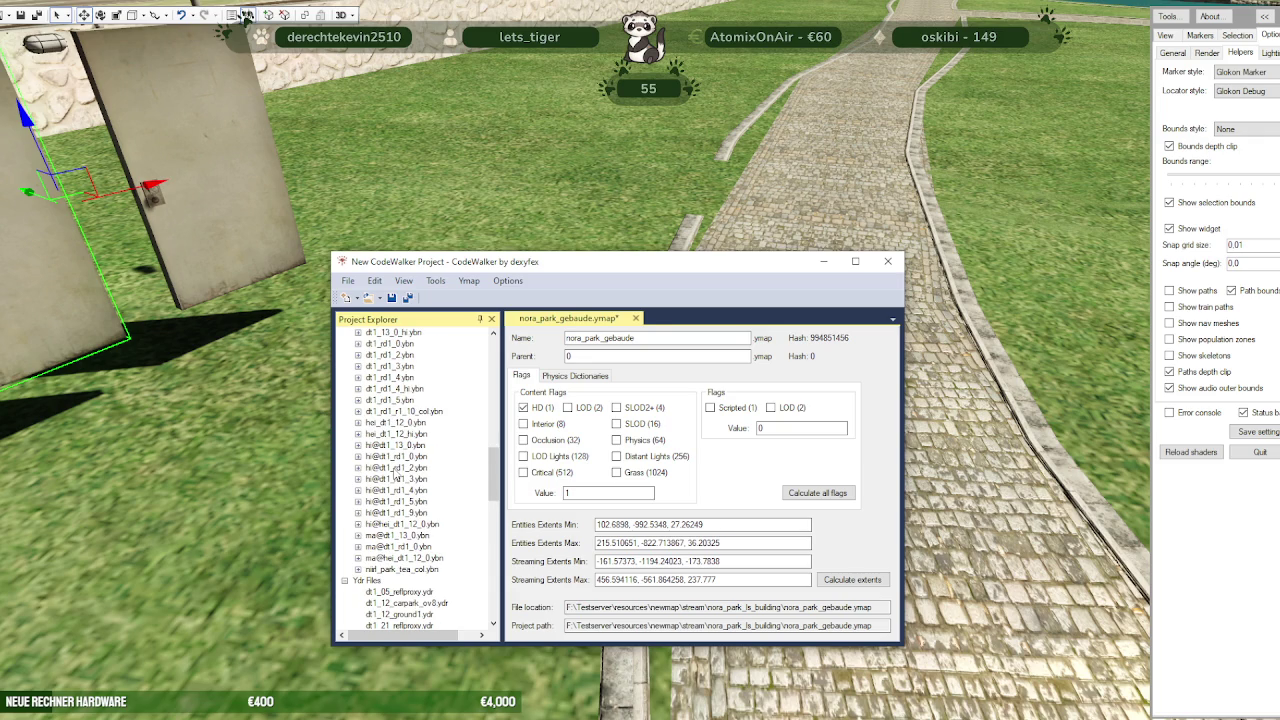
scroll(397, 476, up, 3)
scroll(390, 470, up, 1)
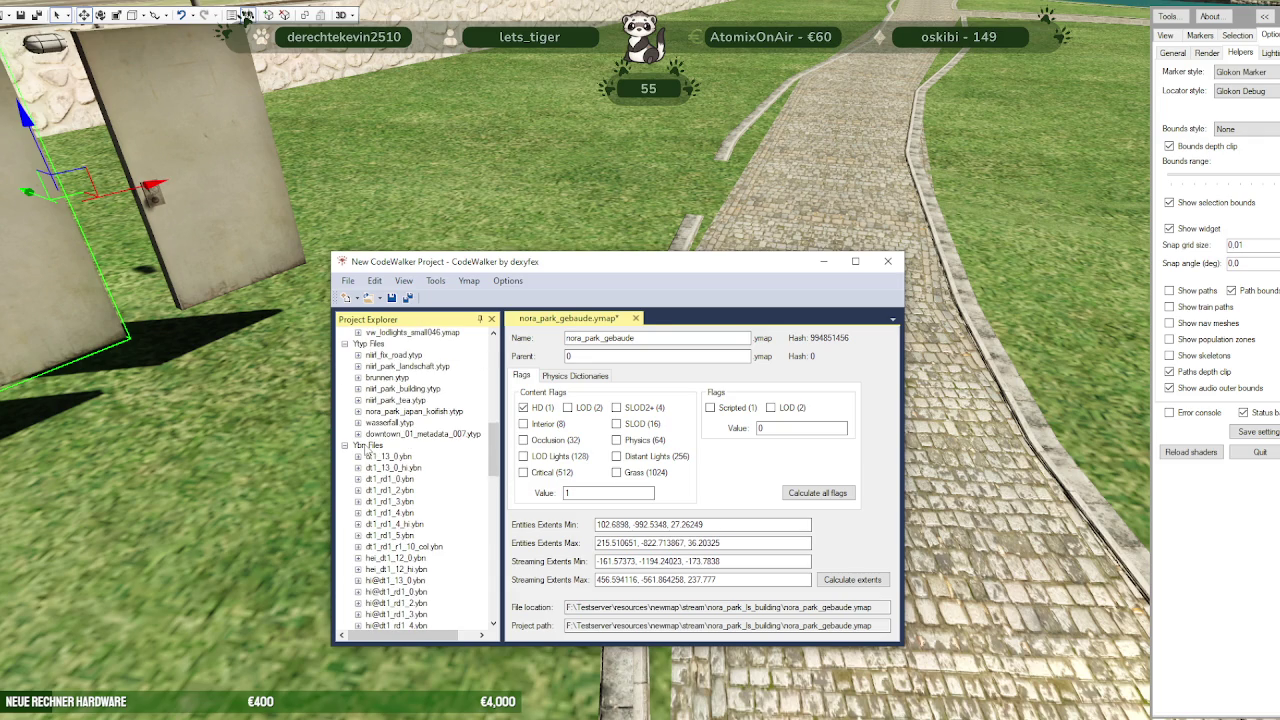
click(358, 433)
scroll(391, 431, down, 2)
scroll(393, 431, up, 1)
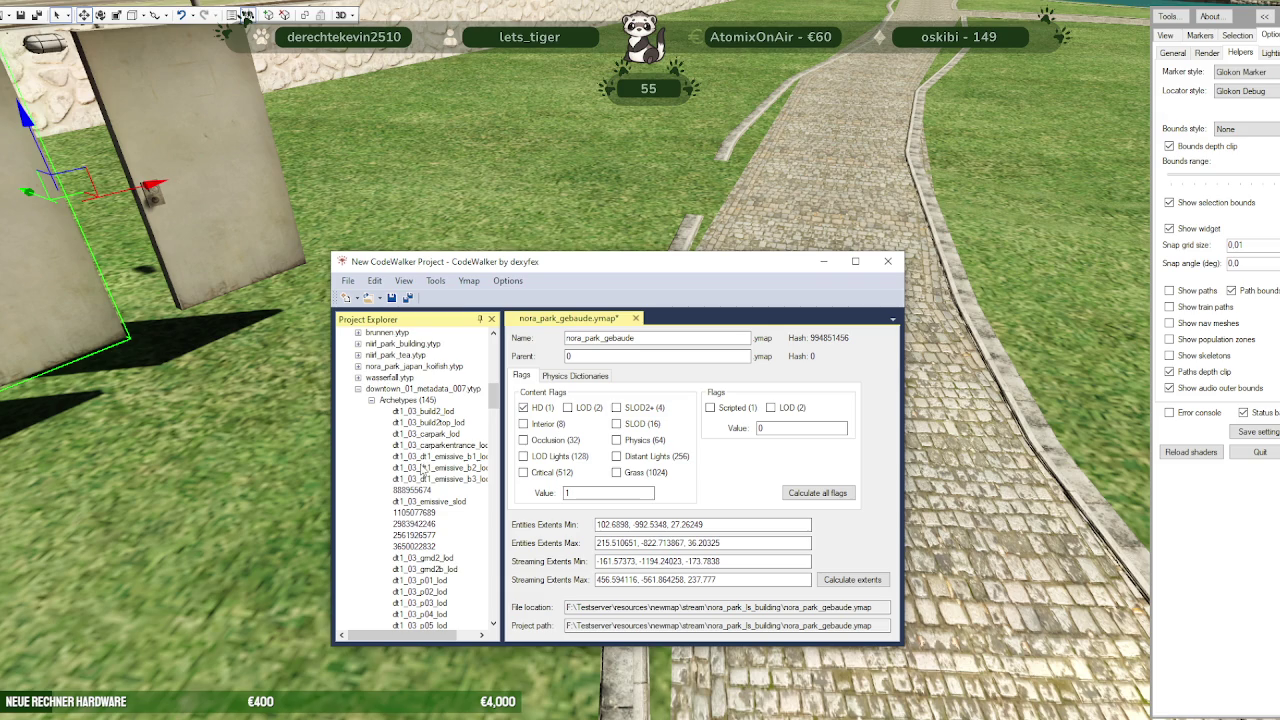
scroll(424, 467, down, 7)
scroll(422, 469, down, 7)
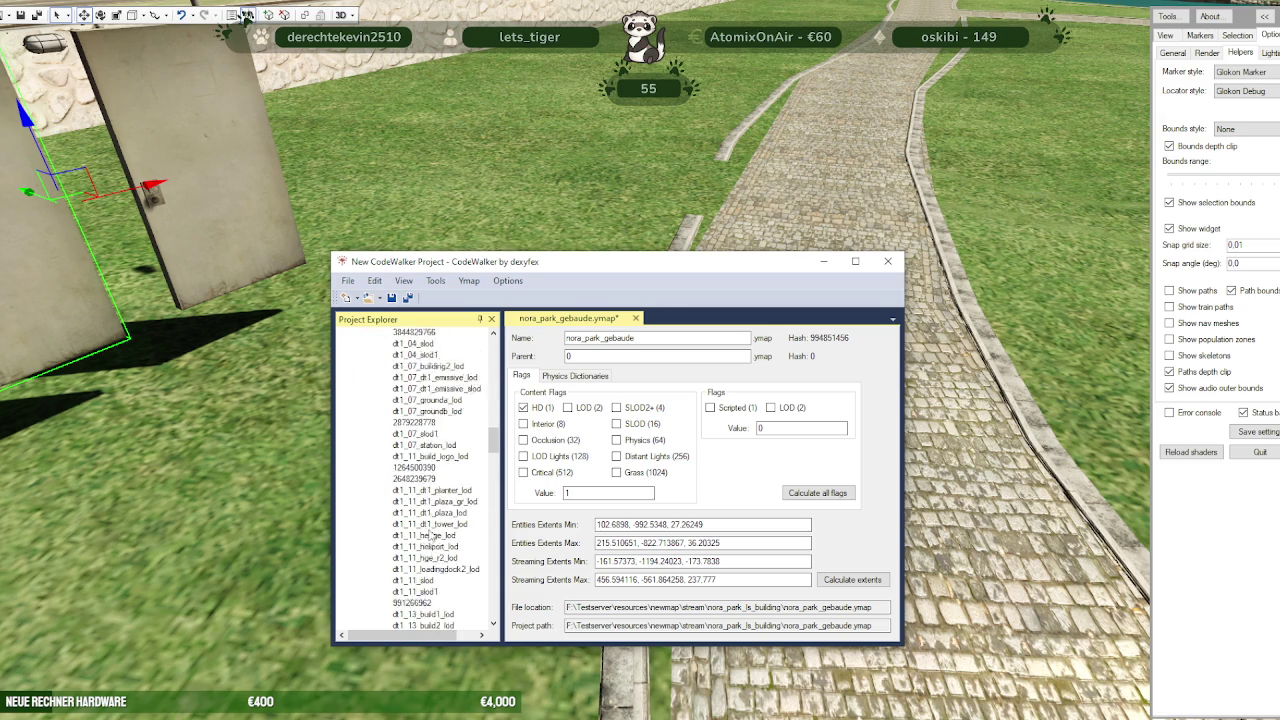
scroll(440, 495, down, 5)
scroll(445, 503, down, 3)
scroll(445, 503, down, 2)
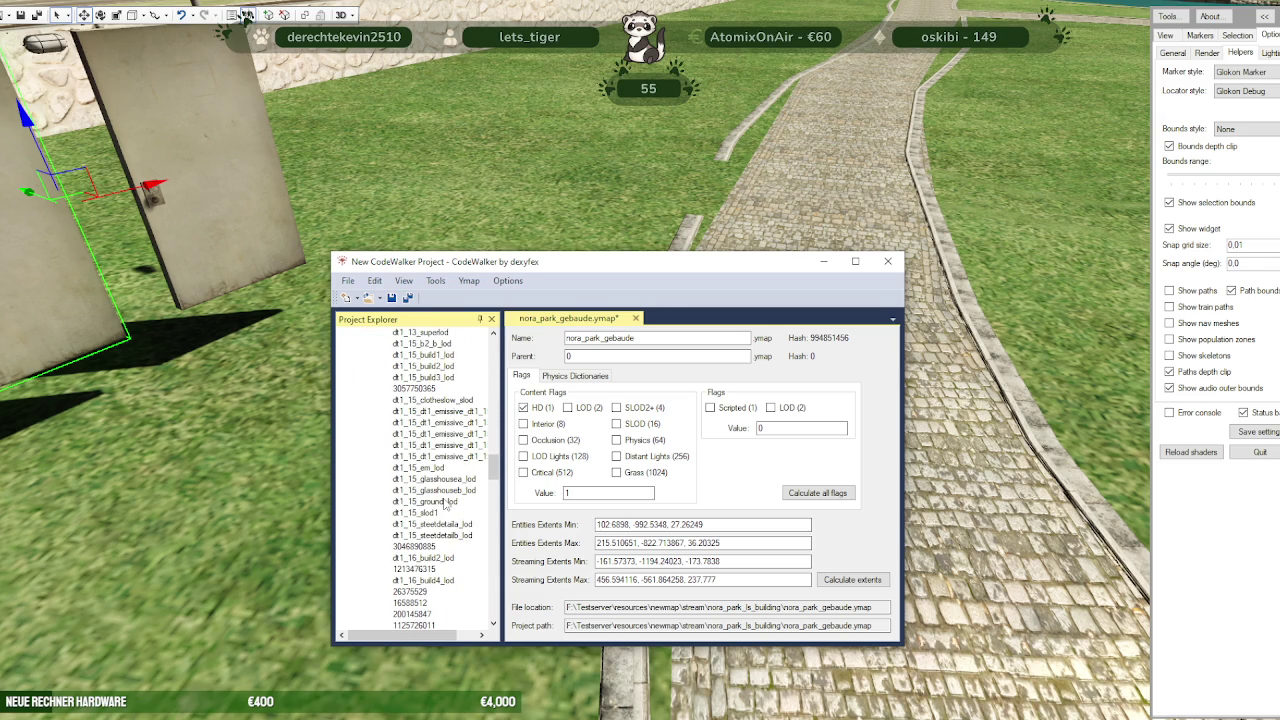
scroll(445, 505, up, 2)
scroll(445, 505, up, 3)
scroll(445, 505, up, 3)
scroll(446, 505, up, 2)
scroll(446, 505, up, 3)
scroll(420, 507, up, 3)
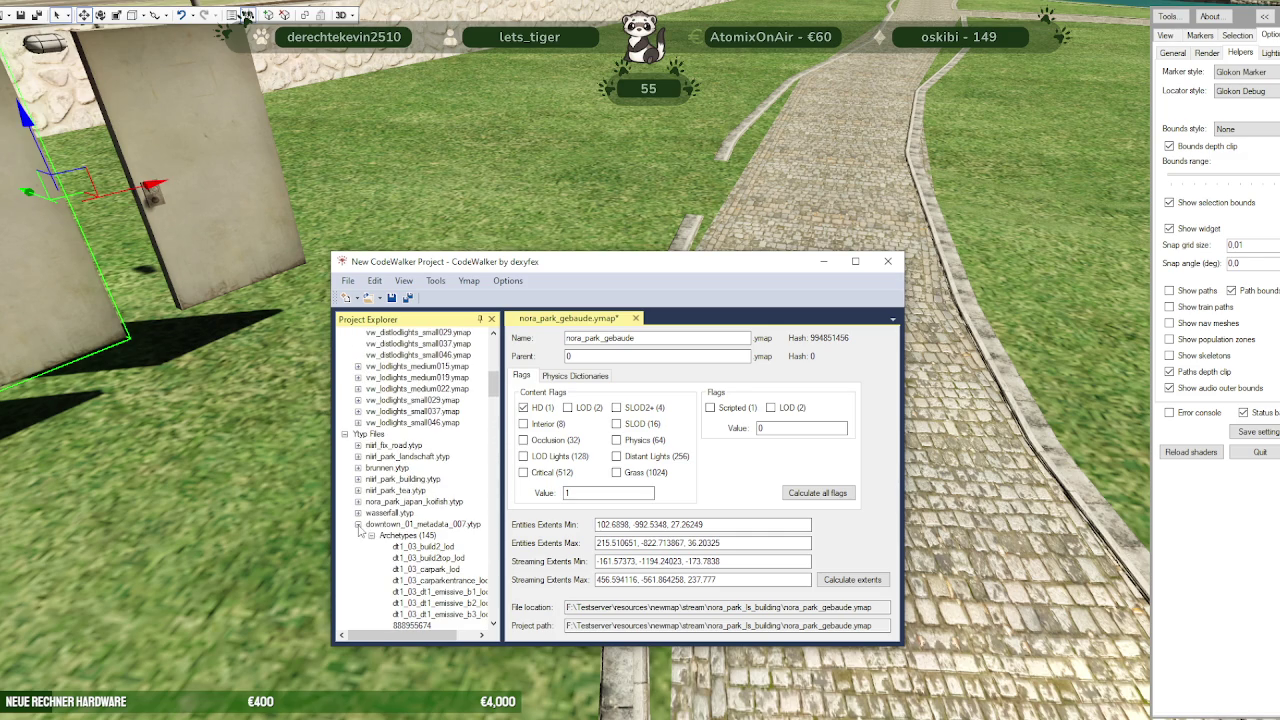
click(358, 525)
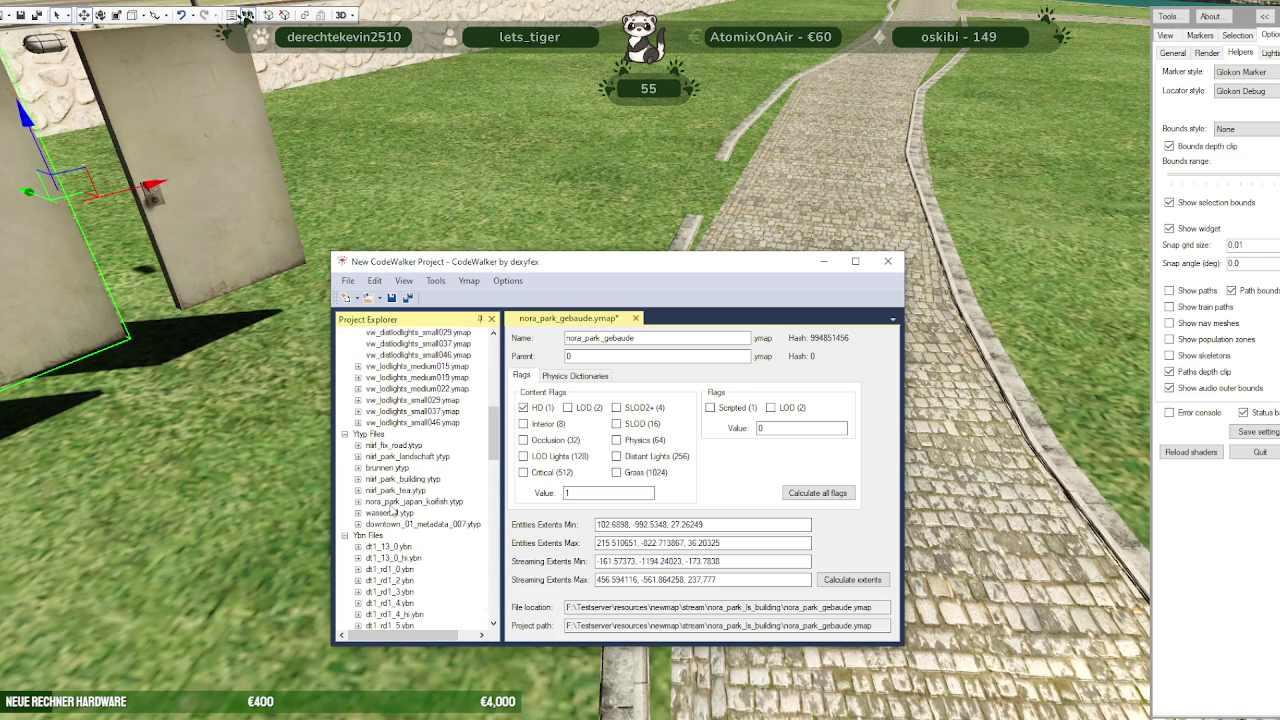
Inspect nirf_fix_road.ytyp's archetype and the dt1_rd1_5 collision geometry, then collapse the collision files
click(358, 446)
click(372, 457)
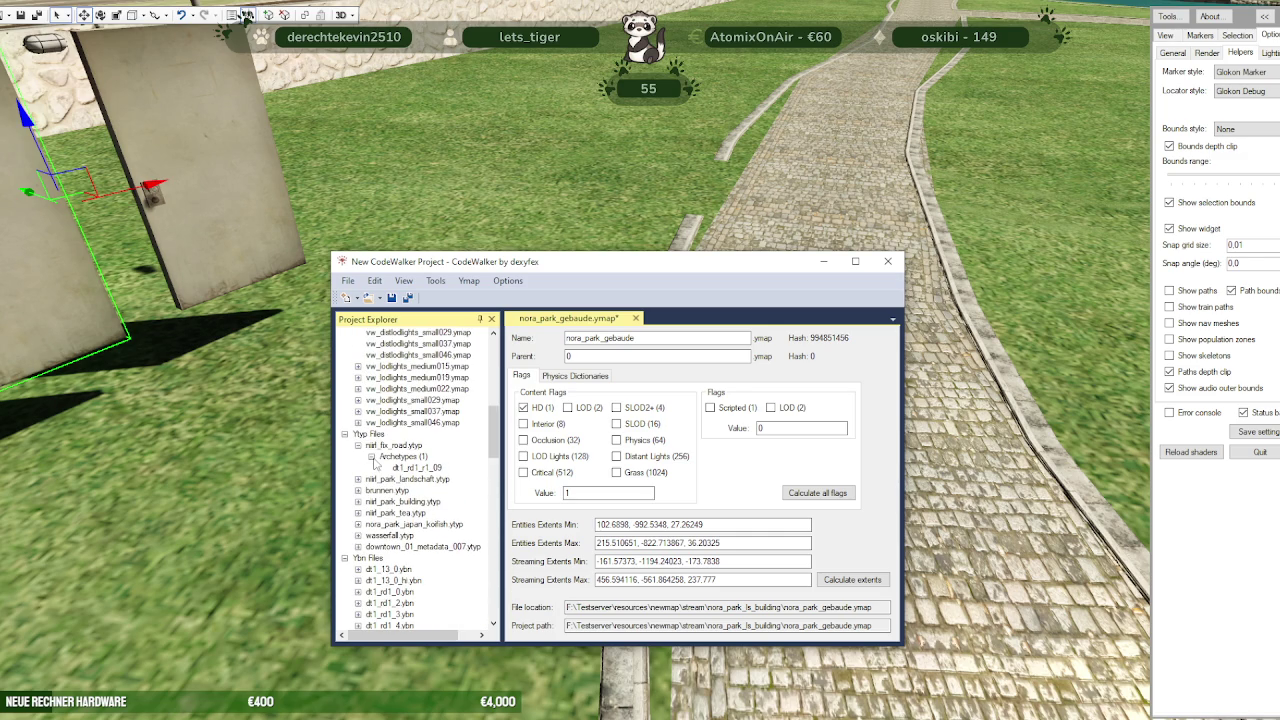
click(372, 457)
click(358, 446)
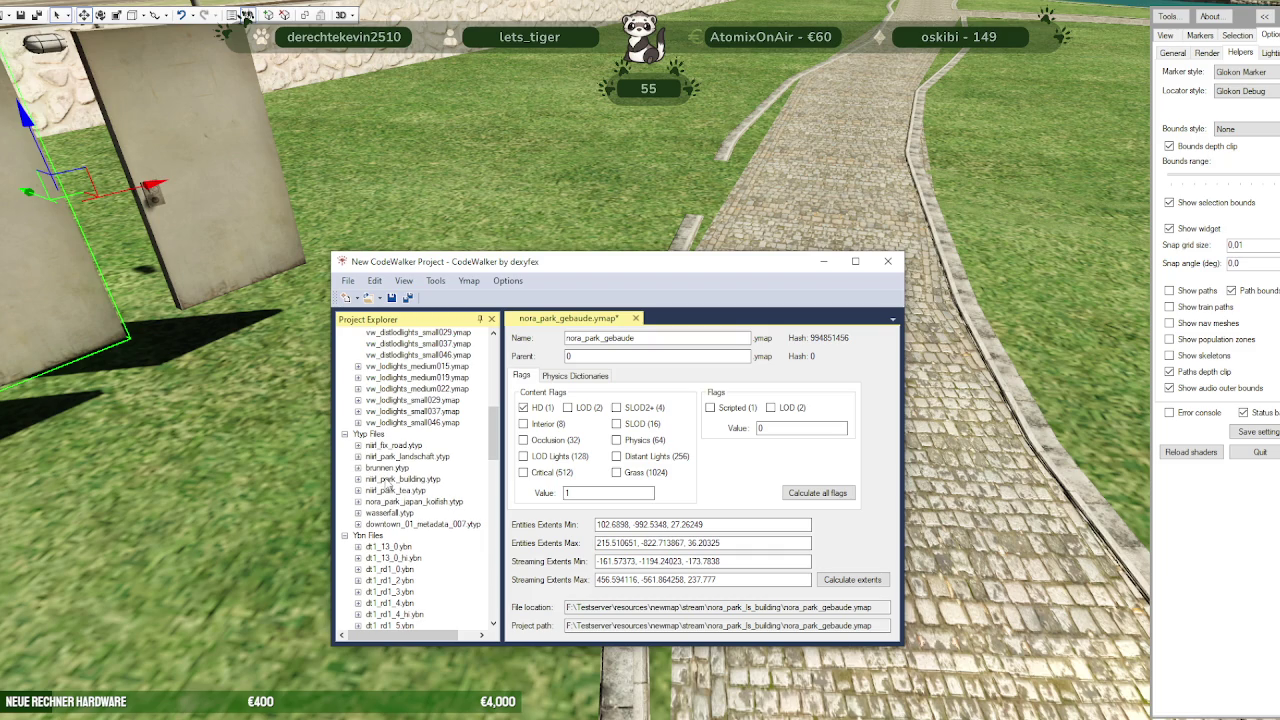
scroll(398, 479, down, 2)
scroll(398, 485, down, 1)
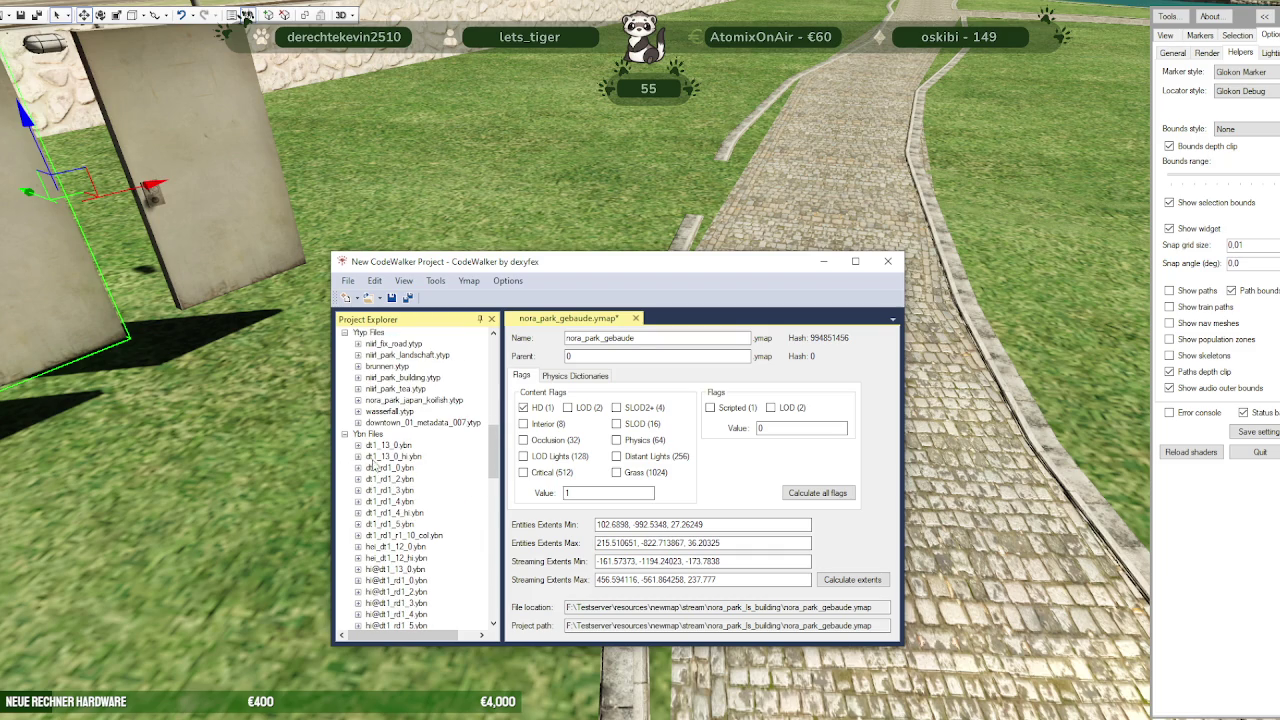
scroll(433, 515, down, 1)
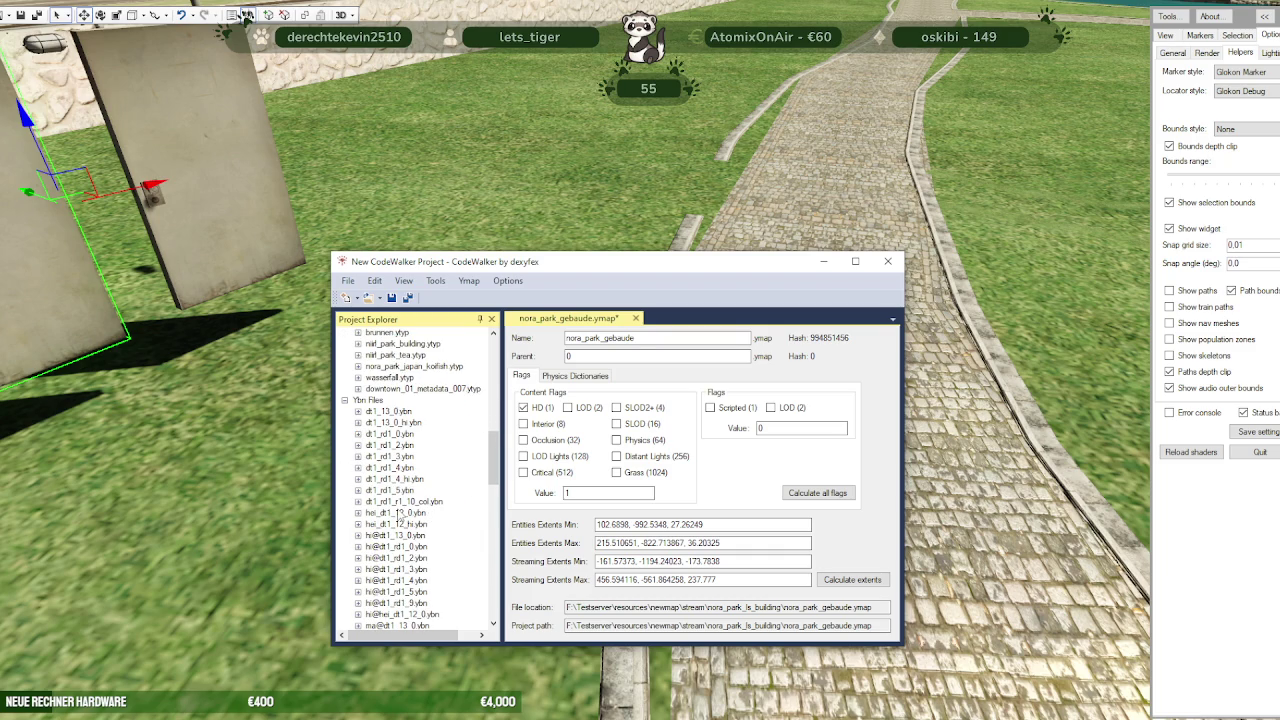
click(358, 490)
click(371, 501)
click(371, 501)
click(358, 490)
click(345, 401)
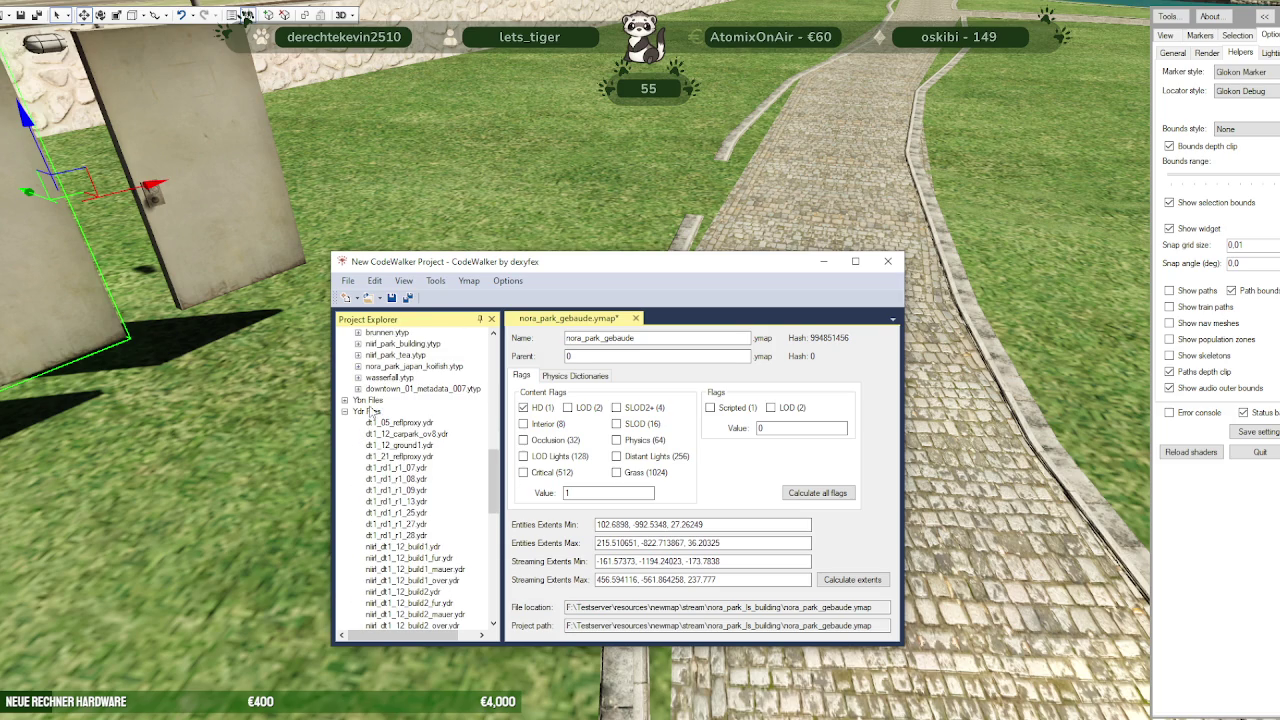
Select dt1_rd1_r1_08, then the dt1_lod_slod3 drawable file
click(411, 481)
scroll(411, 489, down, 3)
scroll(412, 487, down, 3)
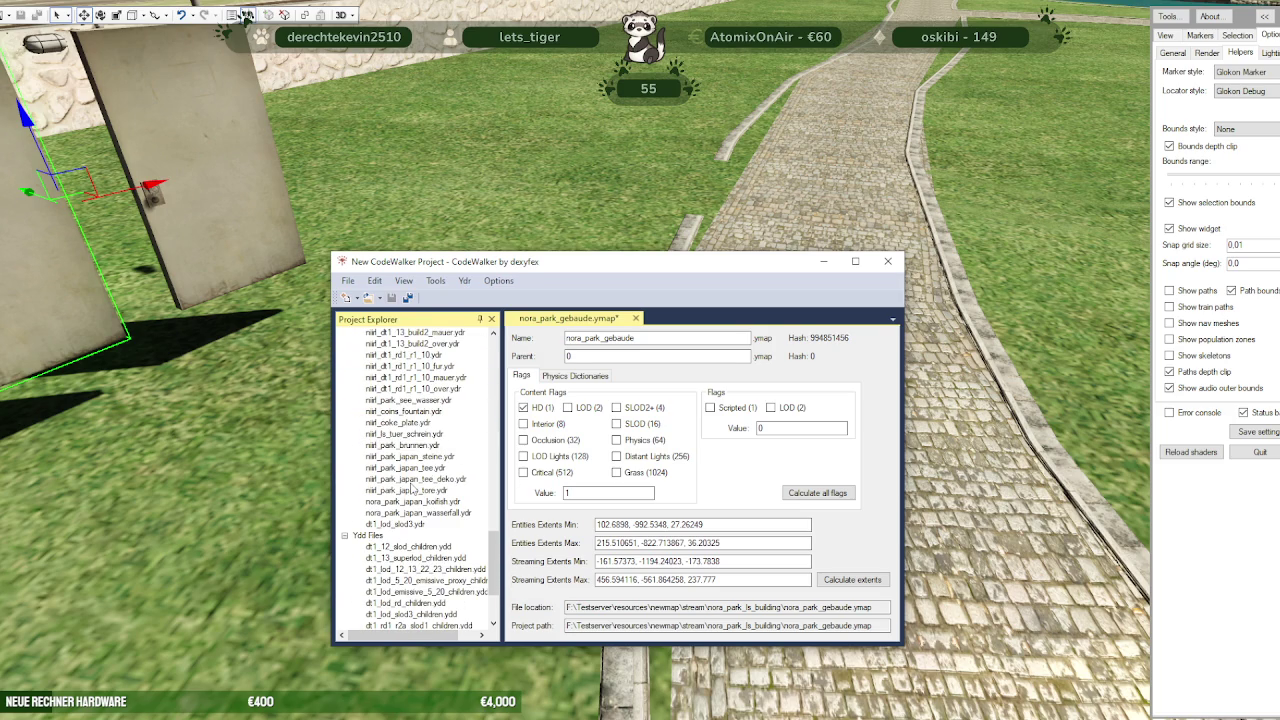
click(411, 526)
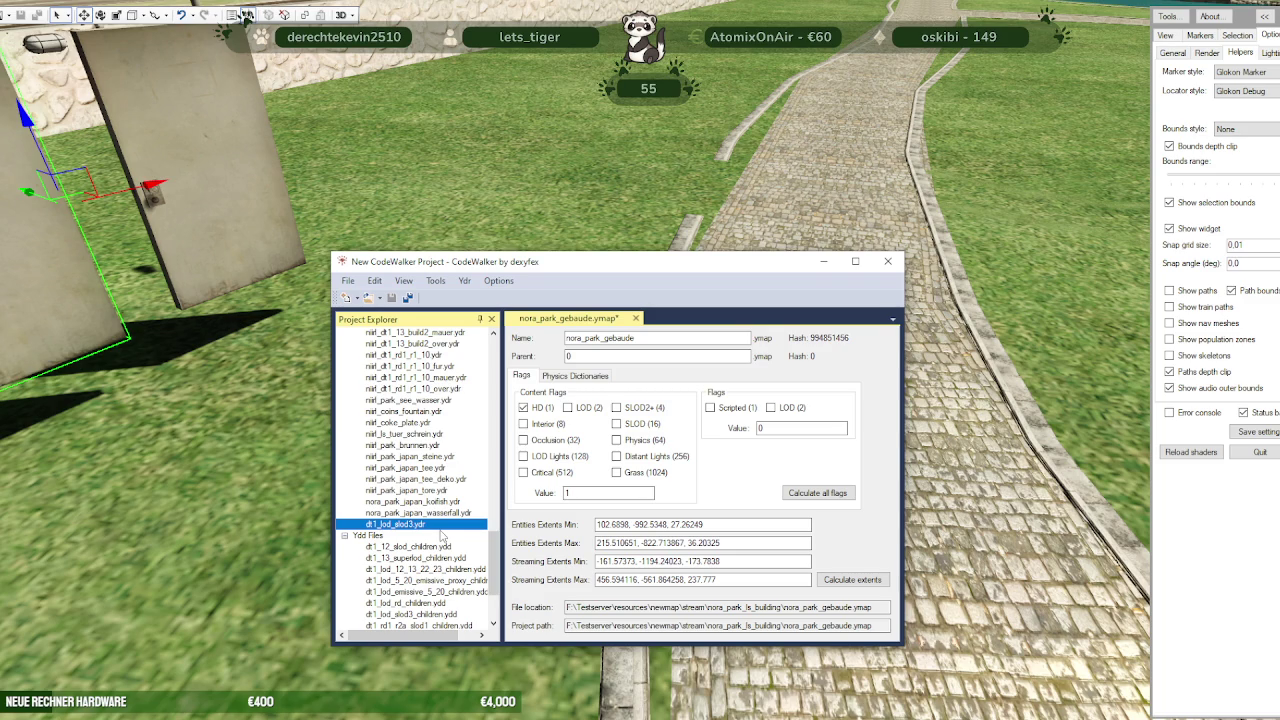
scroll(441, 535, down, 3)
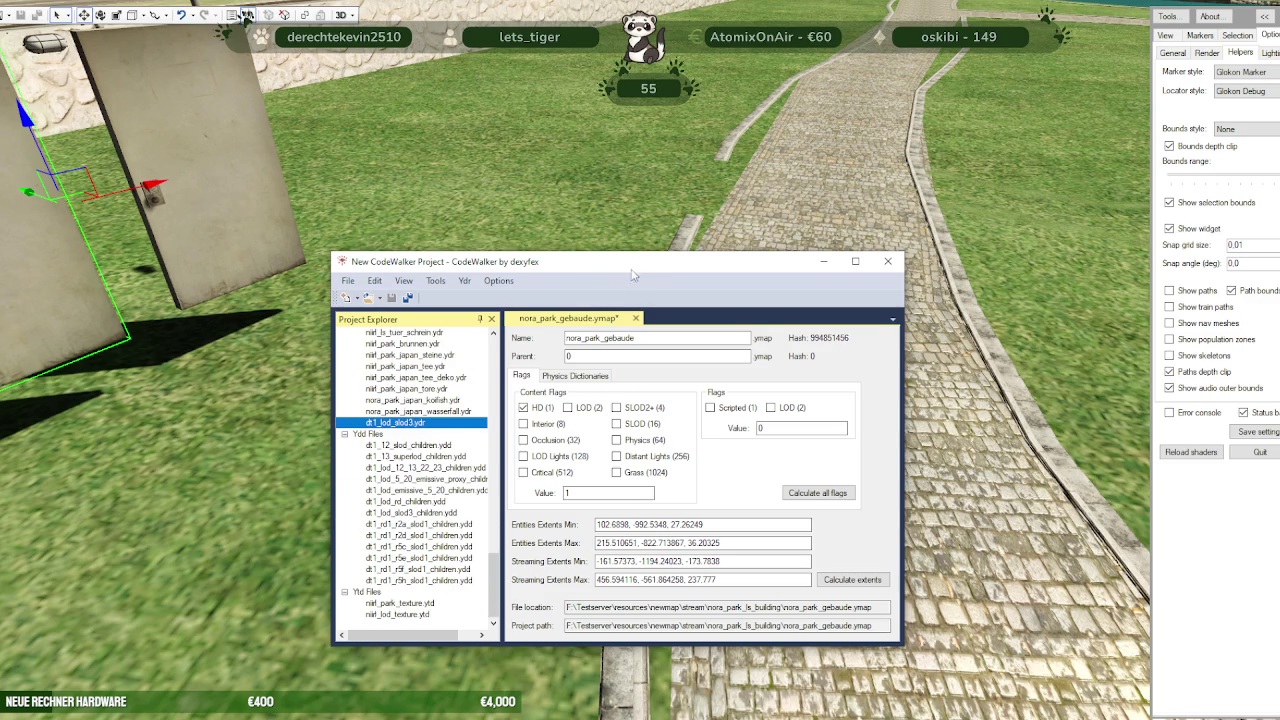
Return to the 3D world view, turned toward the park lawn and path
click(645, 245)
drag(682, 390, 605, 447)
scroll(615, 440, down, 3)
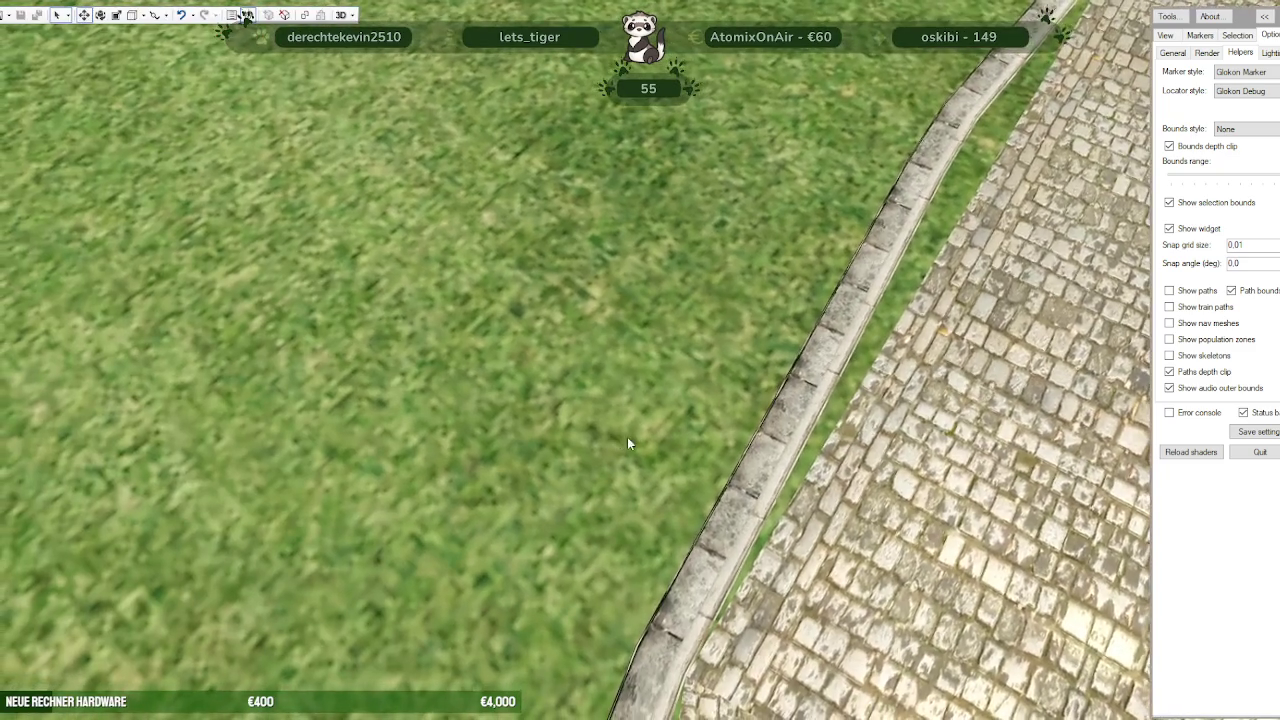
From an overhead city view, pick dt1_lod_slod3 and open its archetype definition (Lod Dist 15000)
scroll(640, 438, down, 3)
scroll(652, 438, down, 3)
scroll(651, 432, down, 3)
scroll(651, 430, down, 3)
scroll(650, 433, down, 3)
scroll(652, 434, down, 3)
scroll(655, 435, down, 2)
scroll(655, 435, down, 3)
scroll(656, 438, down, 3)
scroll(658, 442, down, 3)
scroll(662, 446, down, 3)
scroll(662, 446, down, 3)
scroll(662, 446, down, 2)
click(675, 347)
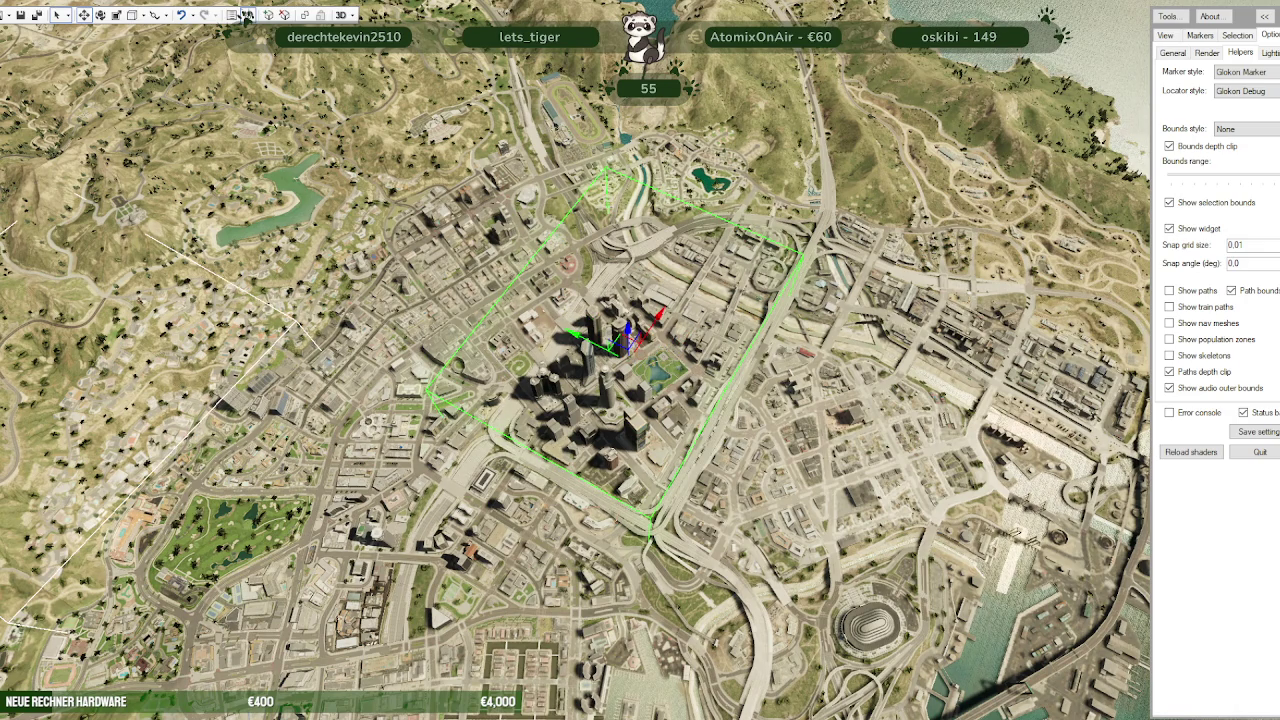
click(246, 14)
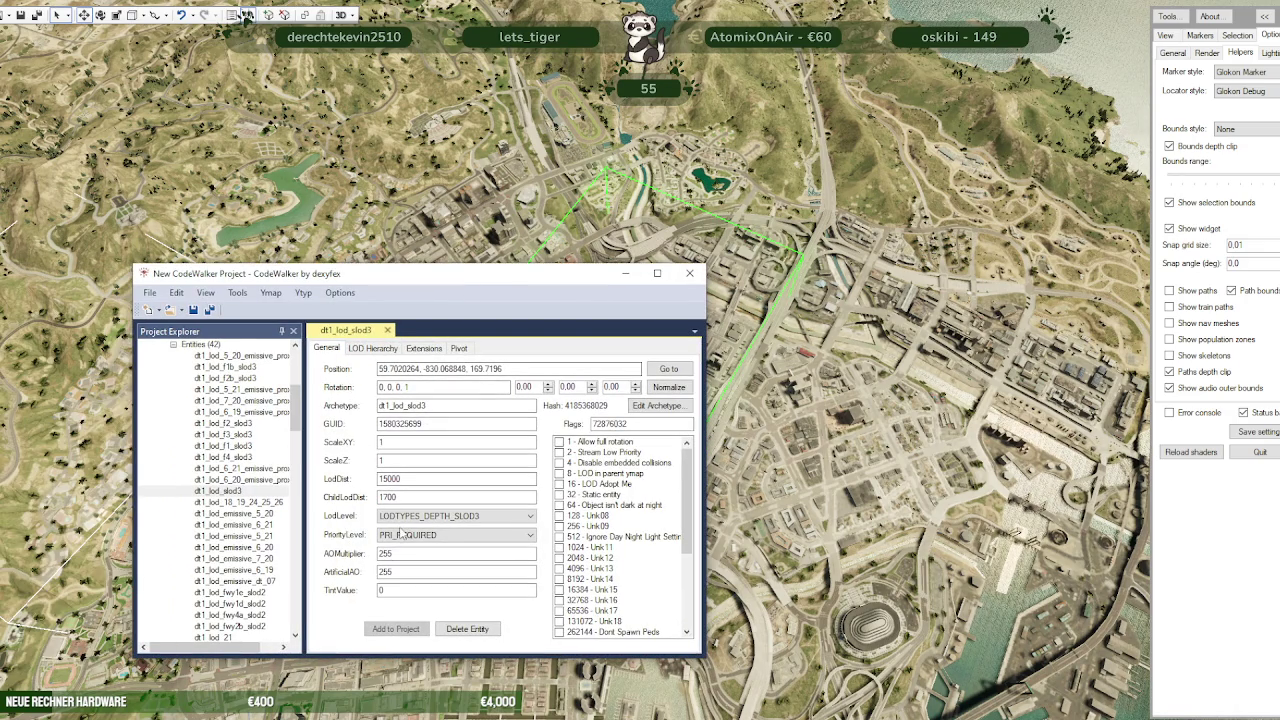
click(657, 405)
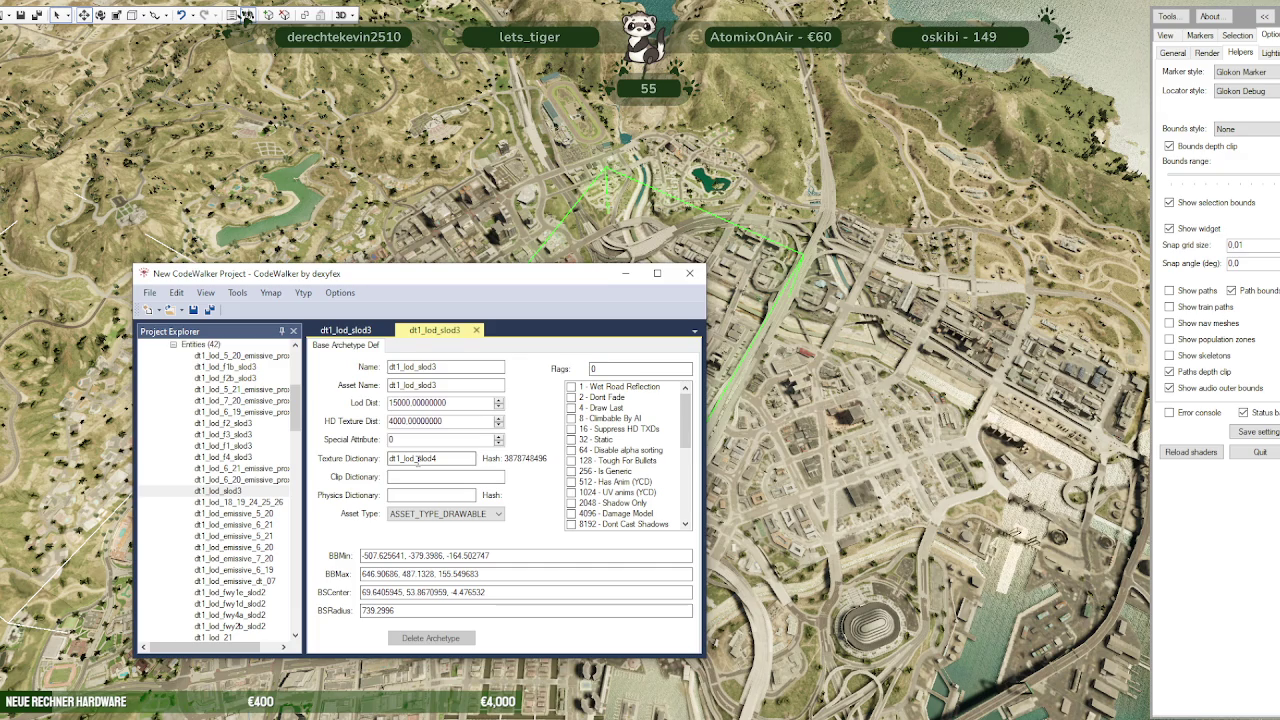
Confirm texture dictionary dt1_lod_slod4, then return to Blender and collapse dt1_lod_slod3.model.001
scroll(257, 500, down, 3)
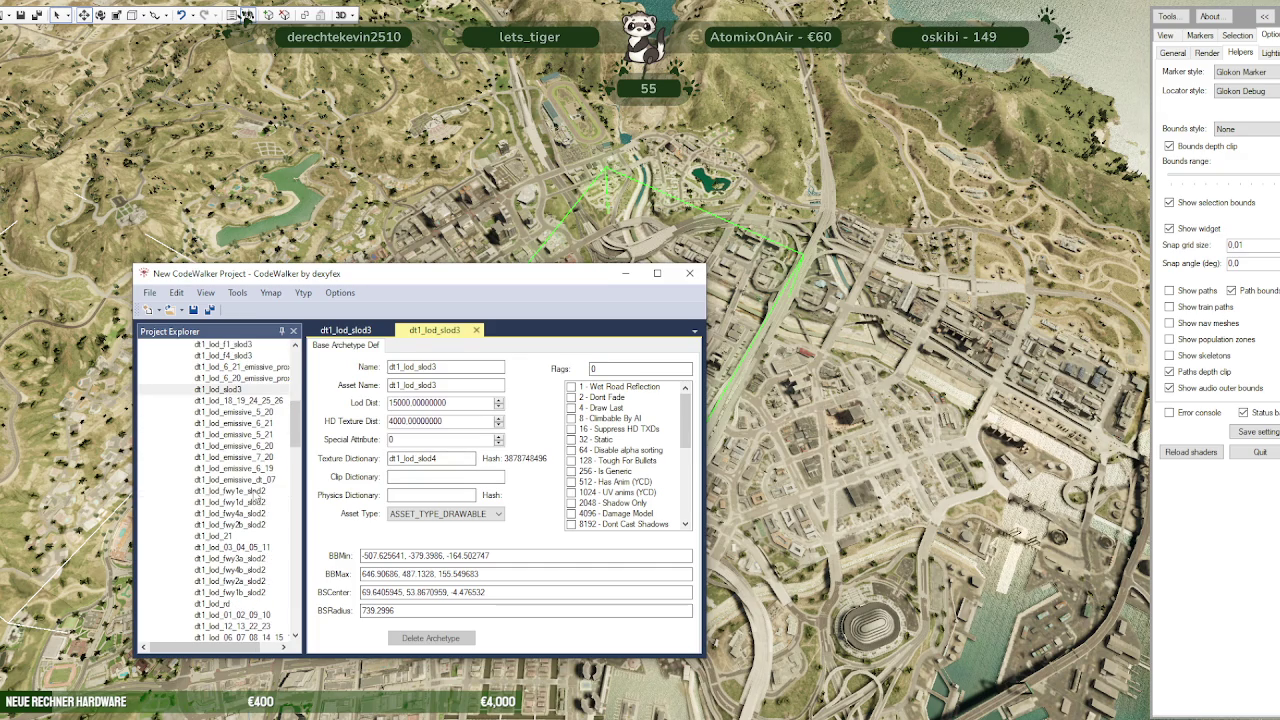
scroll(252, 495, down, 3)
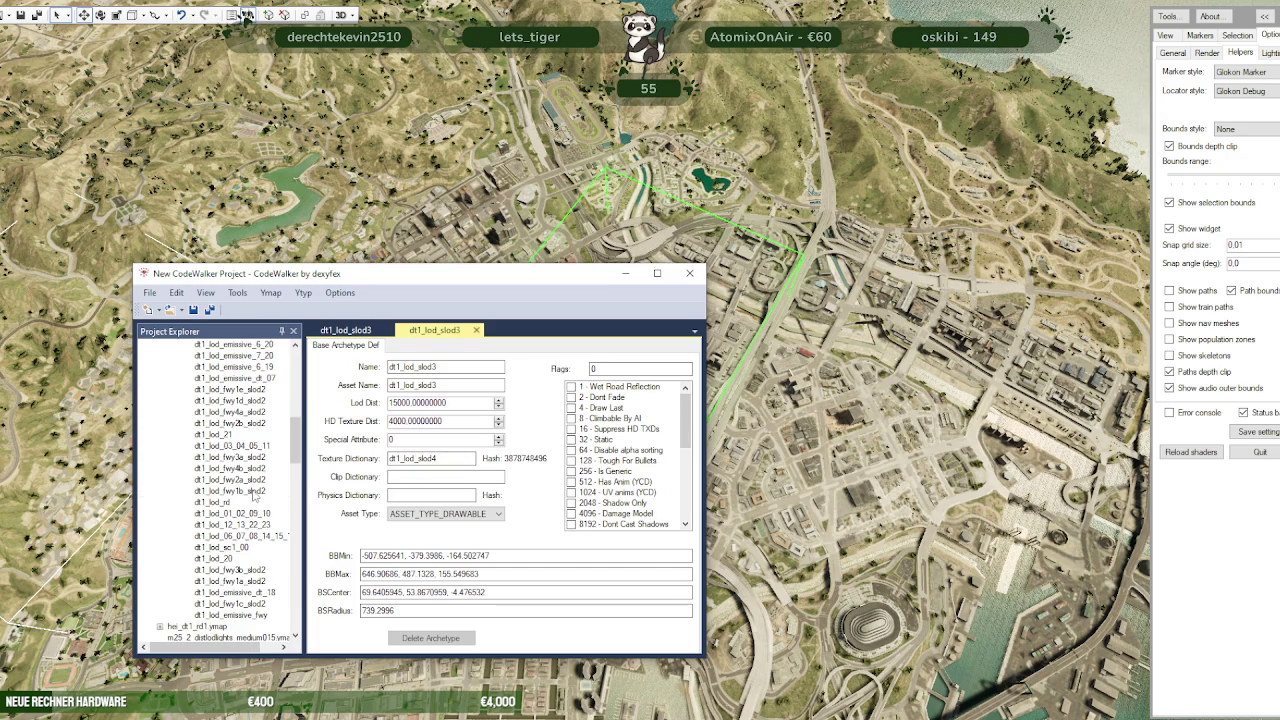
scroll(257, 498, up, 3)
scroll(257, 498, up, 6)
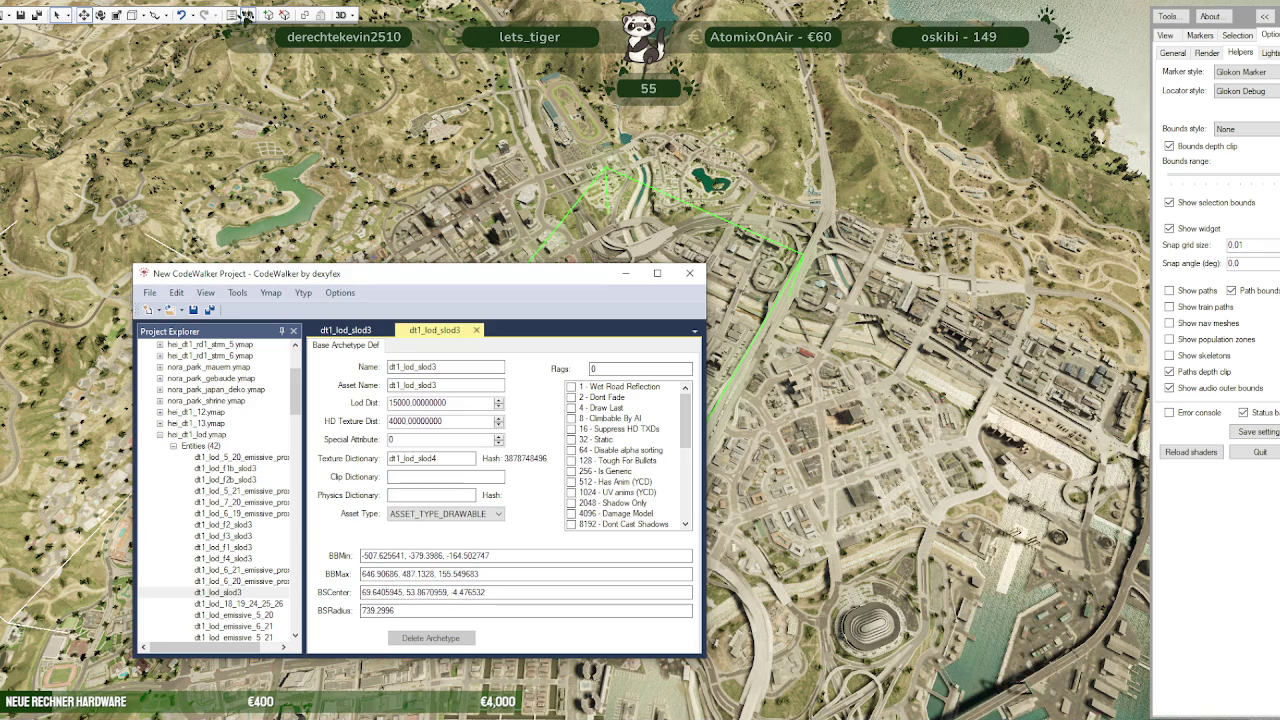
click(246, 15)
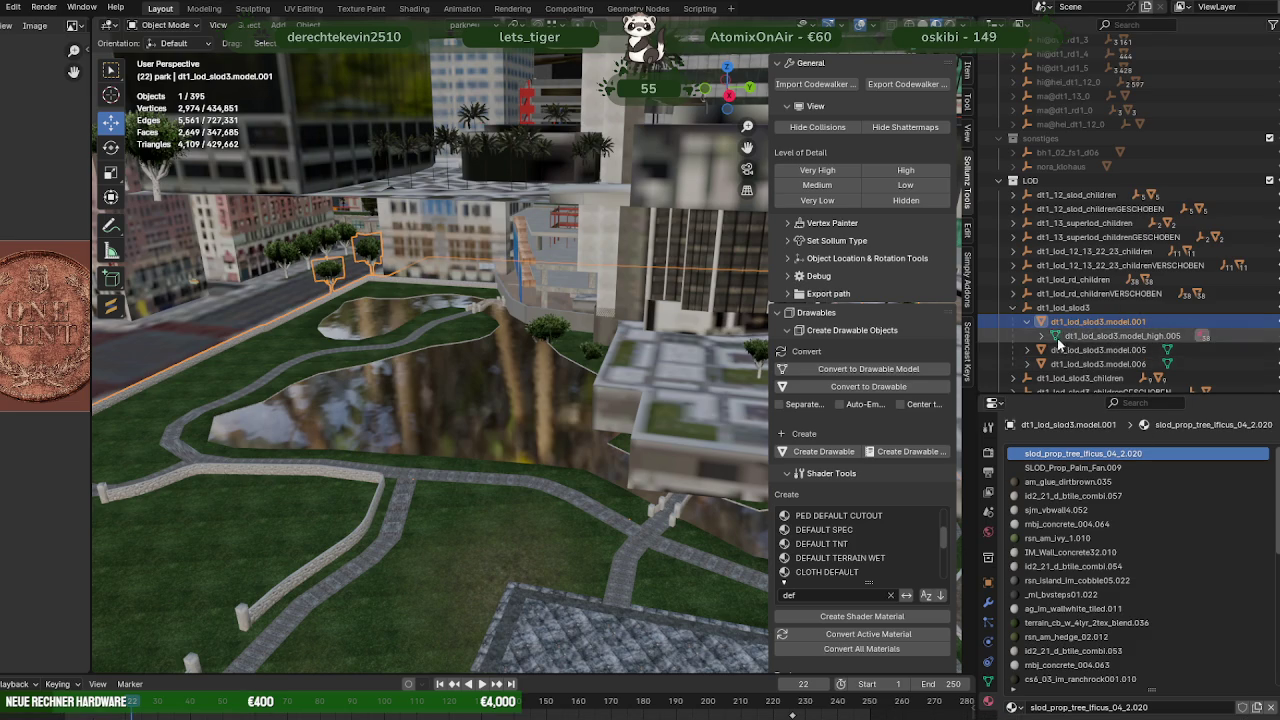
click(1028, 322)
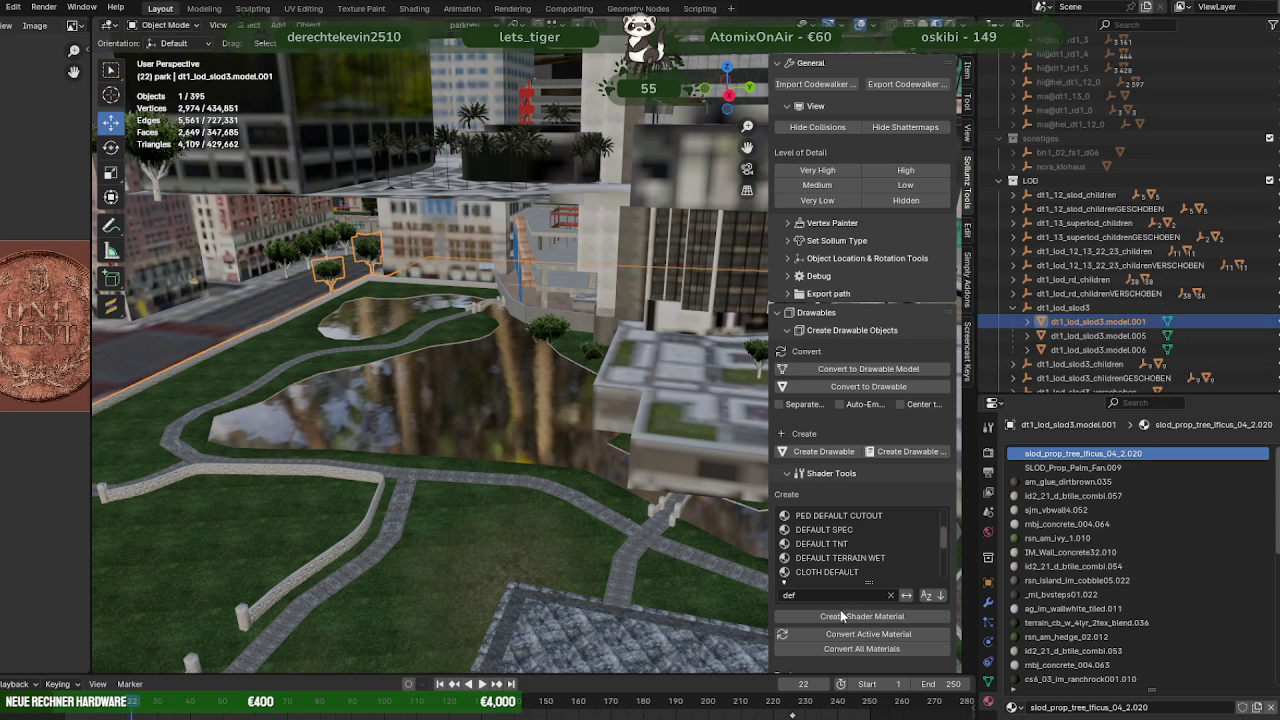
Review model.005 and model.006 materials, then set all of model.006's materials to embedded
scroll(836, 612, down, 4)
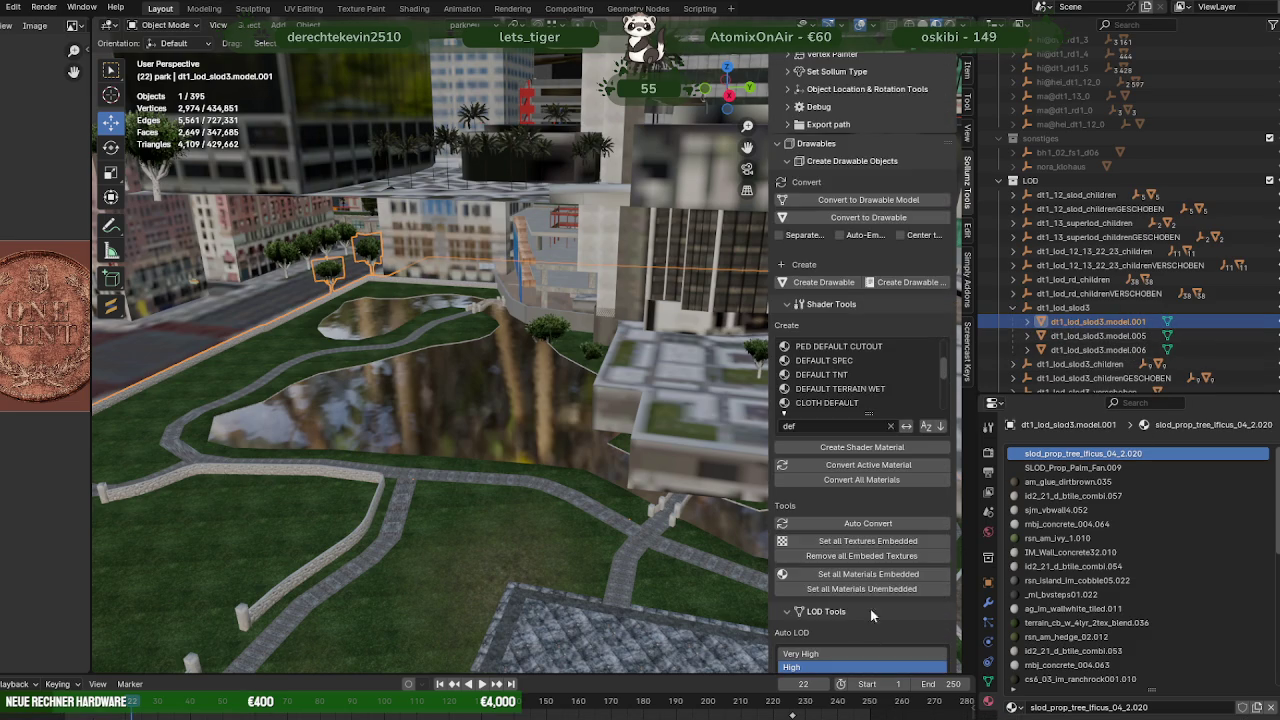
click(1067, 338)
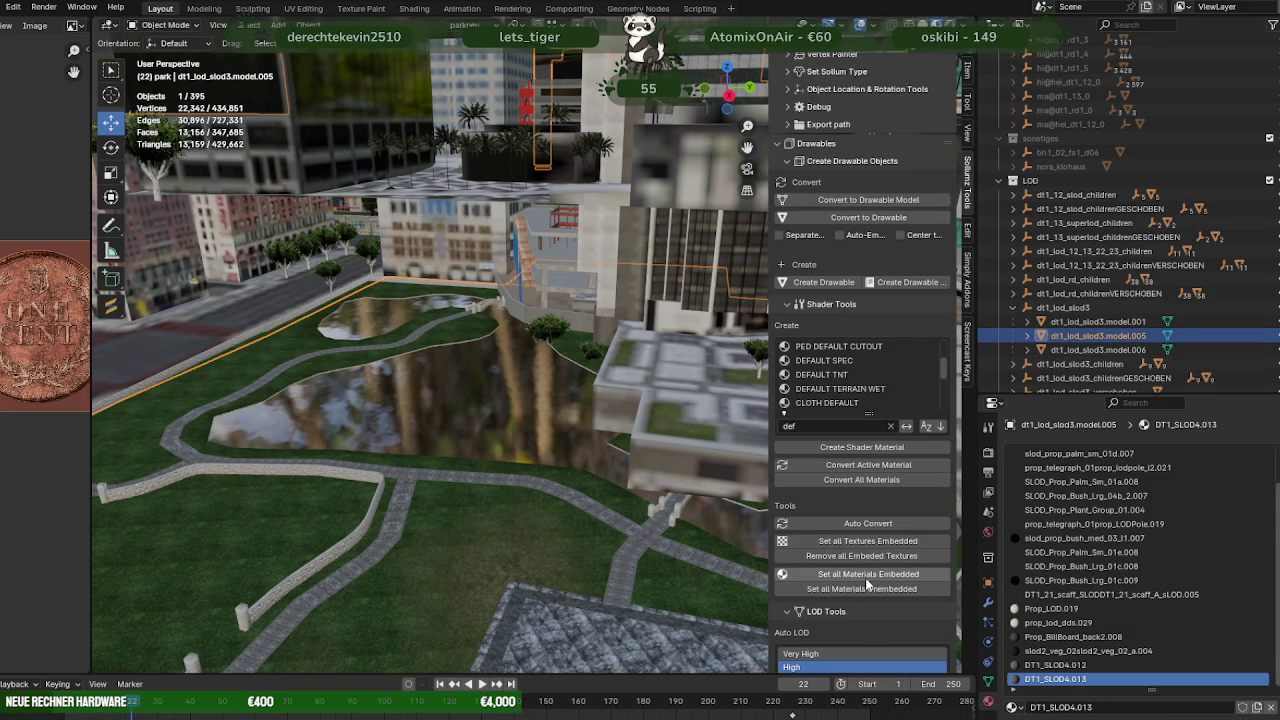
click(1090, 350)
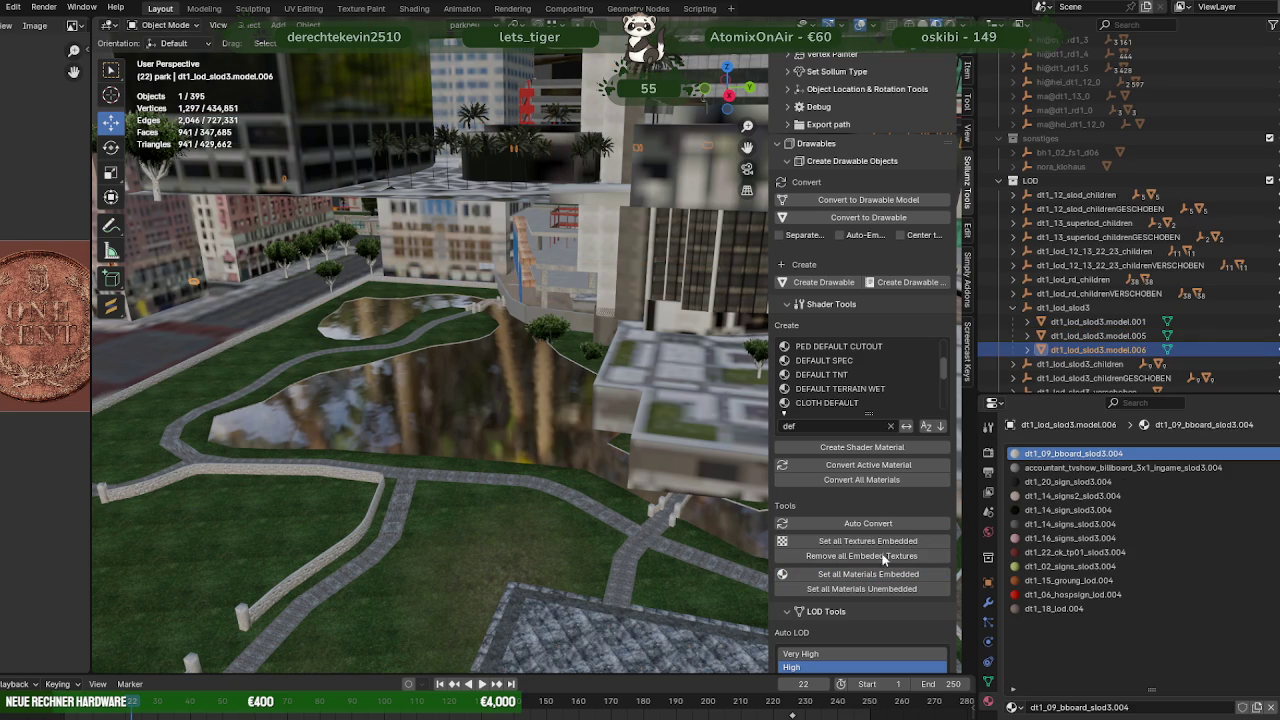
click(880, 576)
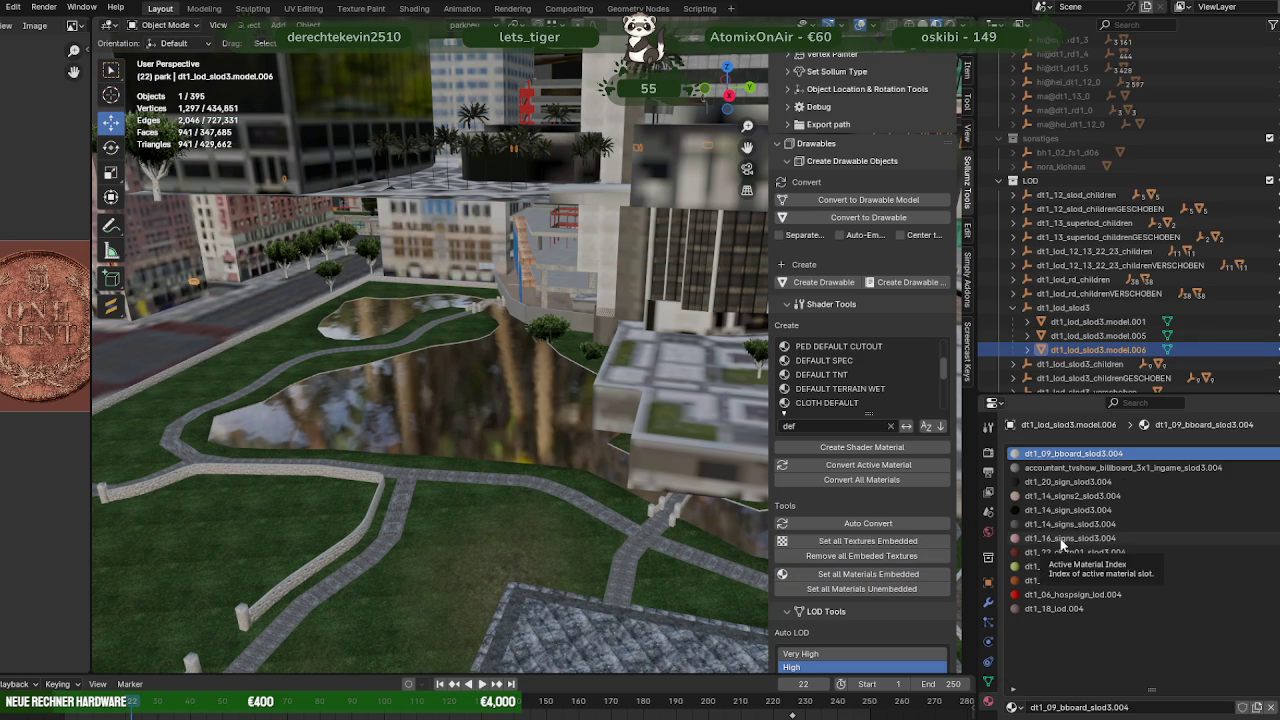
Export dt1_lod_slod3 as a CodeWalker drawable into the HELLSGATE building folder
click(1013, 308)
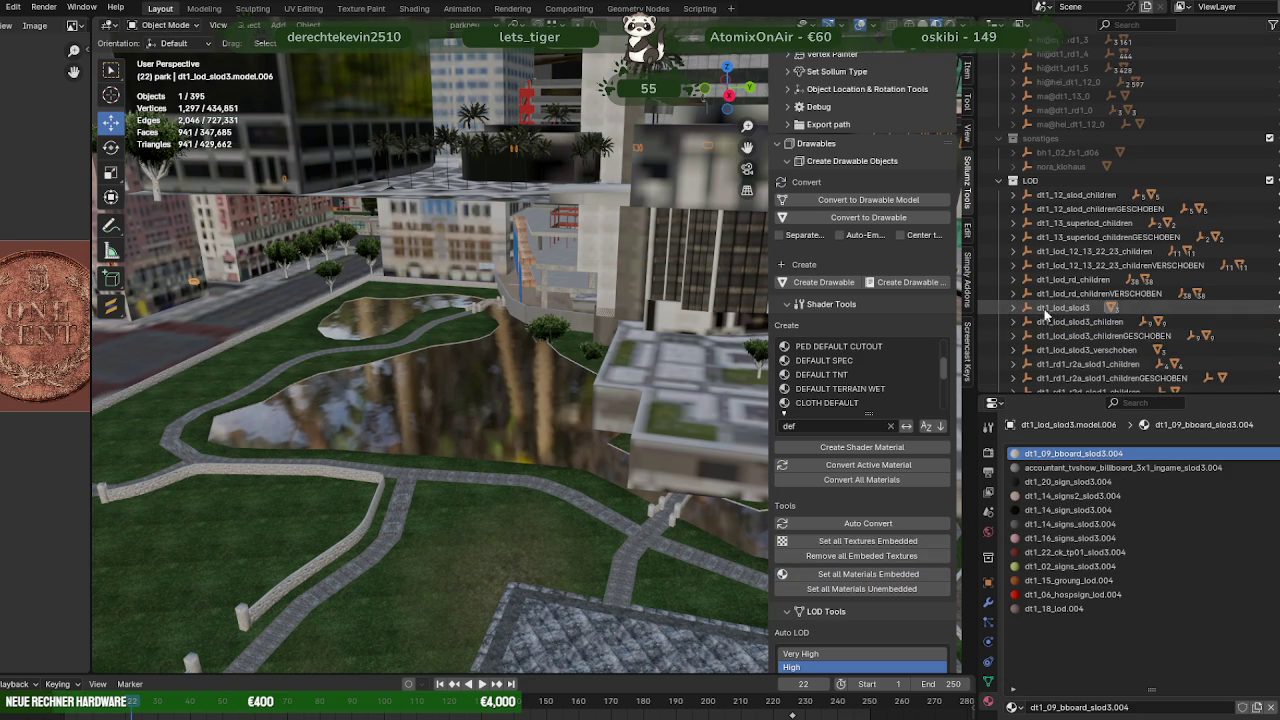
click(1062, 308)
scroll(882, 271, up, 3)
scroll(879, 261, up, 2)
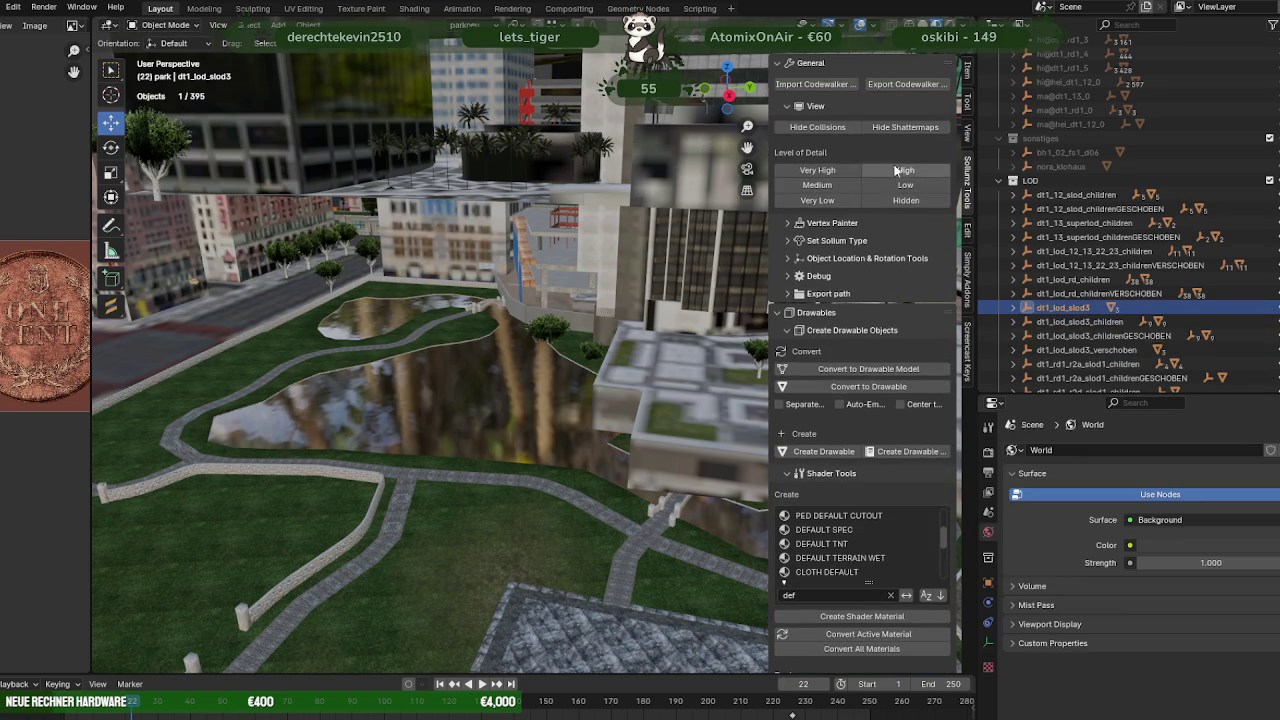
click(905, 85)
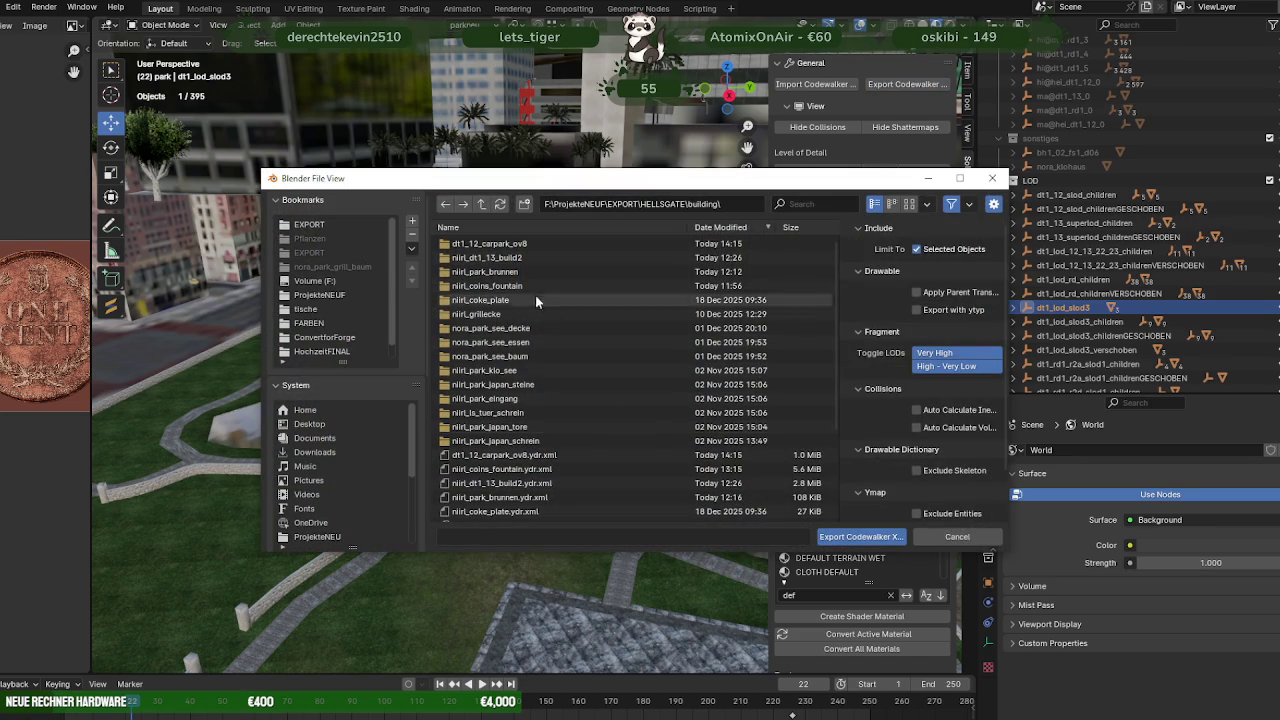
click(858, 538)
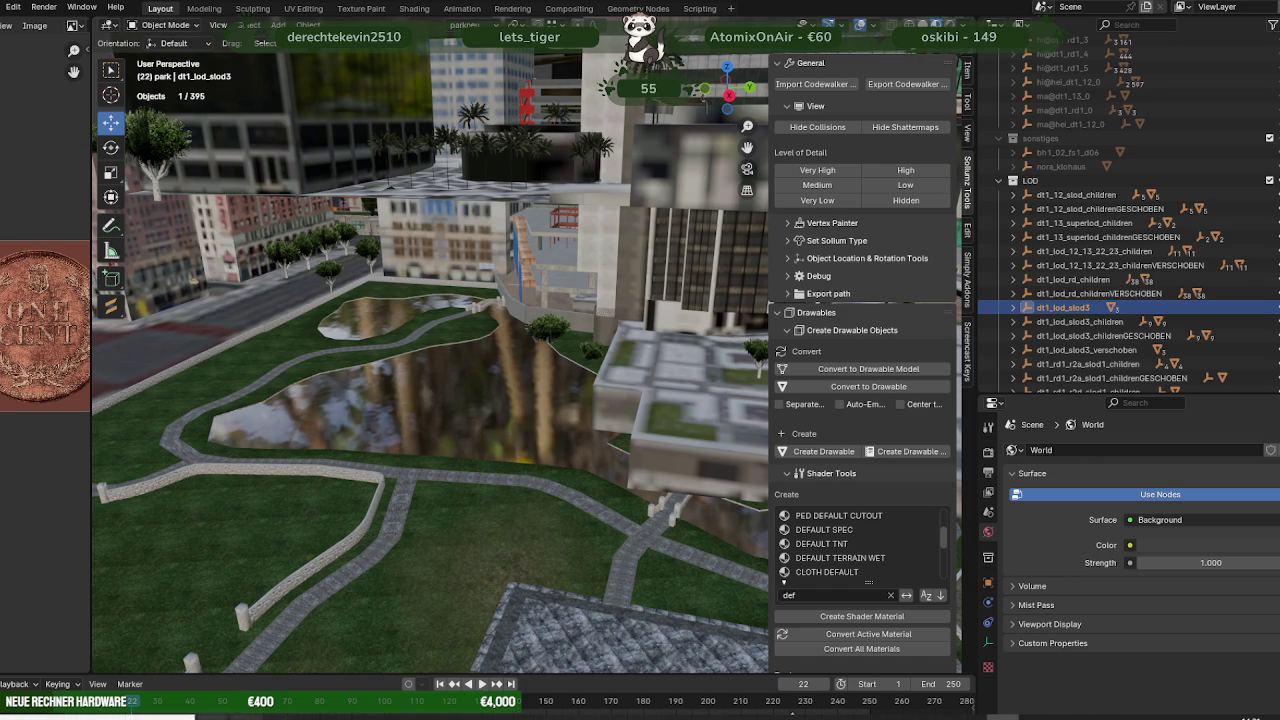
click(193, 670)
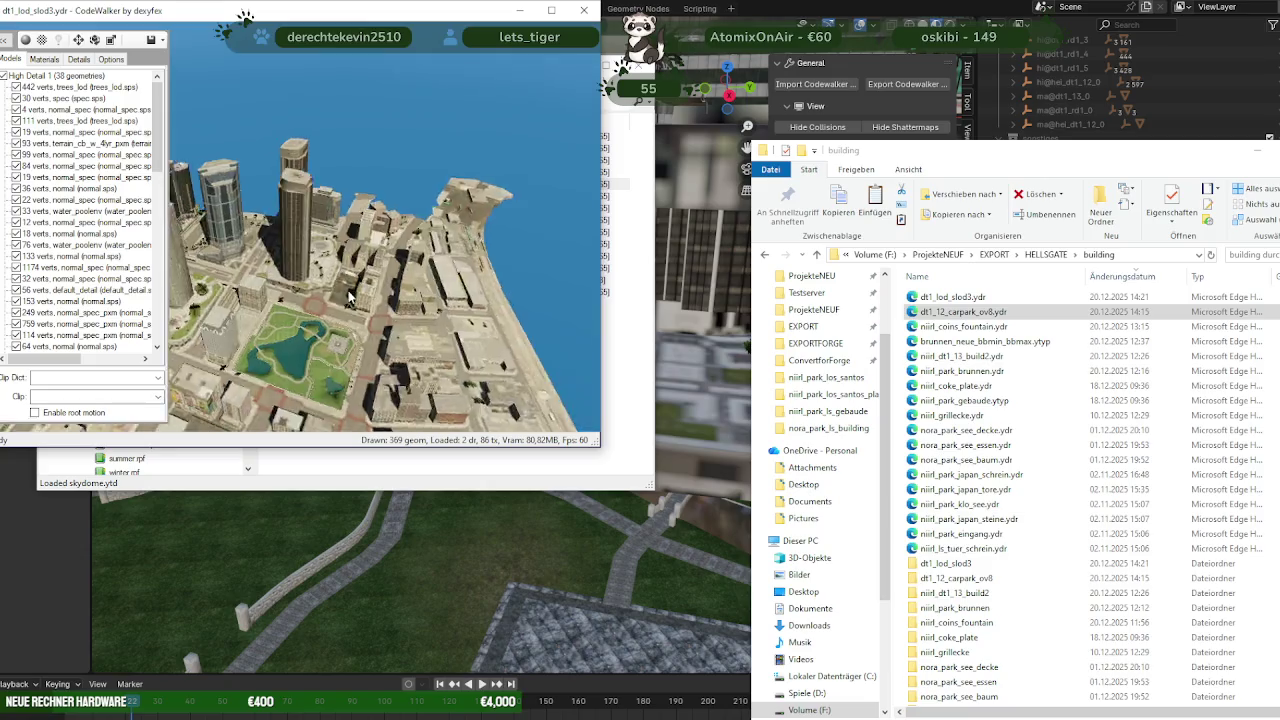
Inspect the exported dt1_lod_slod3 city model in the preview, then close it
scroll(332, 289, up, 3)
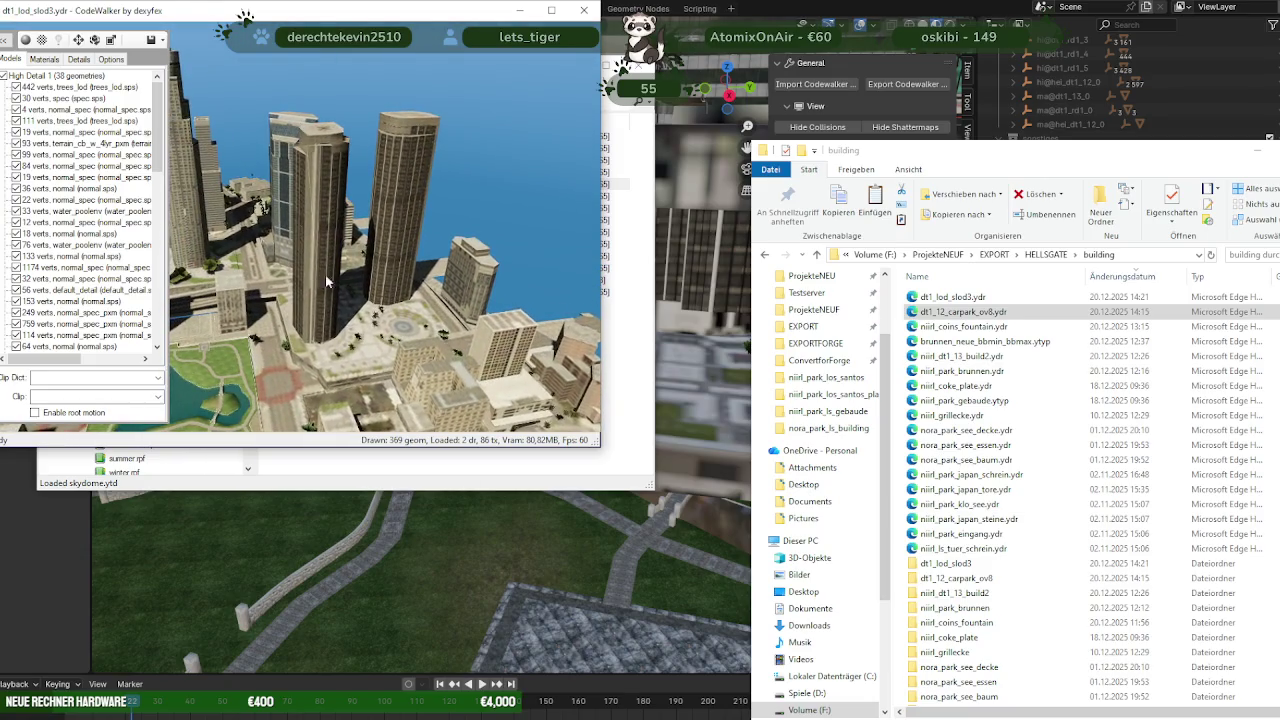
drag(332, 289, 445, 277)
click(584, 10)
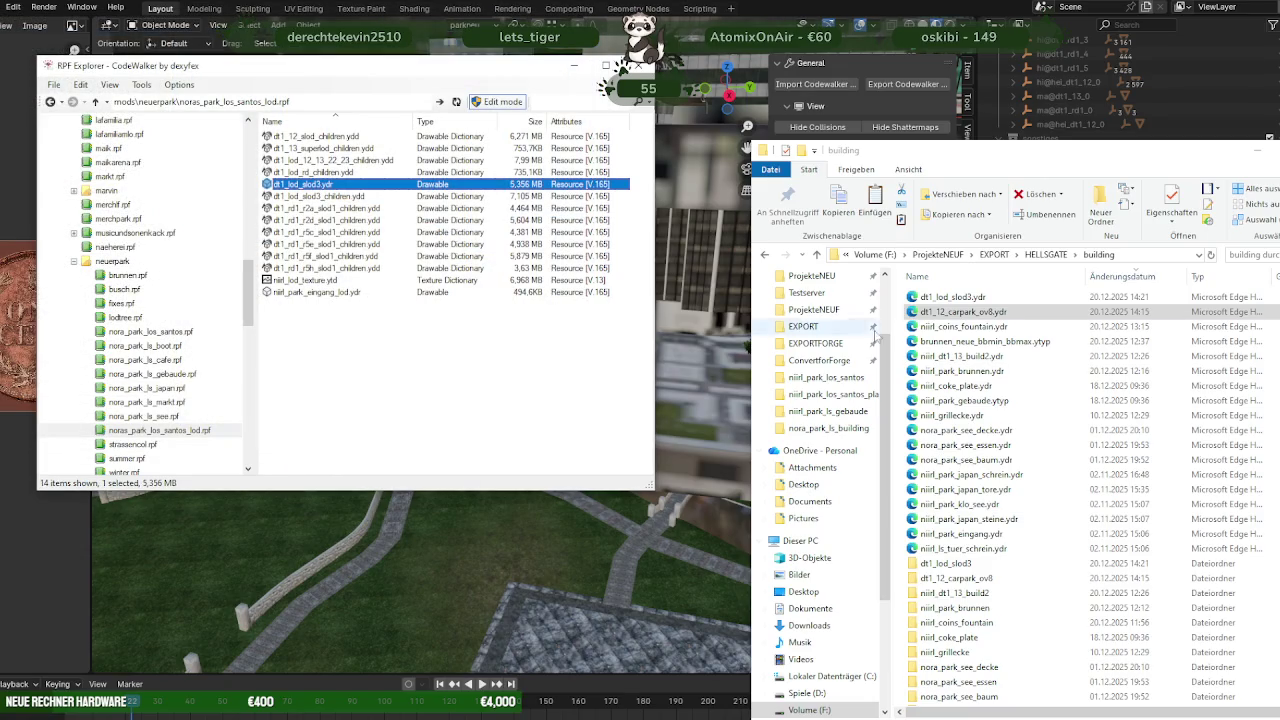
Replace dt1_lod_slod3.ydr in noras_park_los_santos_lod.rpf and verify the archived model in the viewer
drag(955, 297, 386, 402)
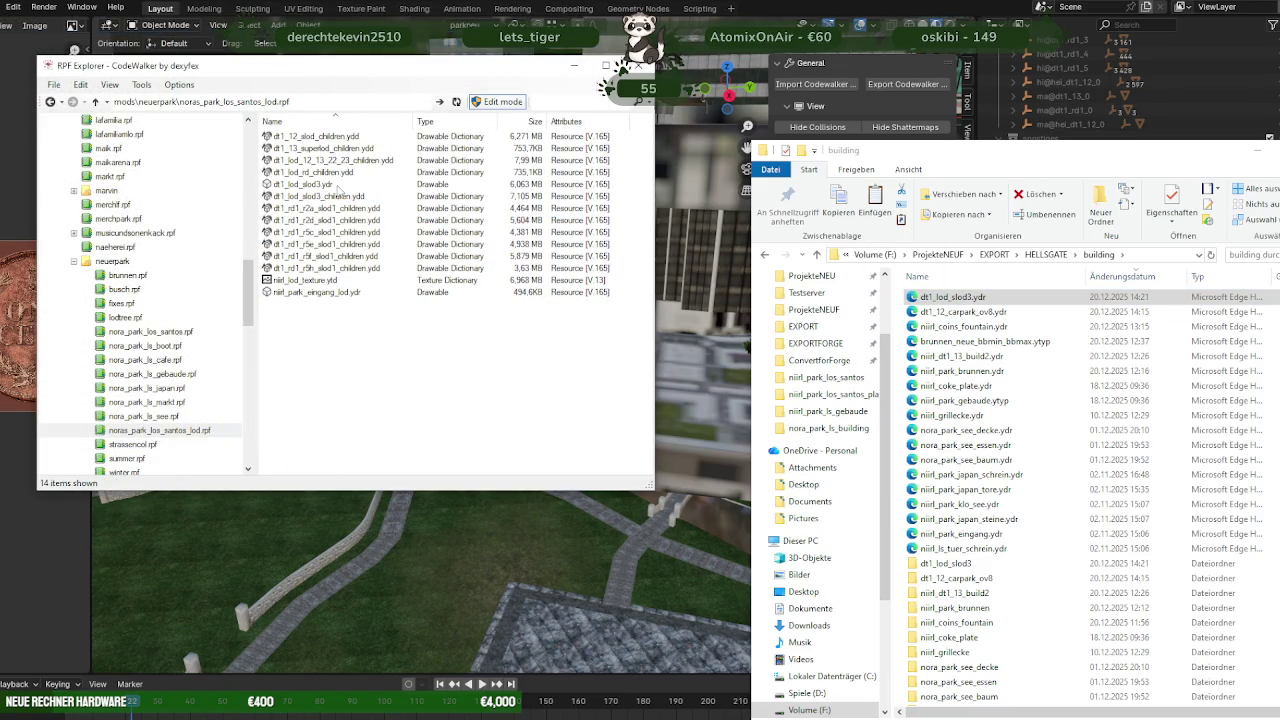
double_click(339, 188)
mouse_move(430, 282)
mouse_down()
mouse_move(381, 330)
mouse_move(293, 296)
mouse_move(367, 361)
mouse_up()
scroll(293, 296, down, 5)
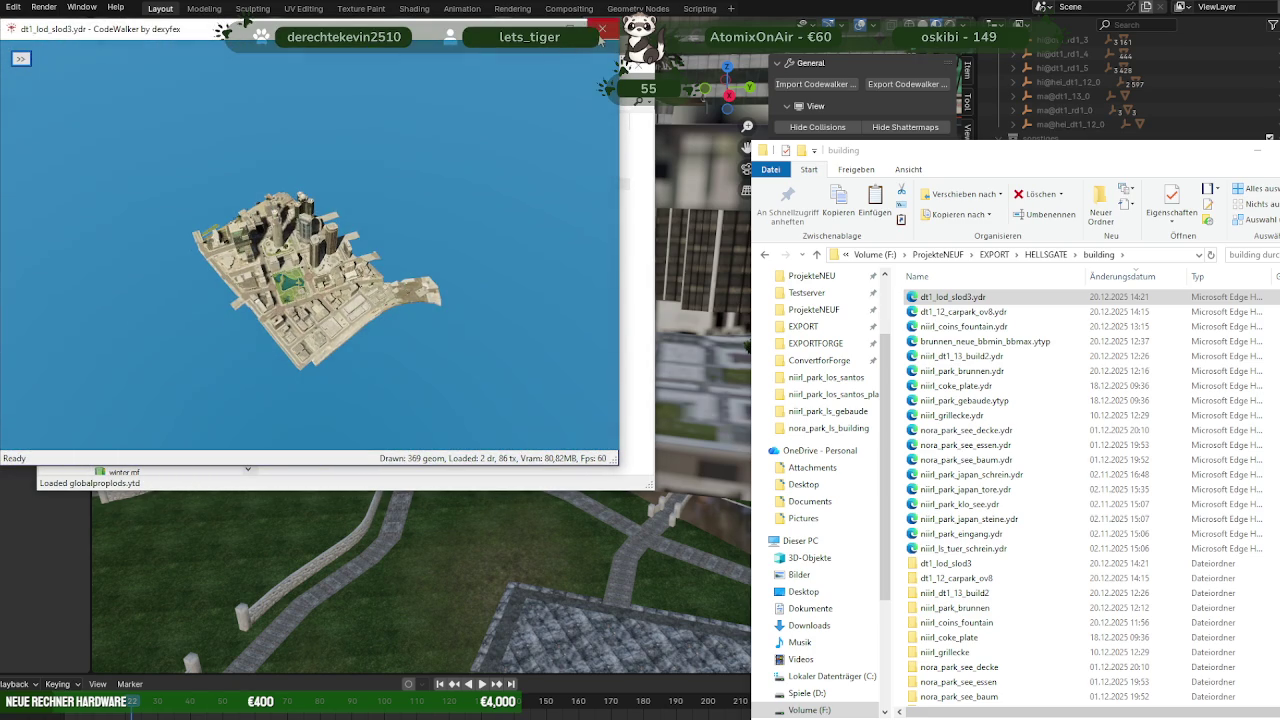
key(alt+F4)
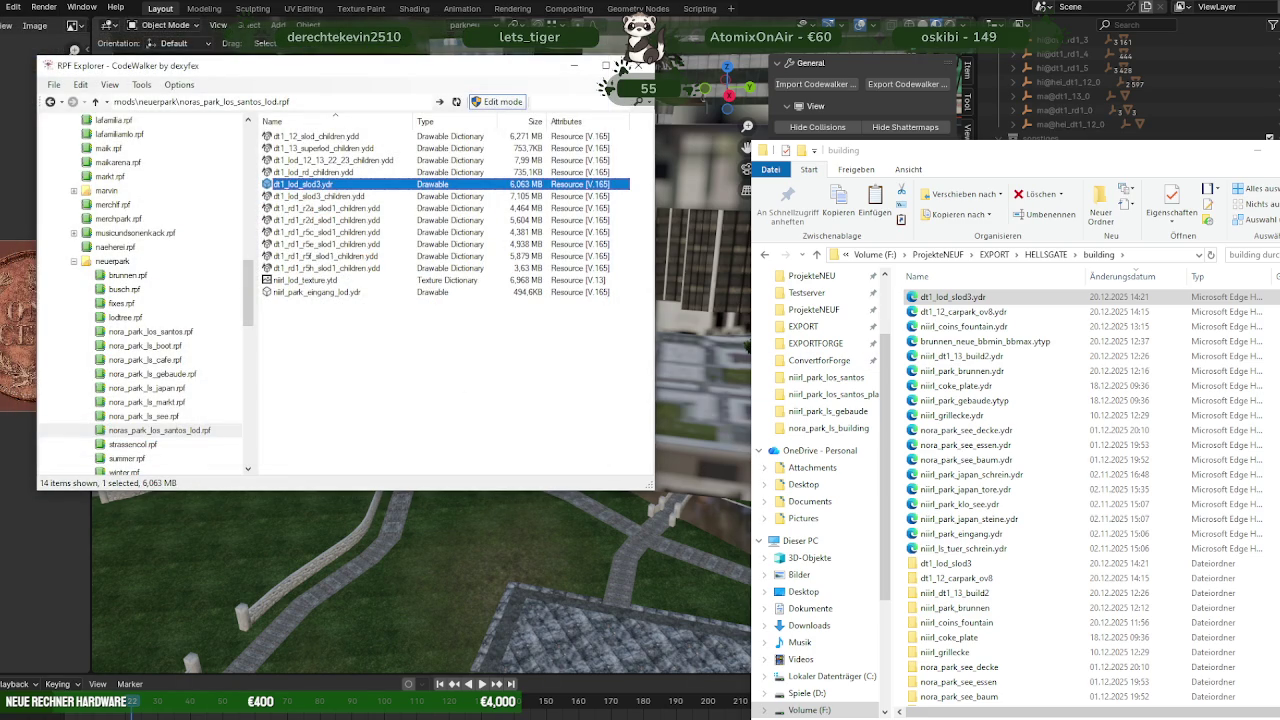
click(100, 695)
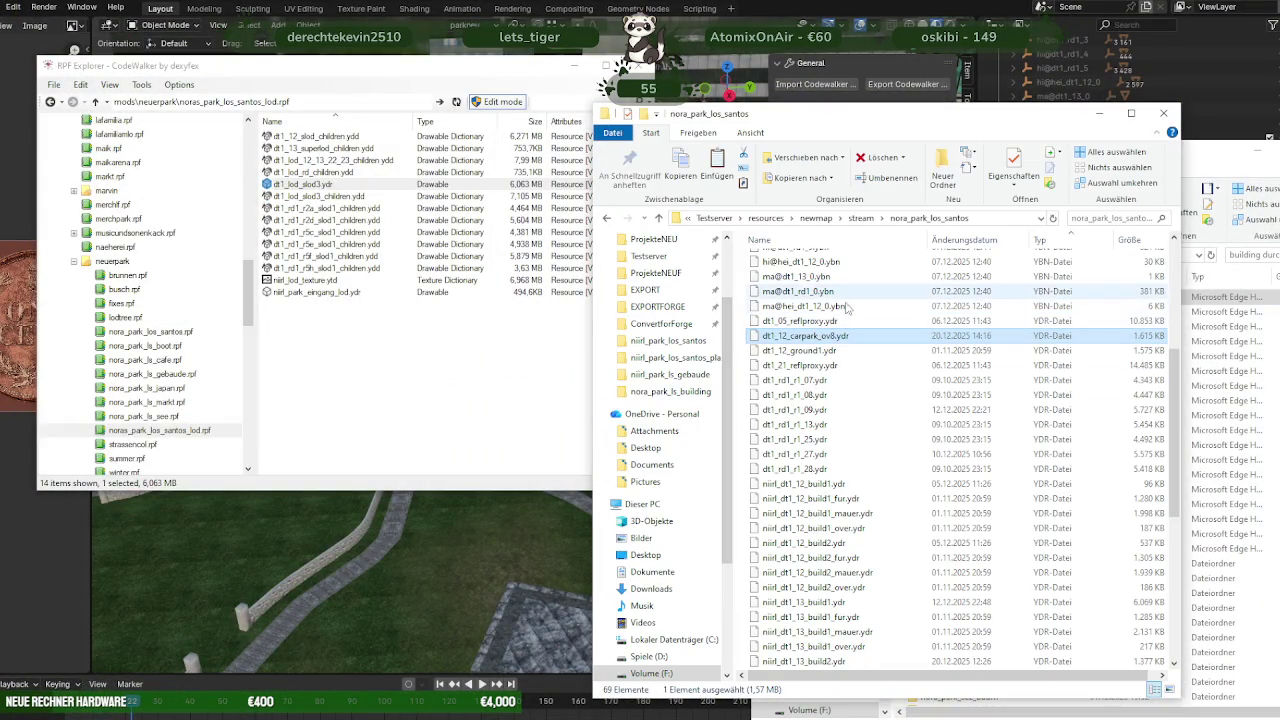
Replace dt1_lod_slod3.ydr in the server's nora_park_los_santos_LOD stream folder with the new export
click(861, 218)
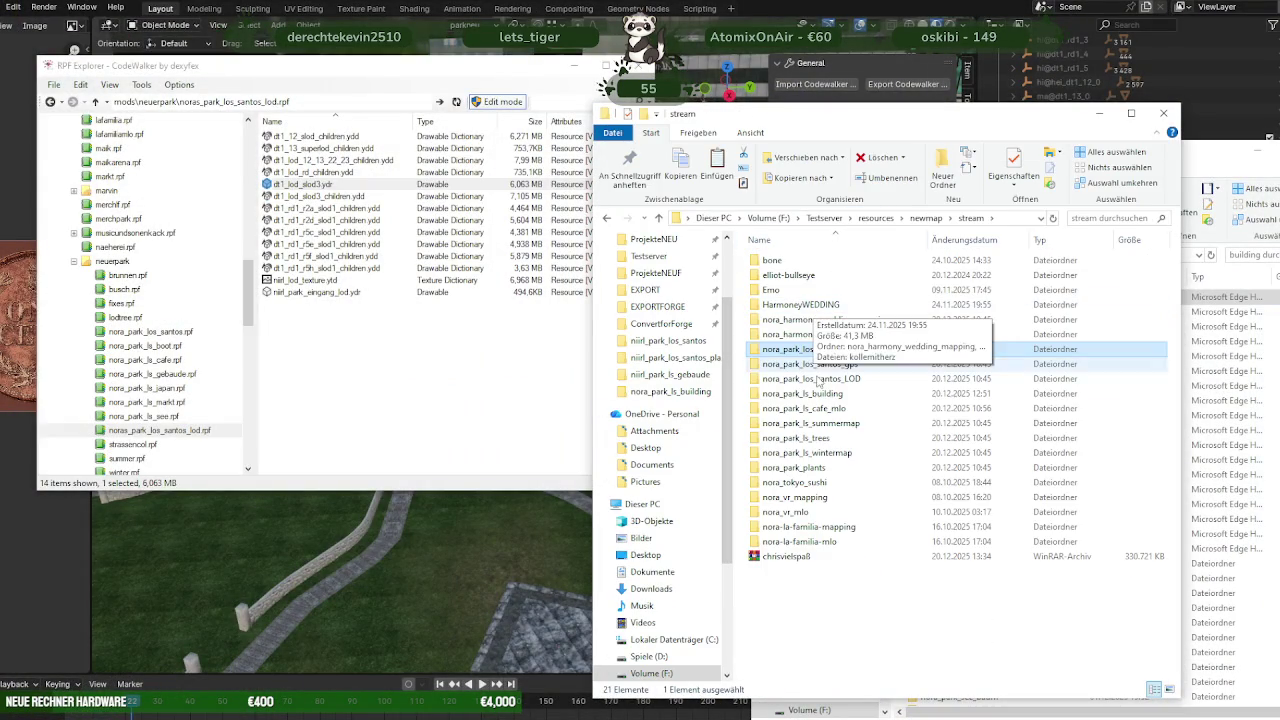
double_click(815, 385)
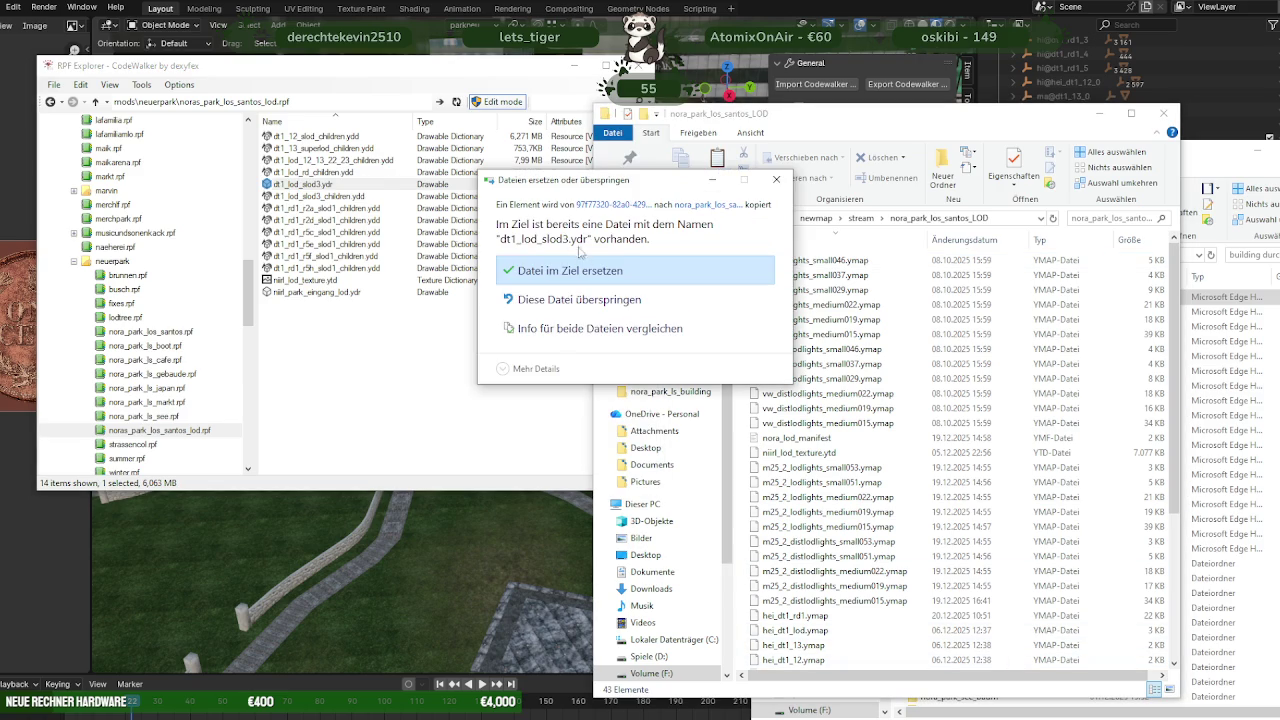
click(578, 283)
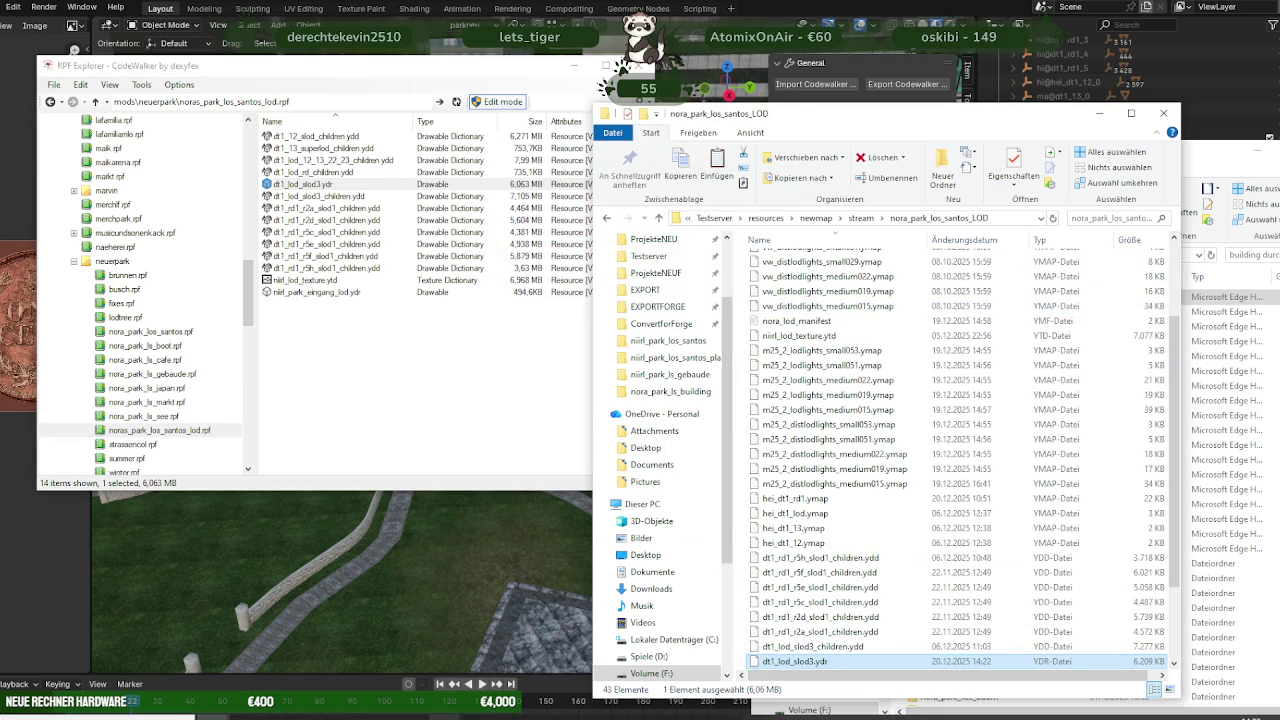
Close the current CodeWalker project
click(444, 717)
click(368, 690)
click(689, 273)
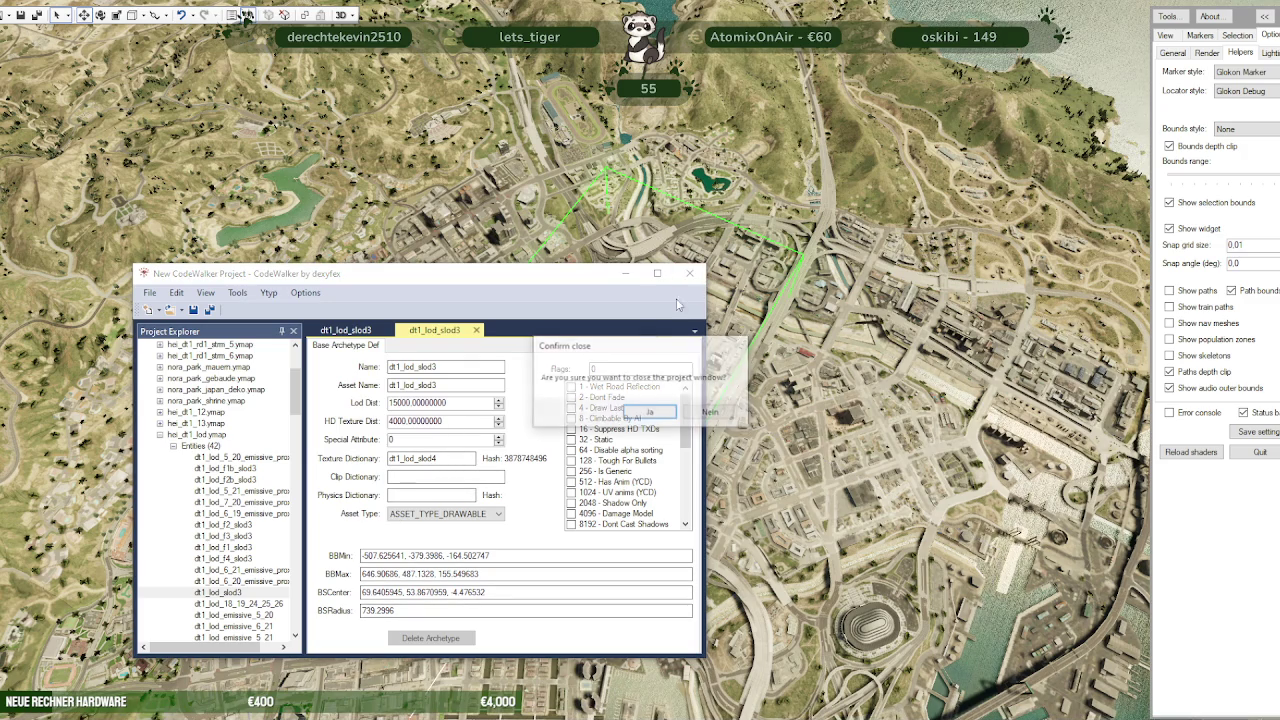
Close the old project and open the nora_park_los_santos_LOD folder as the project
click(673, 413)
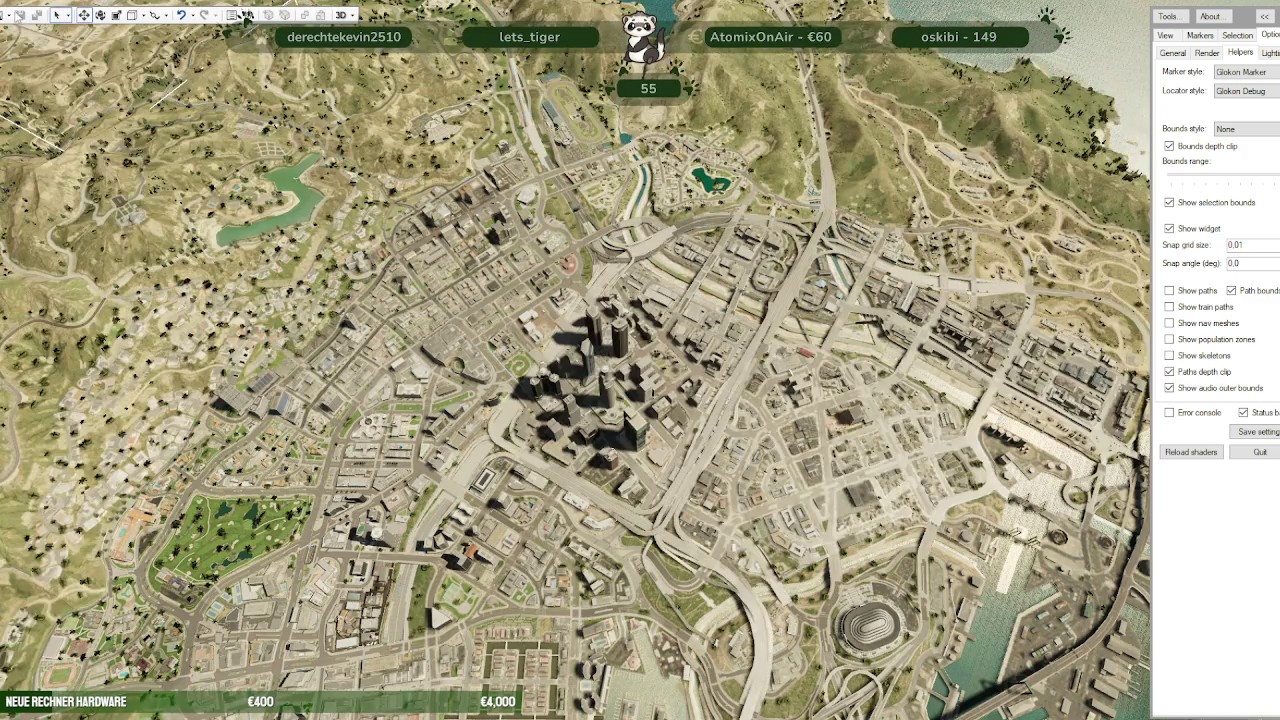
click(14, 15)
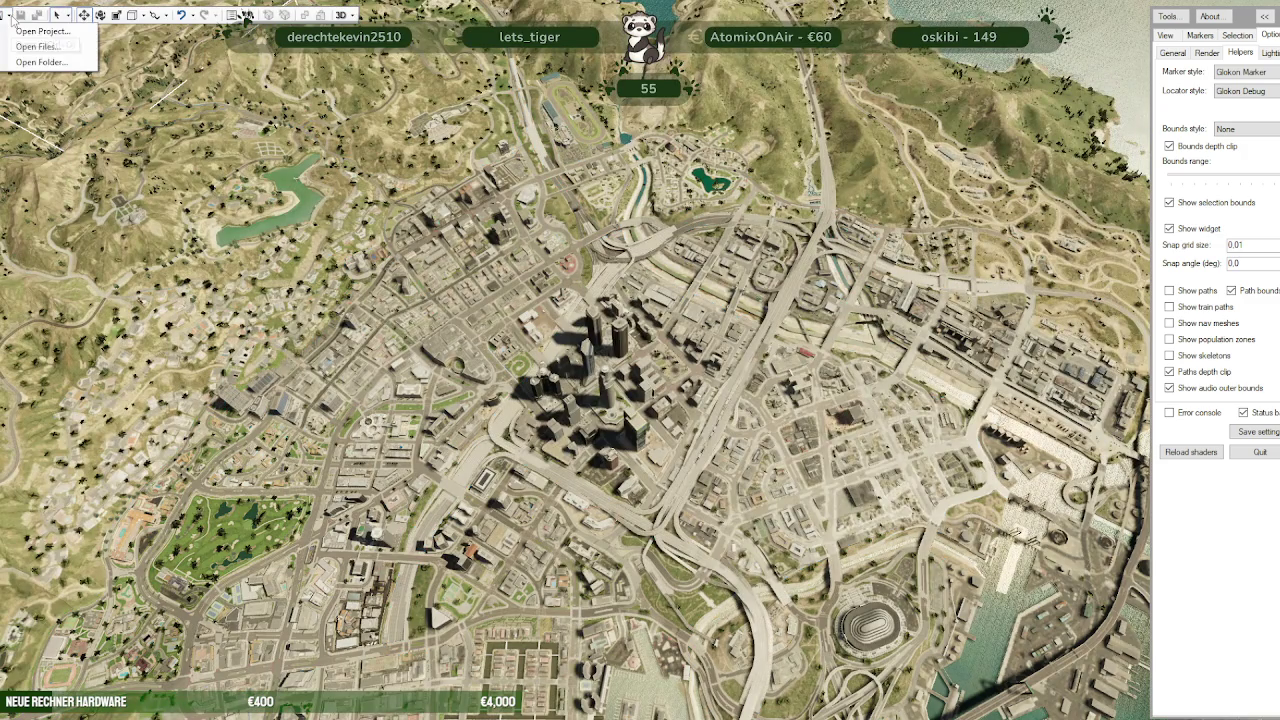
click(90, 62)
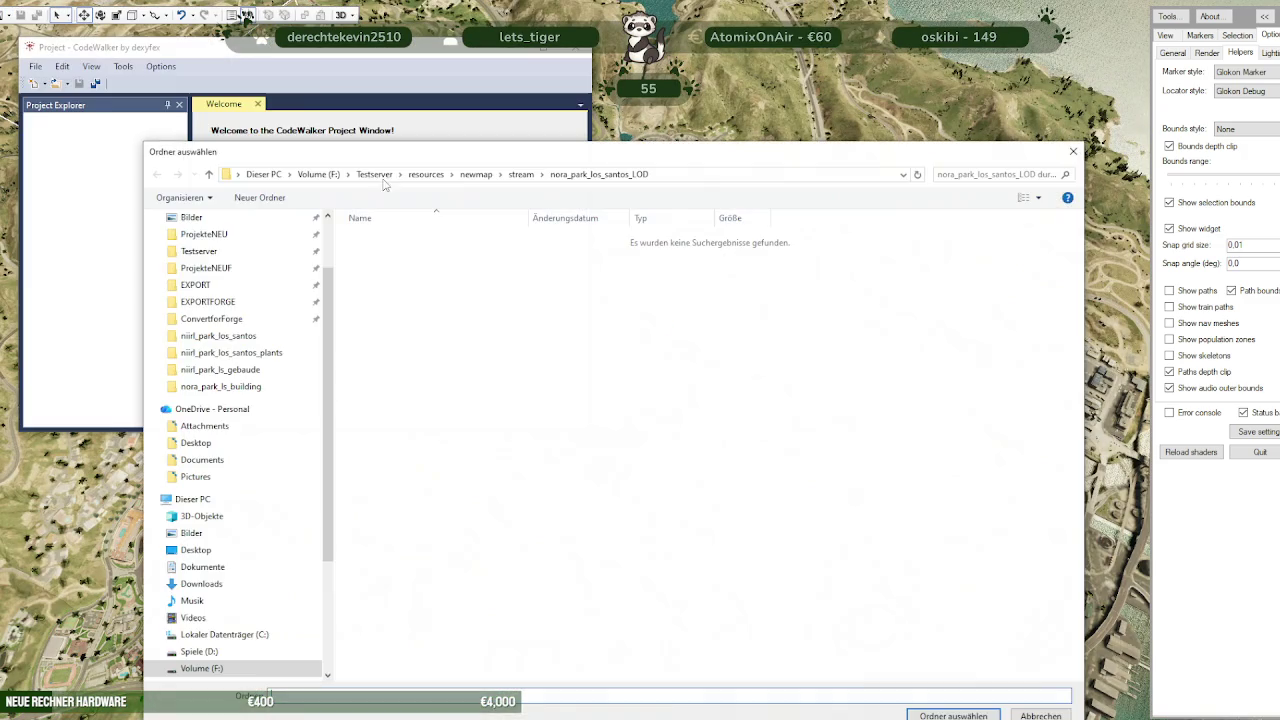
key(Return)
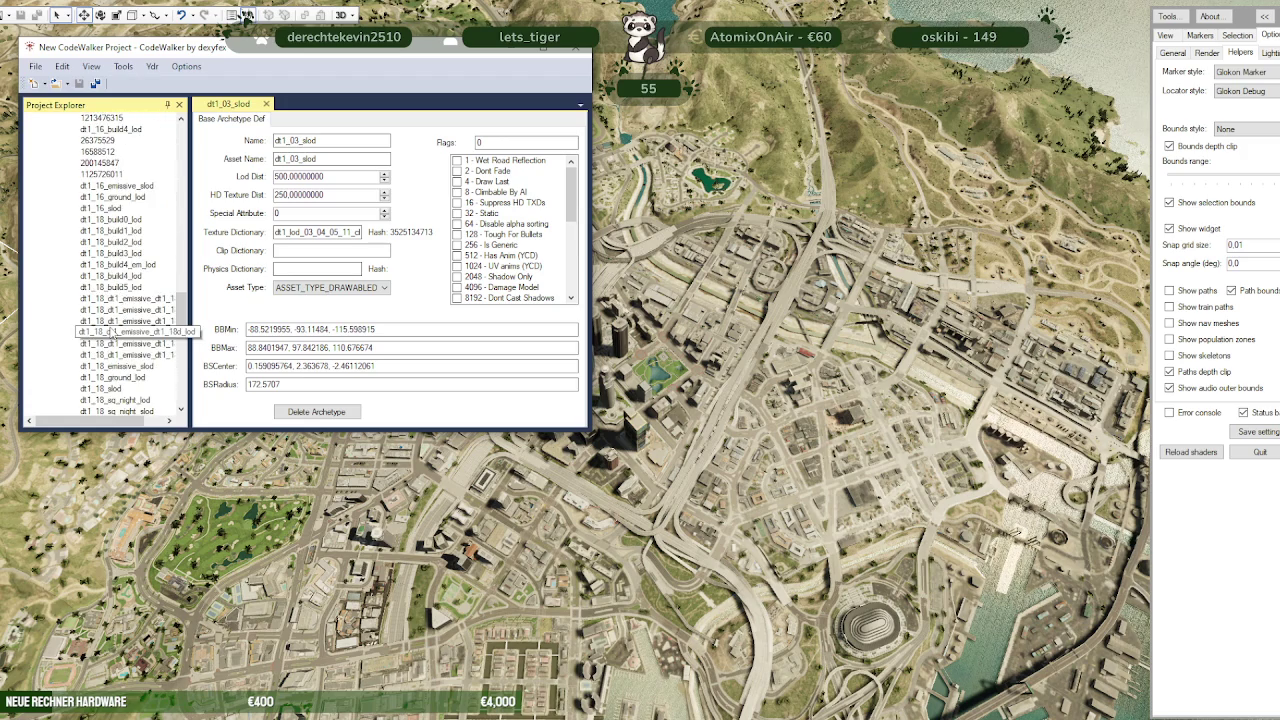
Select dt1_lod_slod3.ydr in the project list, then bring RPF Explorer back to the front
scroll(113, 332, down, 3)
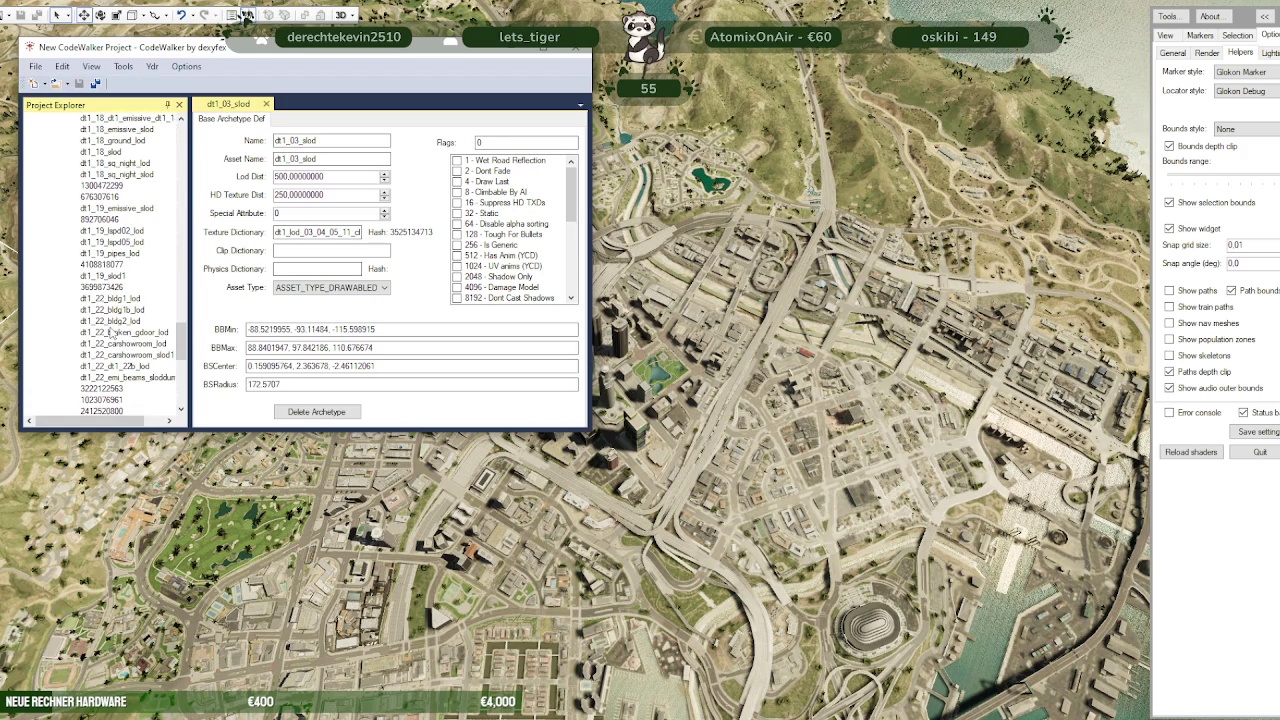
click(113, 334)
scroll(118, 325, down, 1)
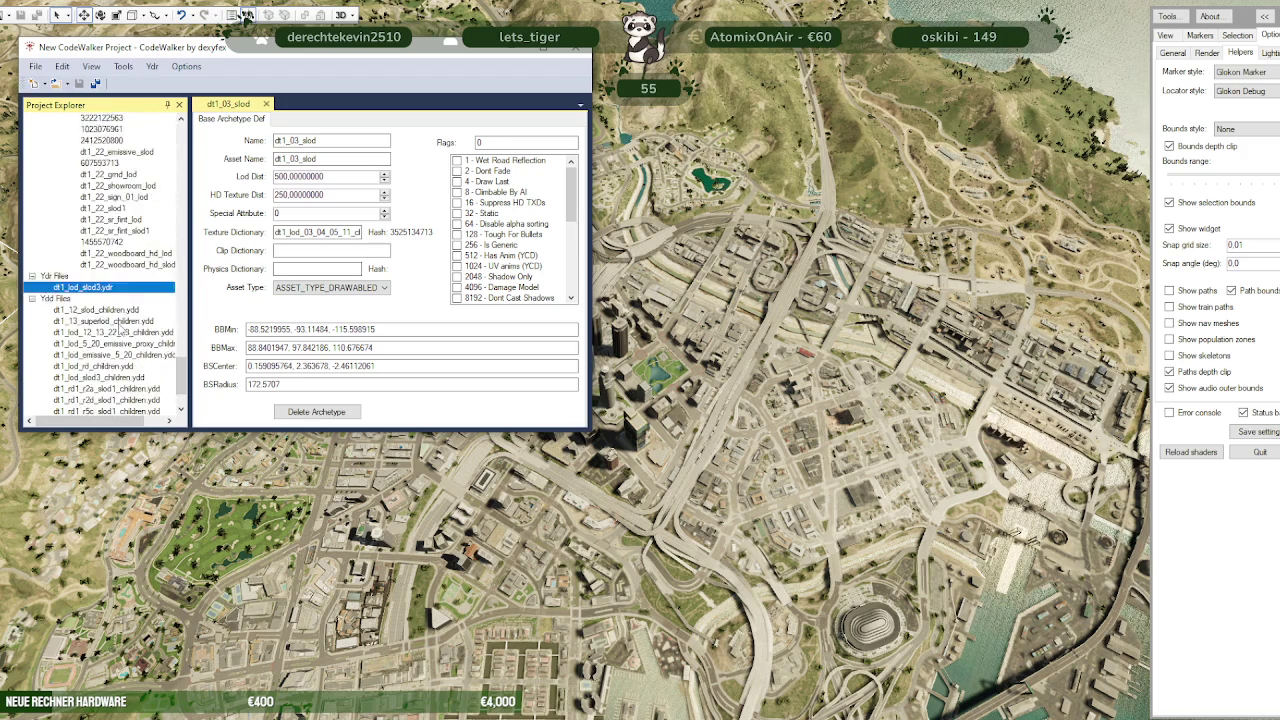
scroll(118, 325, up, 2)
scroll(127, 297, down, 2)
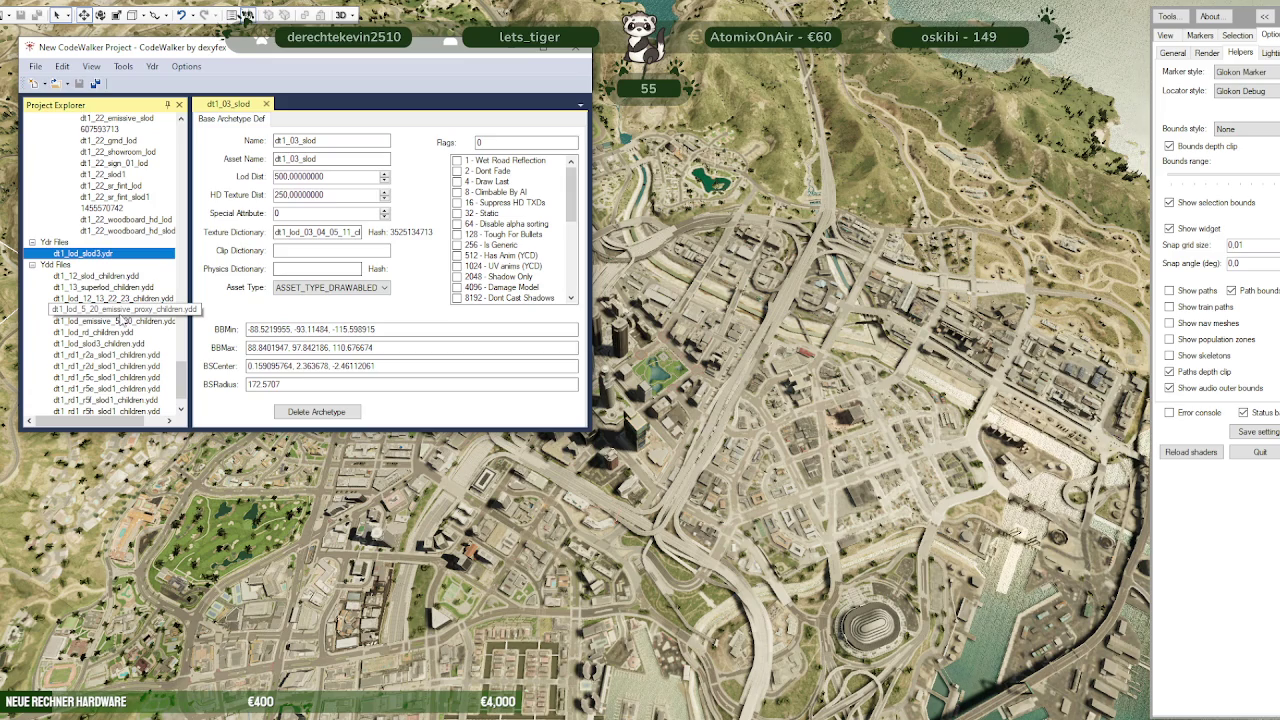
scroll(113, 251, up, 3)
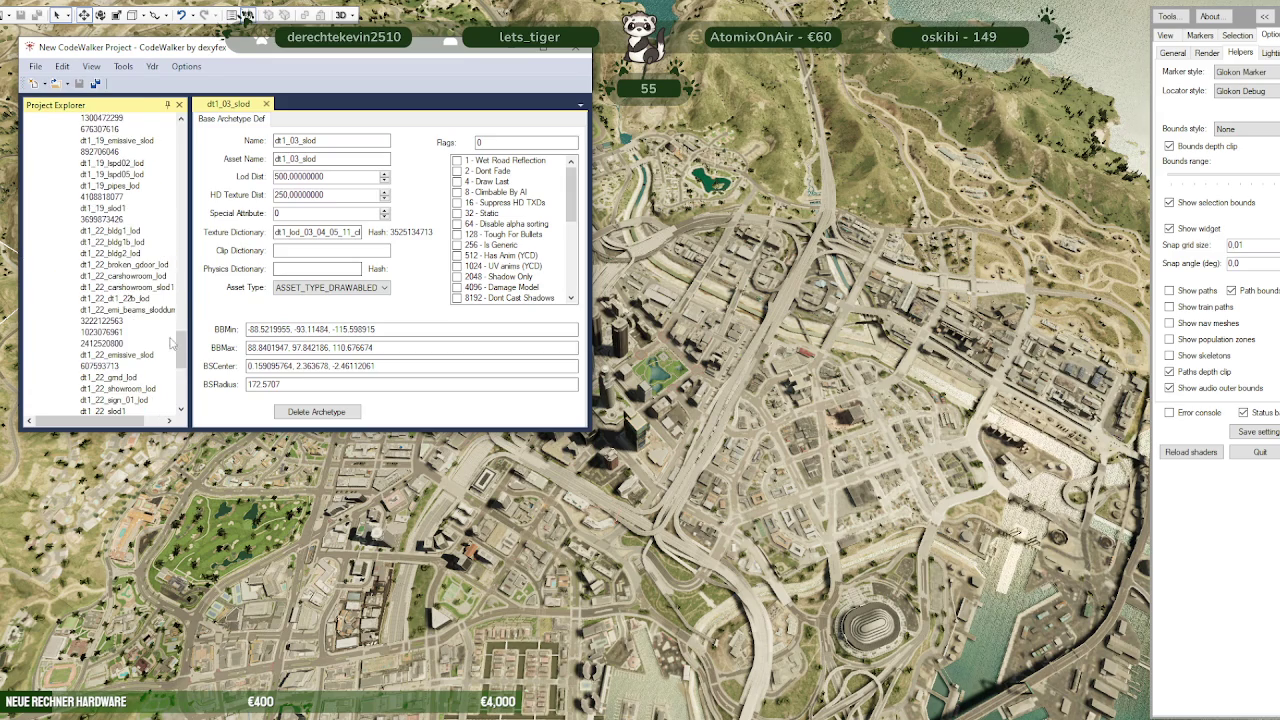
scroll(130, 270, up, 4)
drag(181, 350, 181, 140)
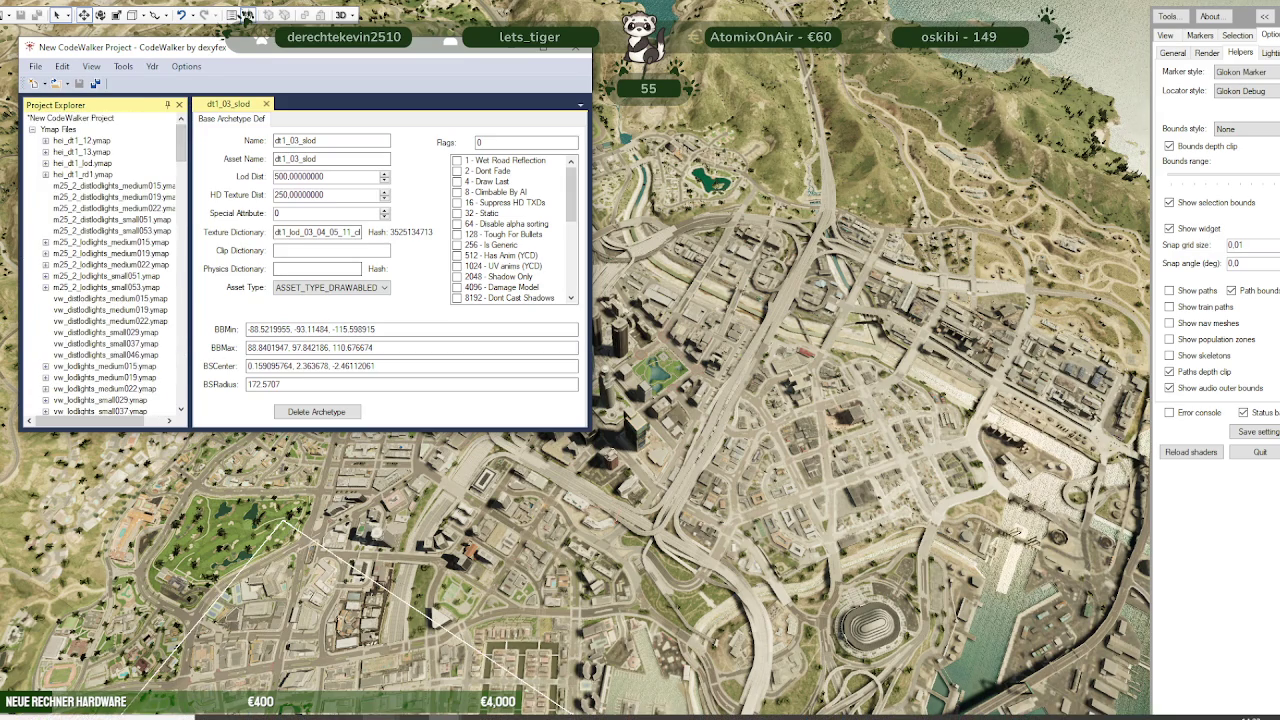
click(380, 717)
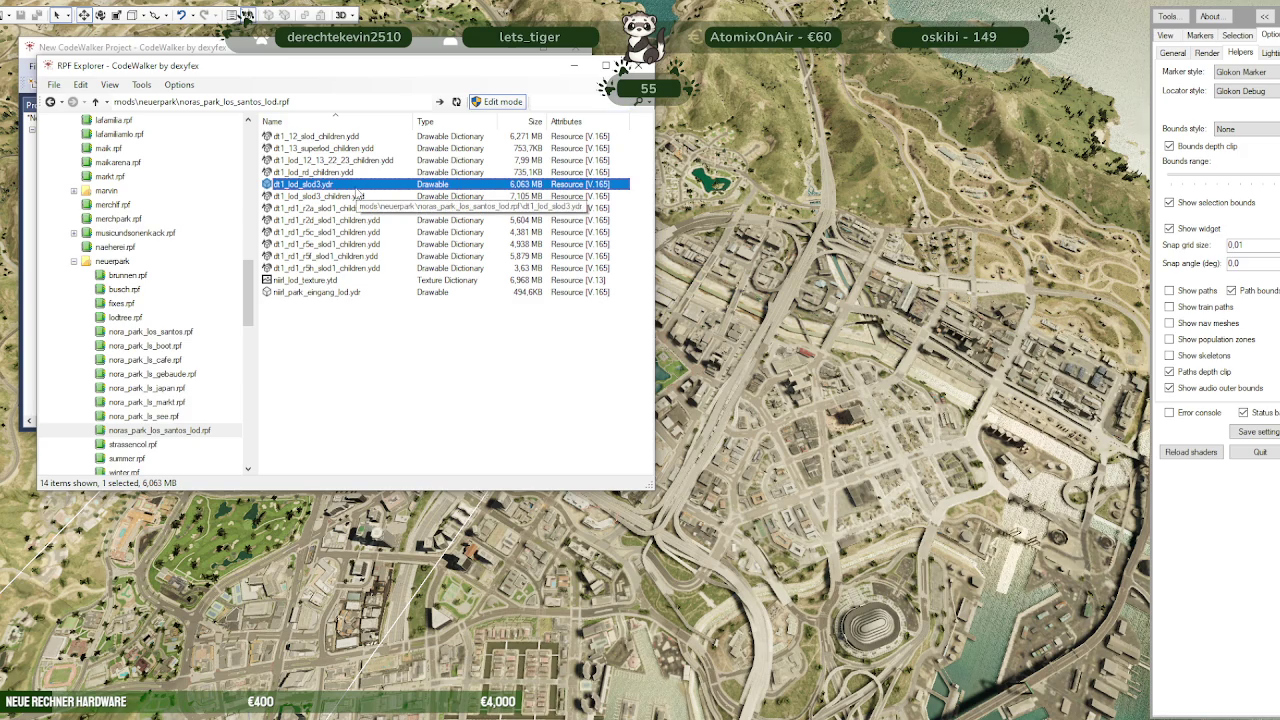
Copy the dt1_lod_slod3.ydr name, search the archive for it, and select the downtown LOD tower
key(F2)
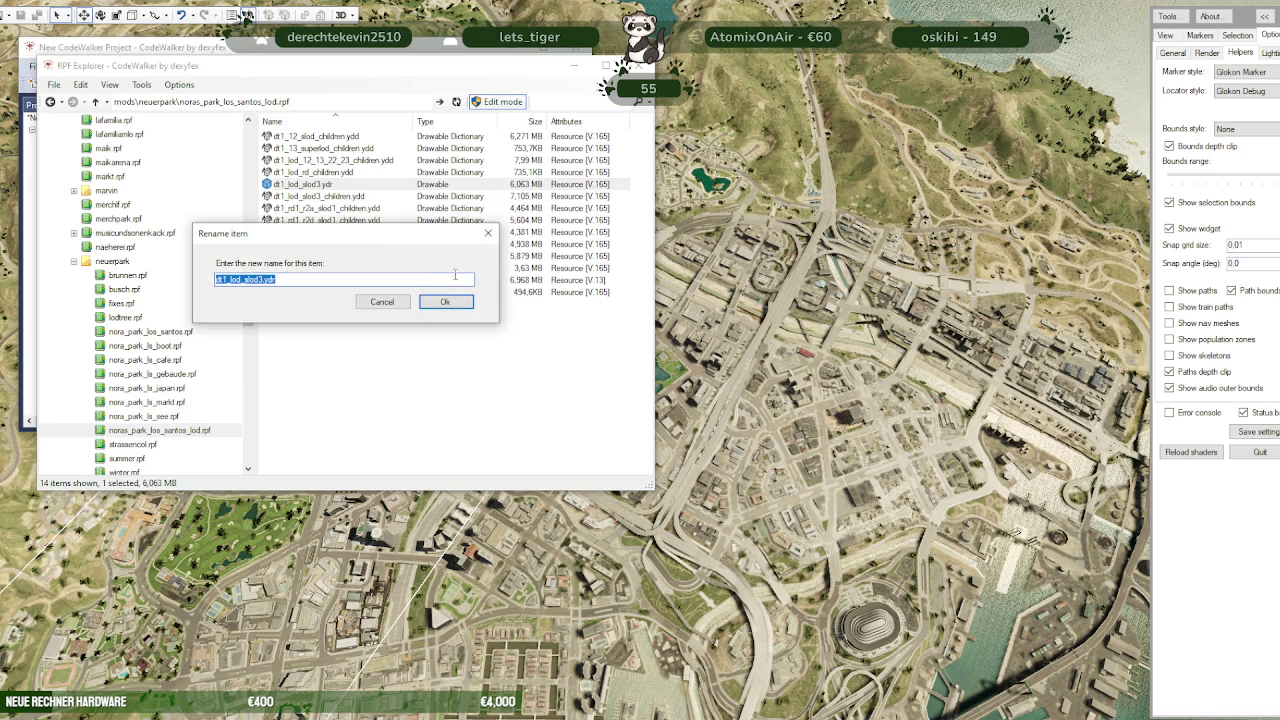
click(442, 302)
text(dt1_lod_slod3.ydr)
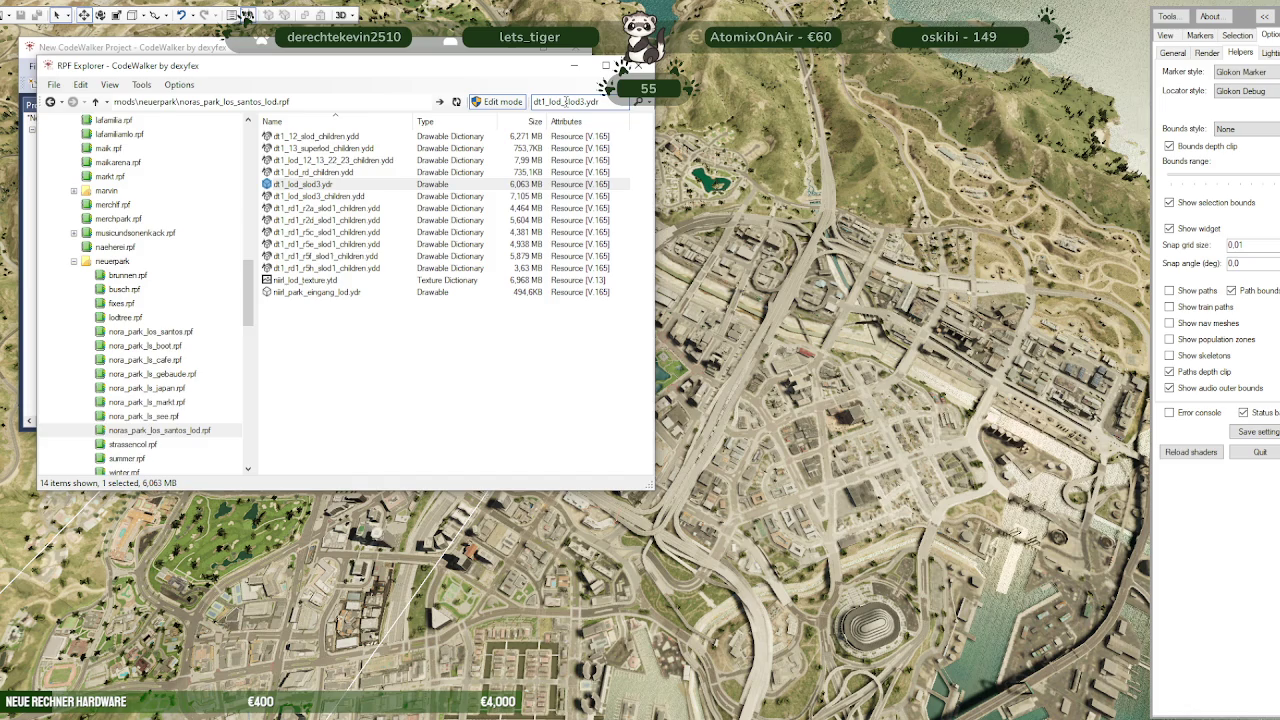
click(245, 15)
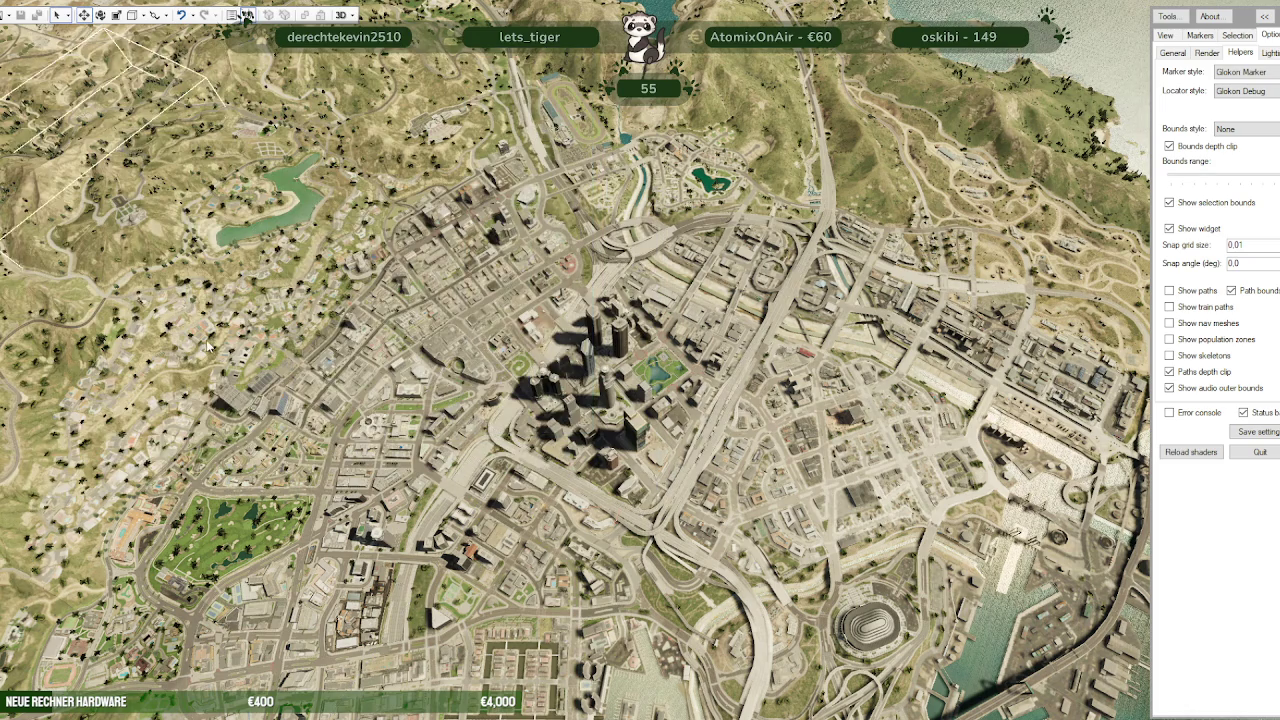
click(614, 331)
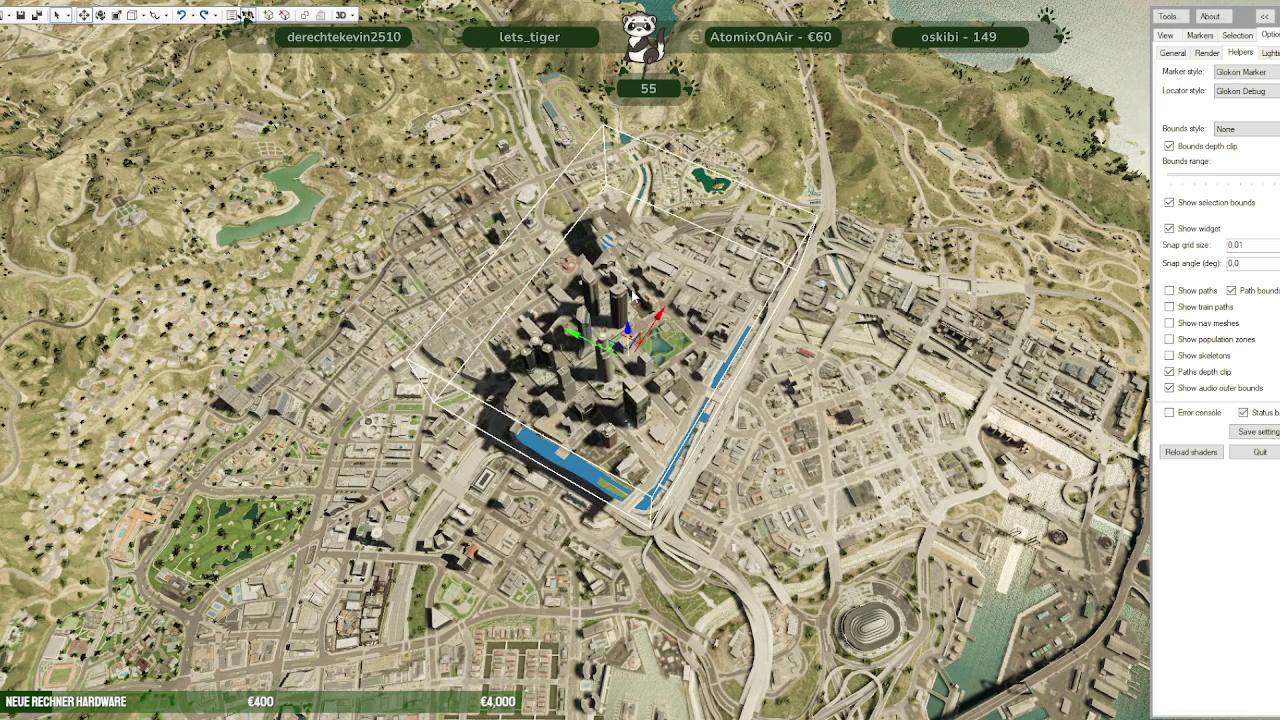
Open dt1_lod_slod3's archetype properties, expand Ytyp, and select the dt1_lod.ytyp value
click(246, 14)
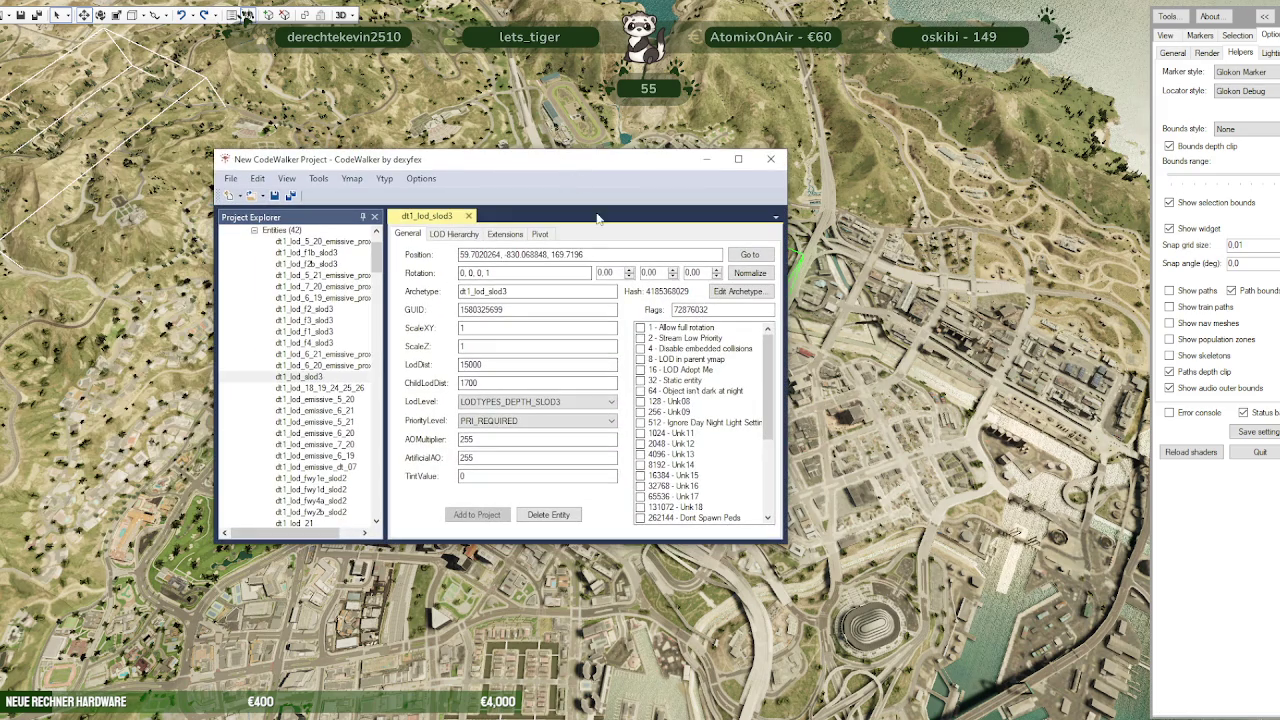
click(1174, 40)
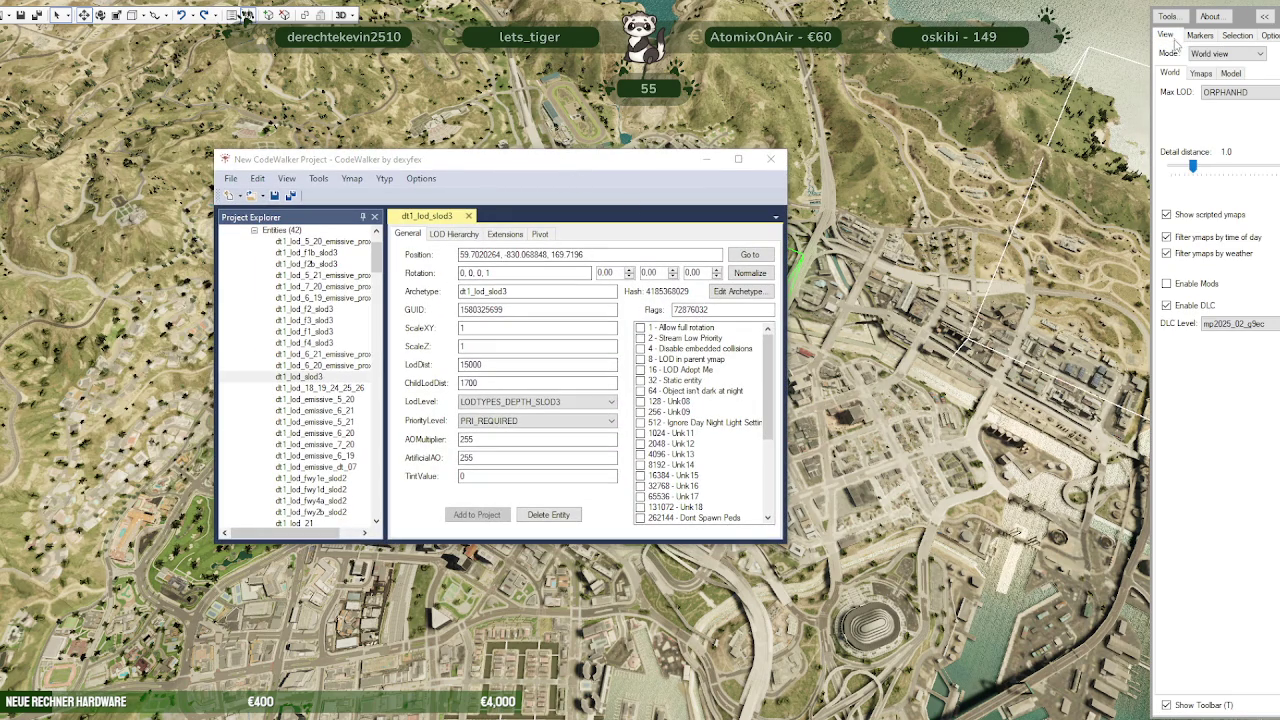
click(1237, 35)
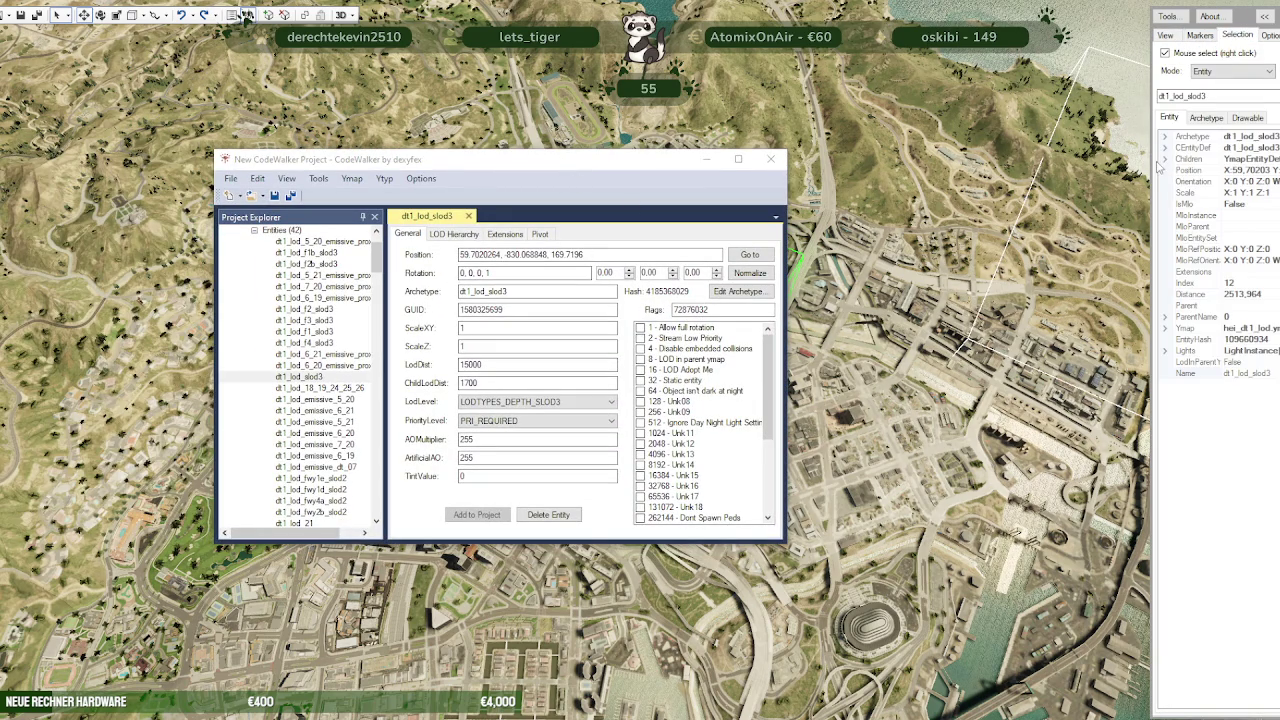
drag(1152, 160, 966, 160)
click(1018, 117)
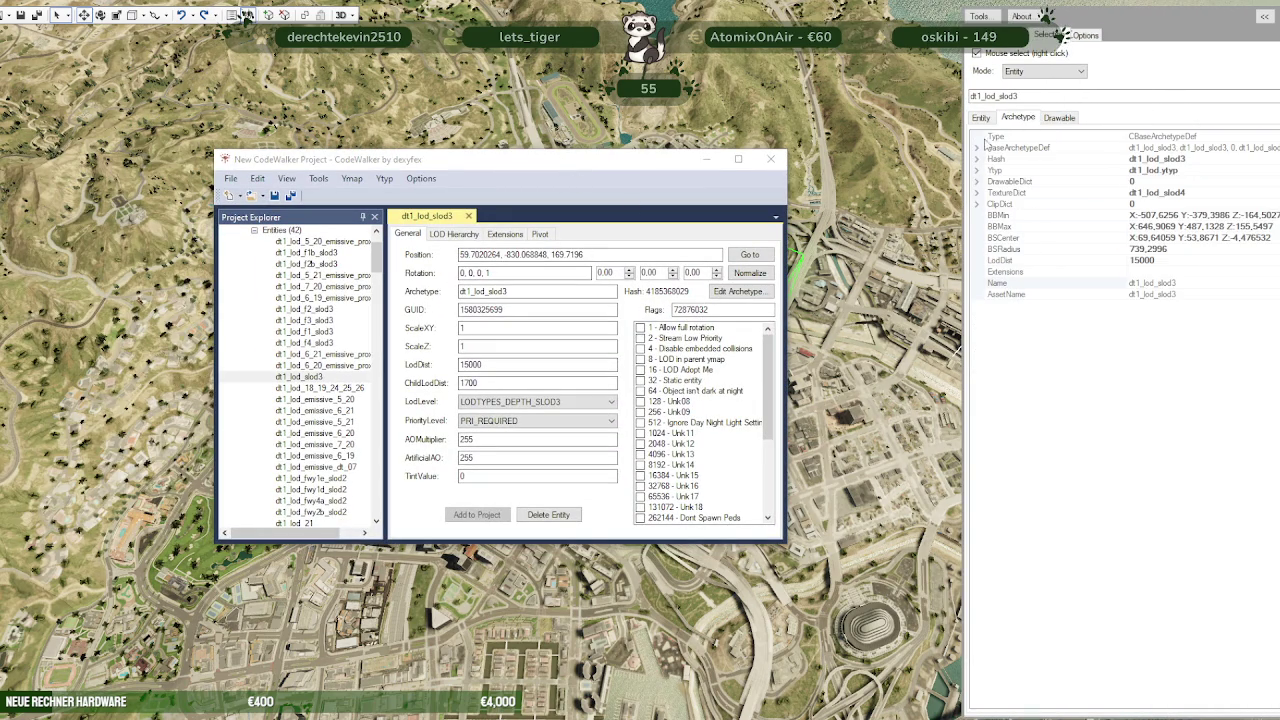
click(977, 171)
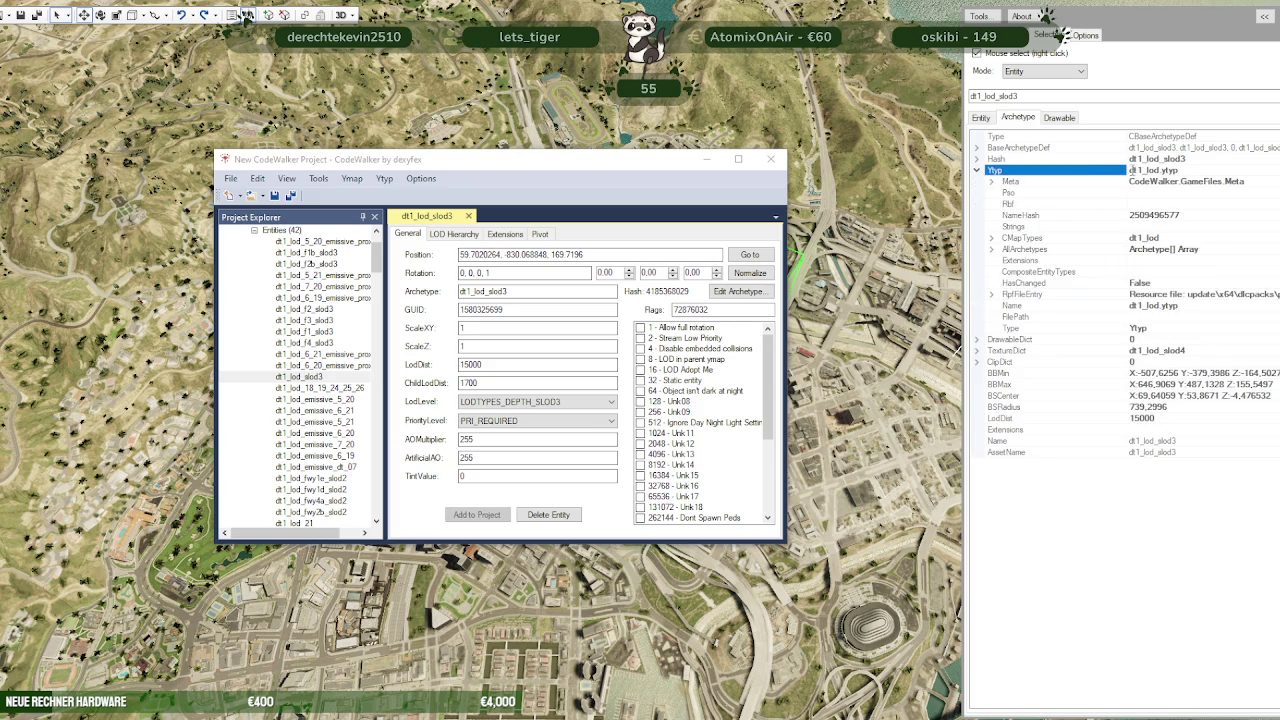
click(1152, 170)
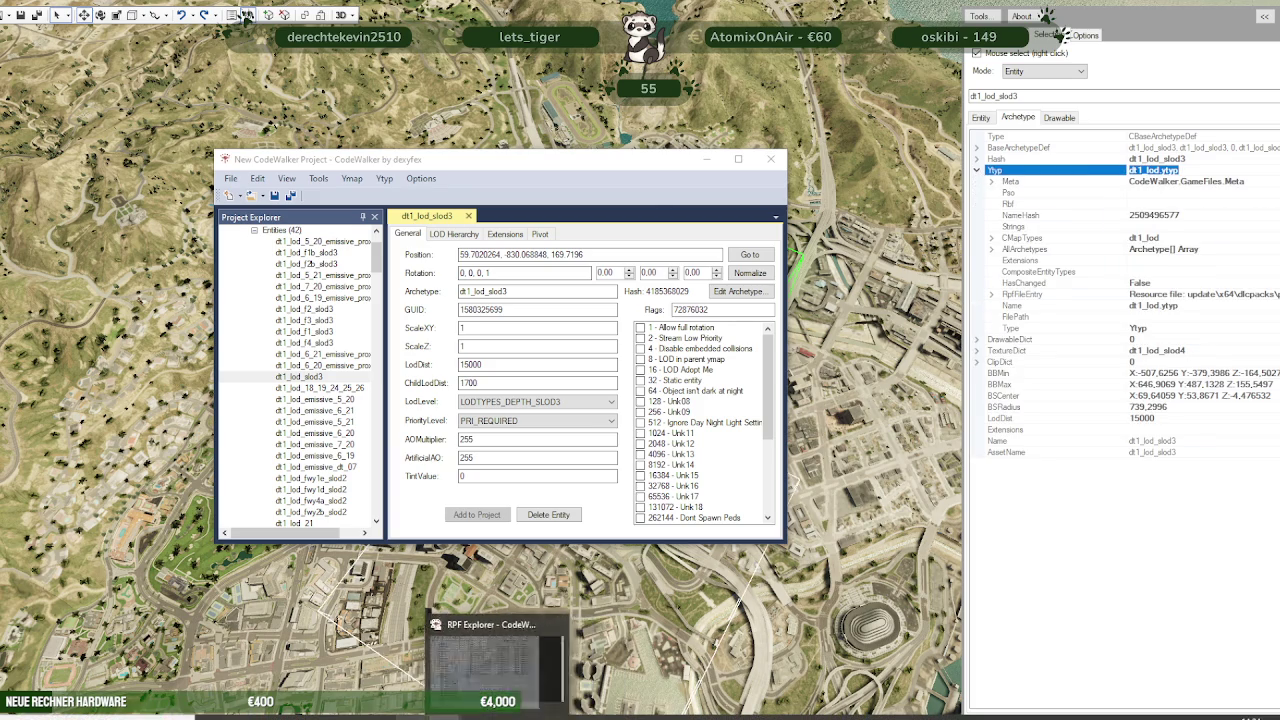
click(410, 650)
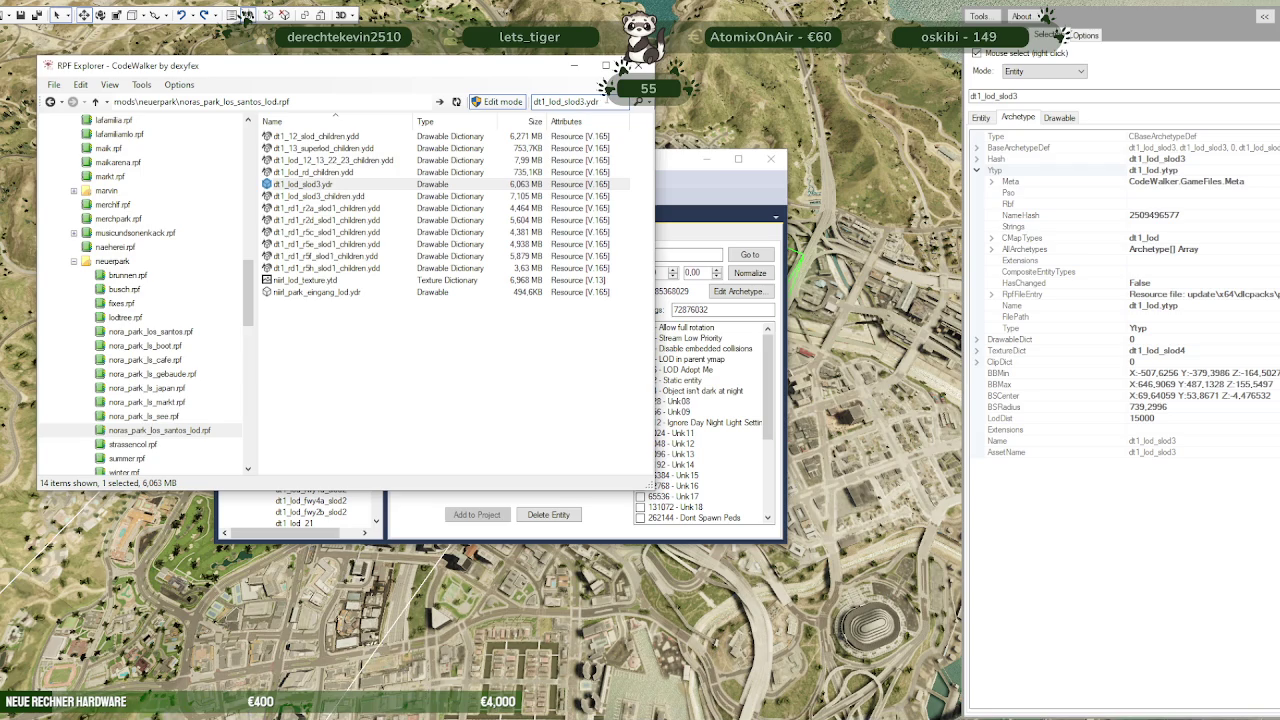
Search the archives for dt1_lod.ytyp and widen the browser to show full paths
text(dt1_lod.ytyp)
key(Return)
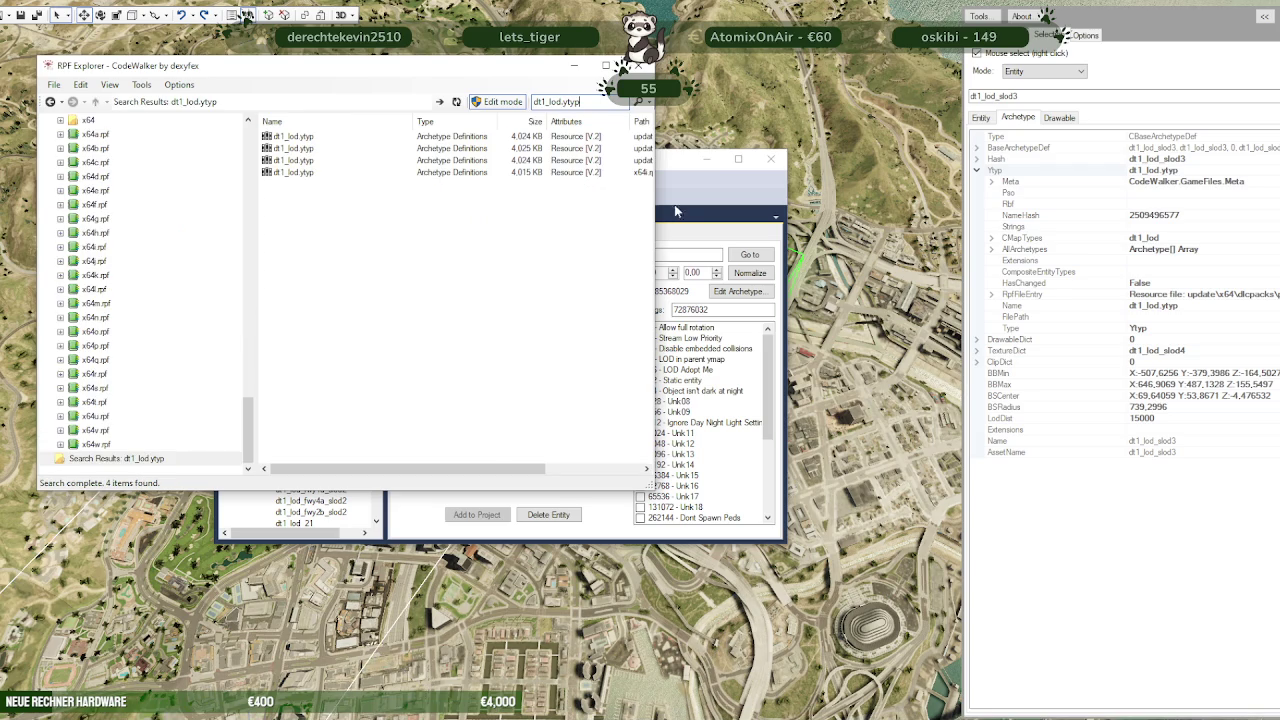
drag(655, 212, 938, 192)
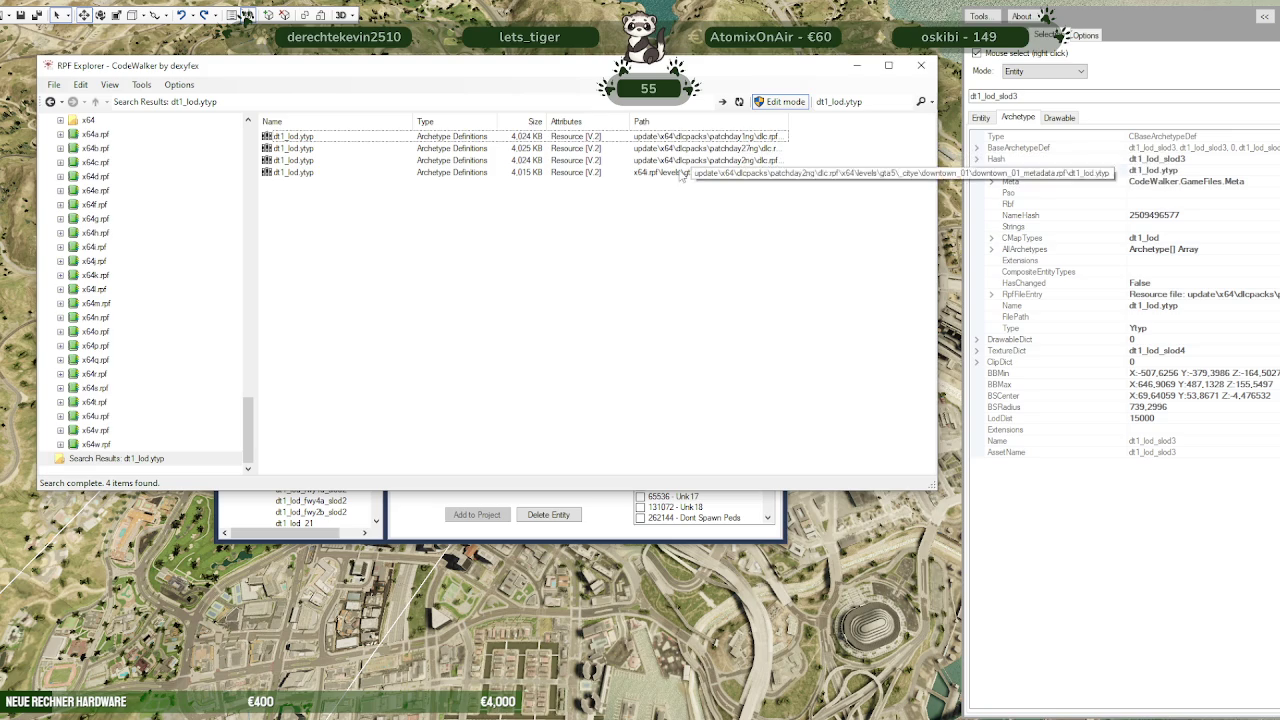
Compare the four copies' paths, settle on patchday1ng, and bring up the nora_park_los_santos_LOD folder
click(452, 161)
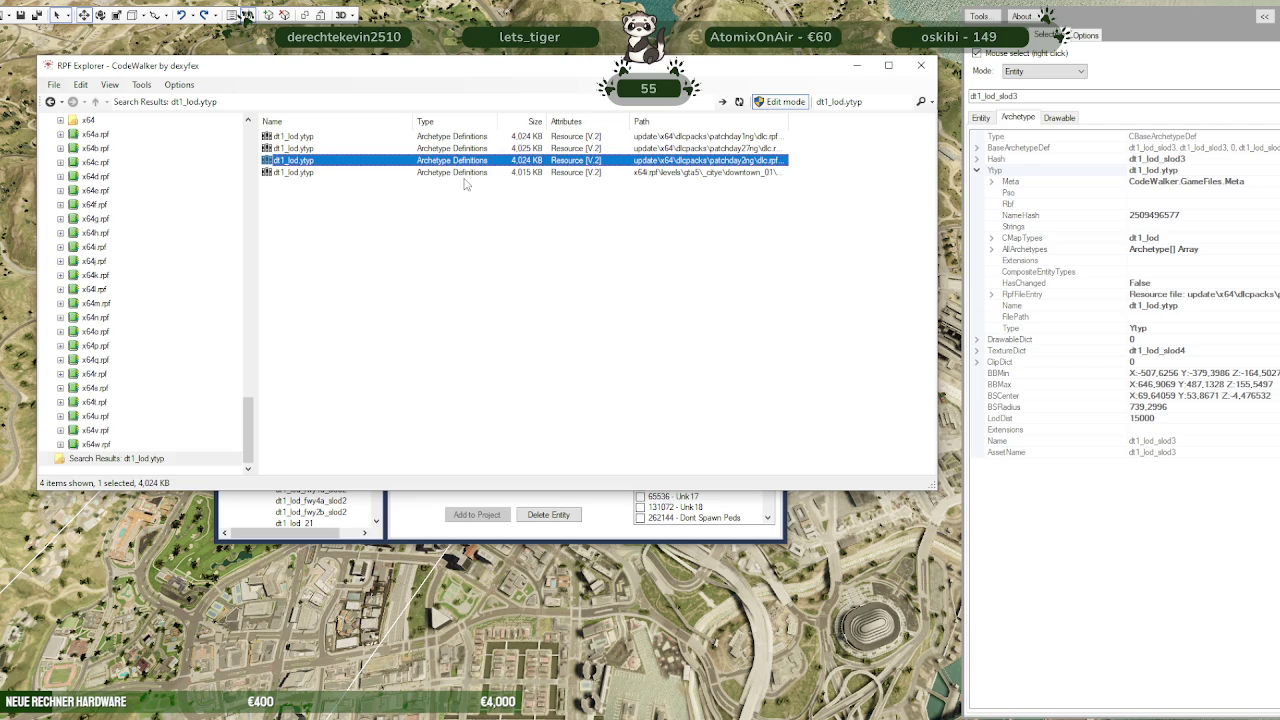
click(457, 137)
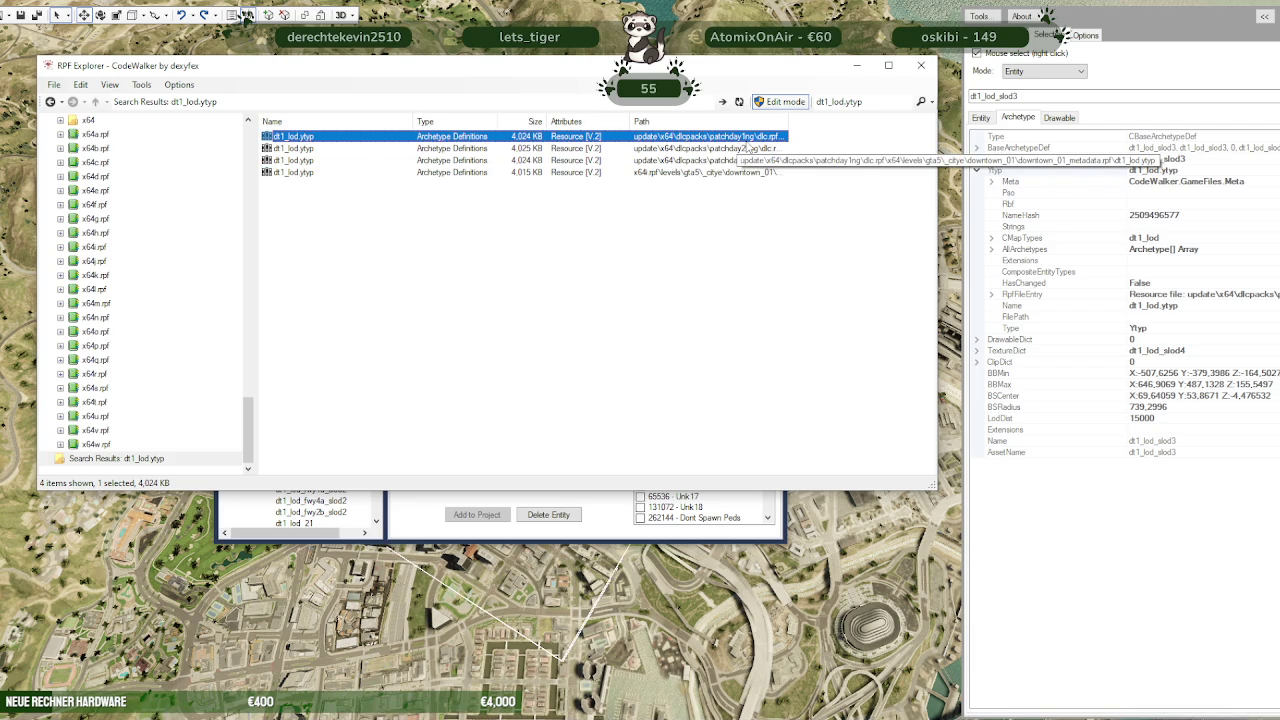
click(743, 148)
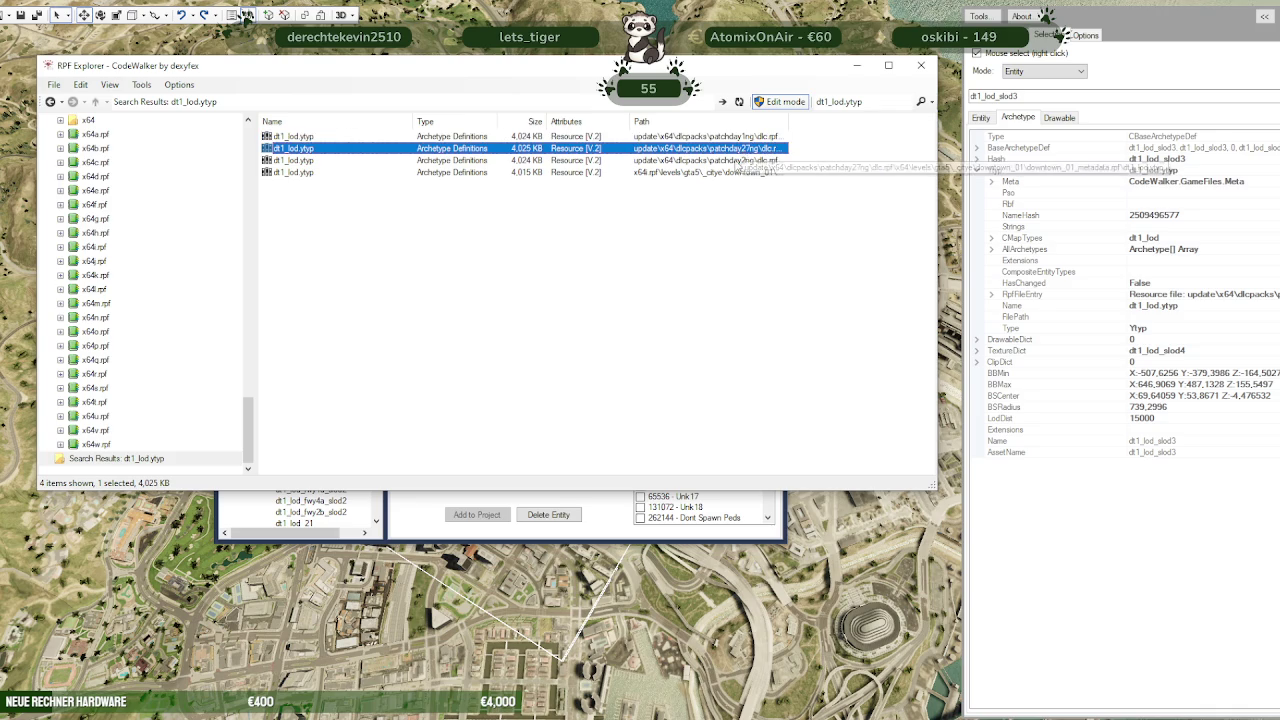
click(737, 160)
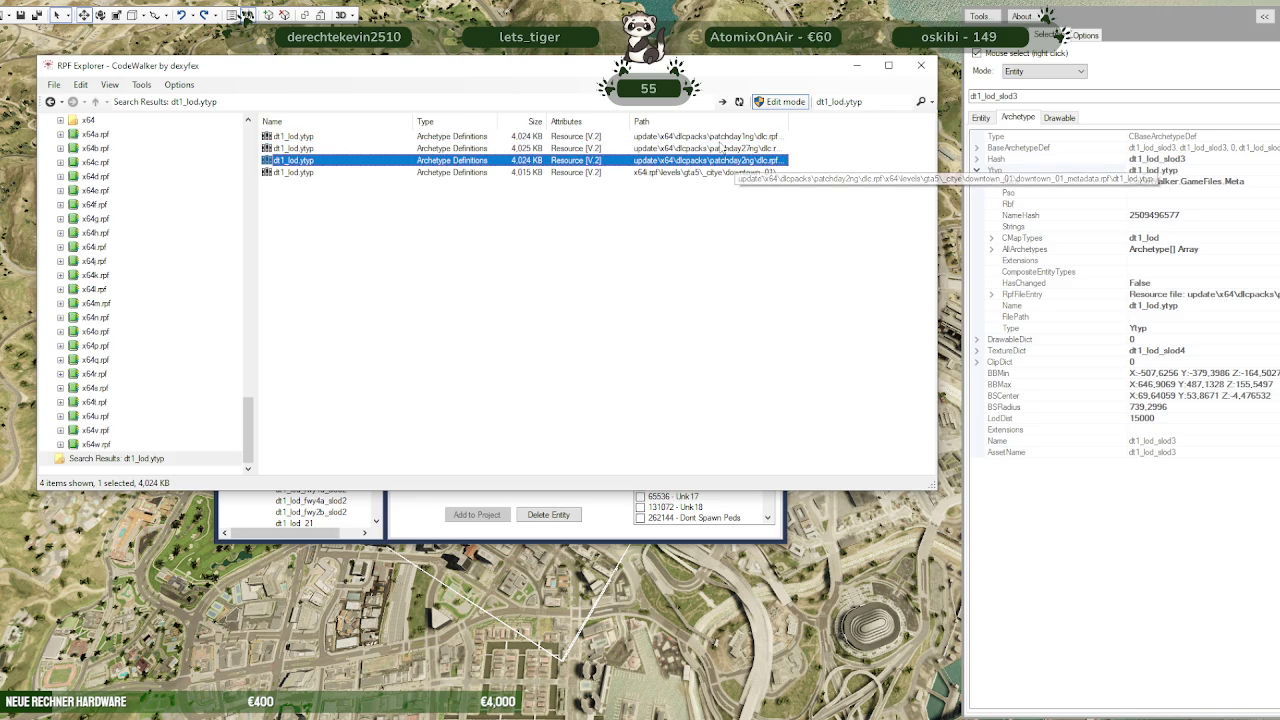
click(720, 137)
click(245, 16)
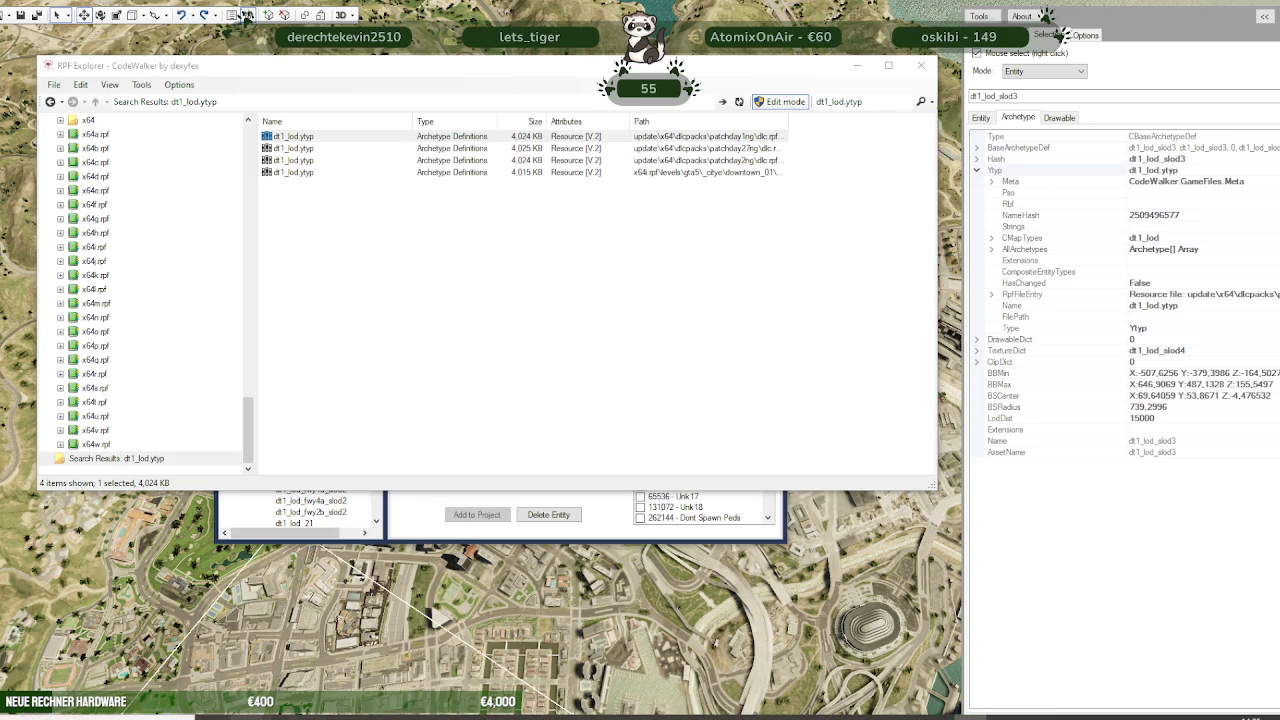
click(147, 680)
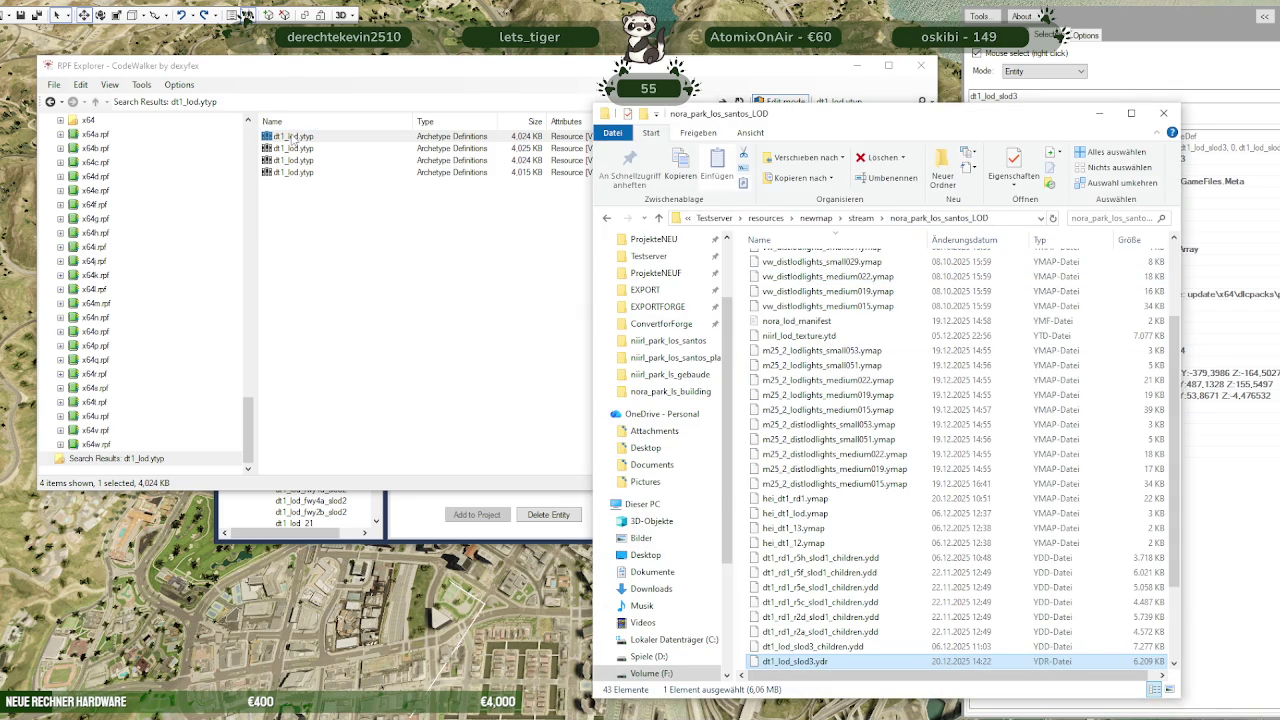
Copy the patchday1ng dt1_lod.ytyp into the stream folder, then close the project without saving
key(alt+Tab)
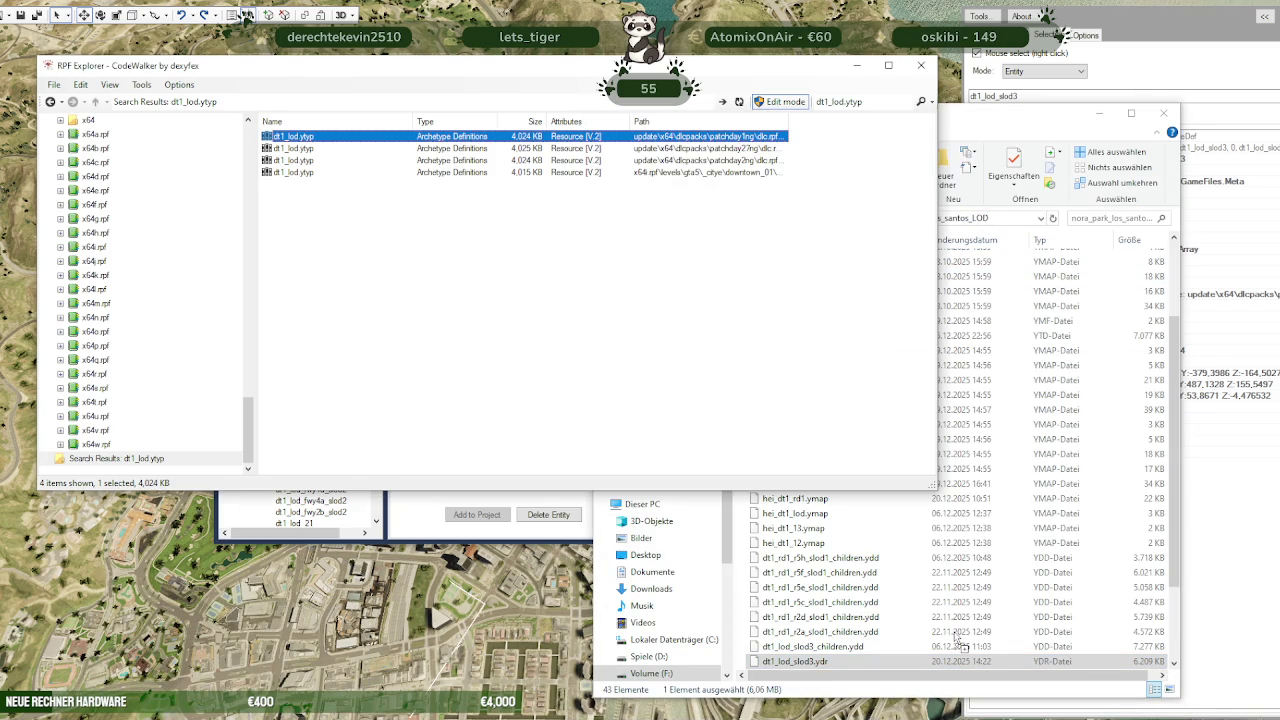
click(960, 645)
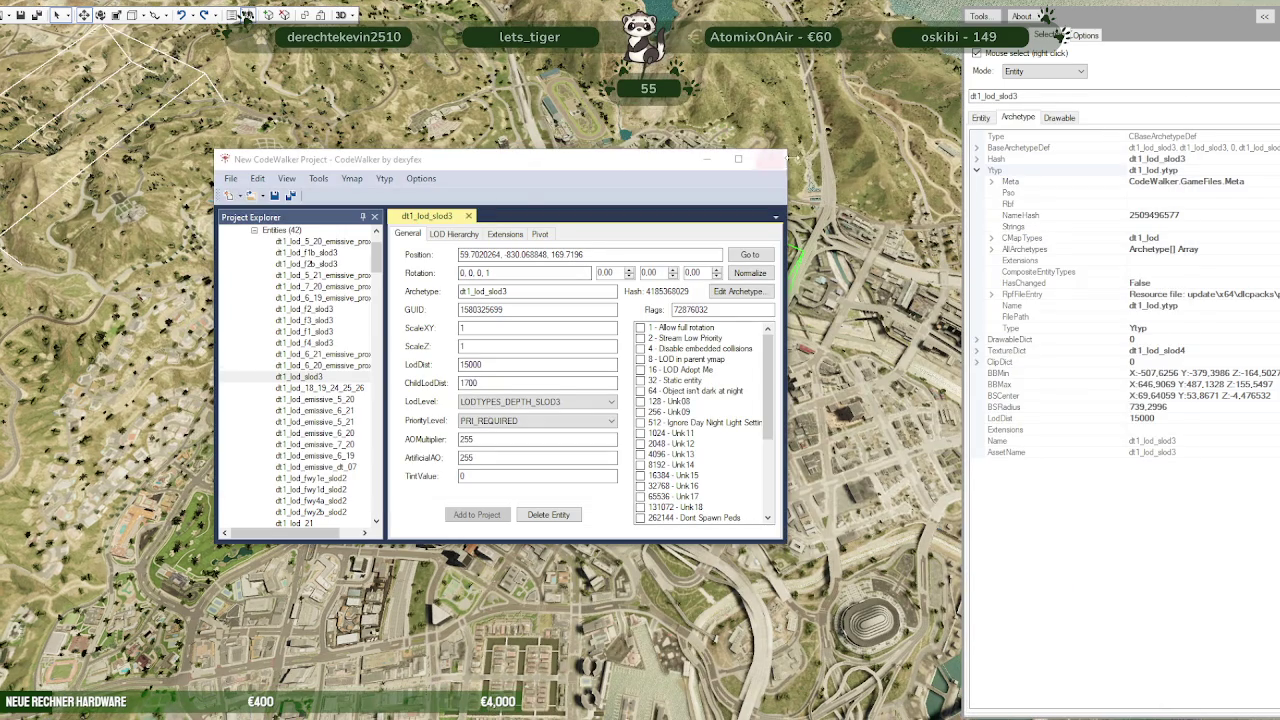
click(770, 159)
click(703, 418)
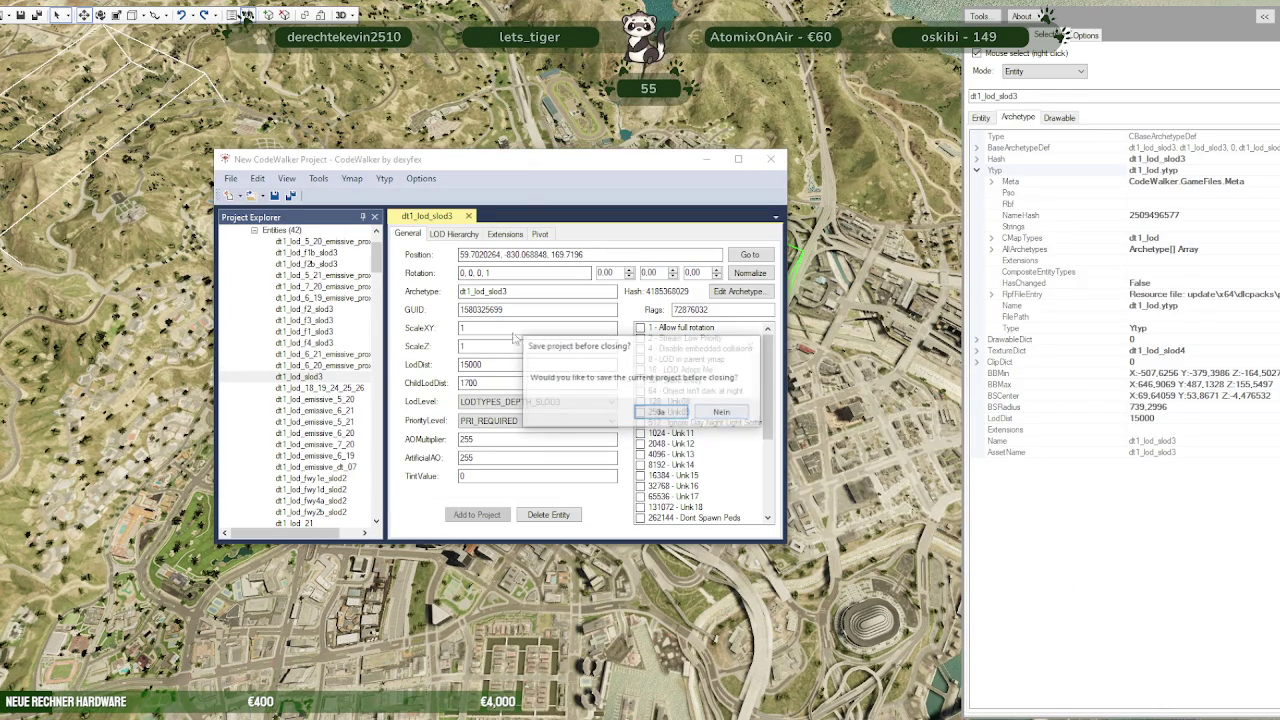
Decline saving and create a new project from the nora_park_los_santos_LOD folder
click(722, 414)
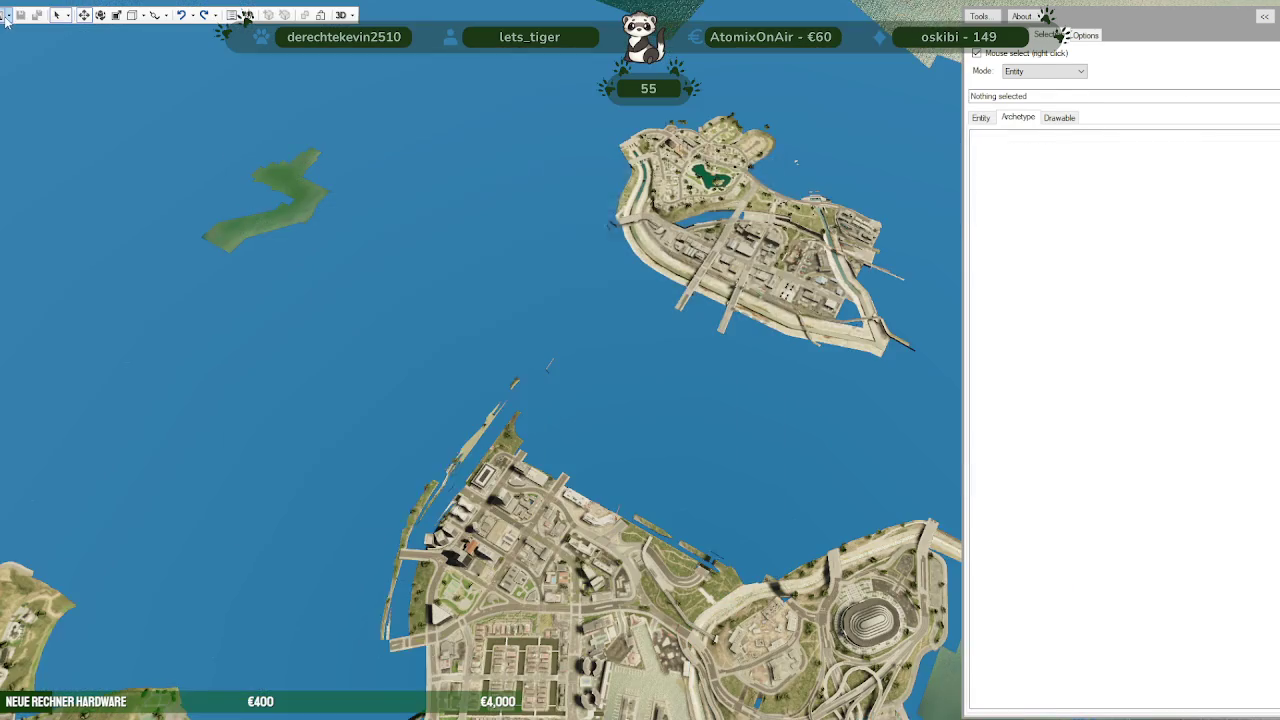
click(10, 14)
click(24, 66)
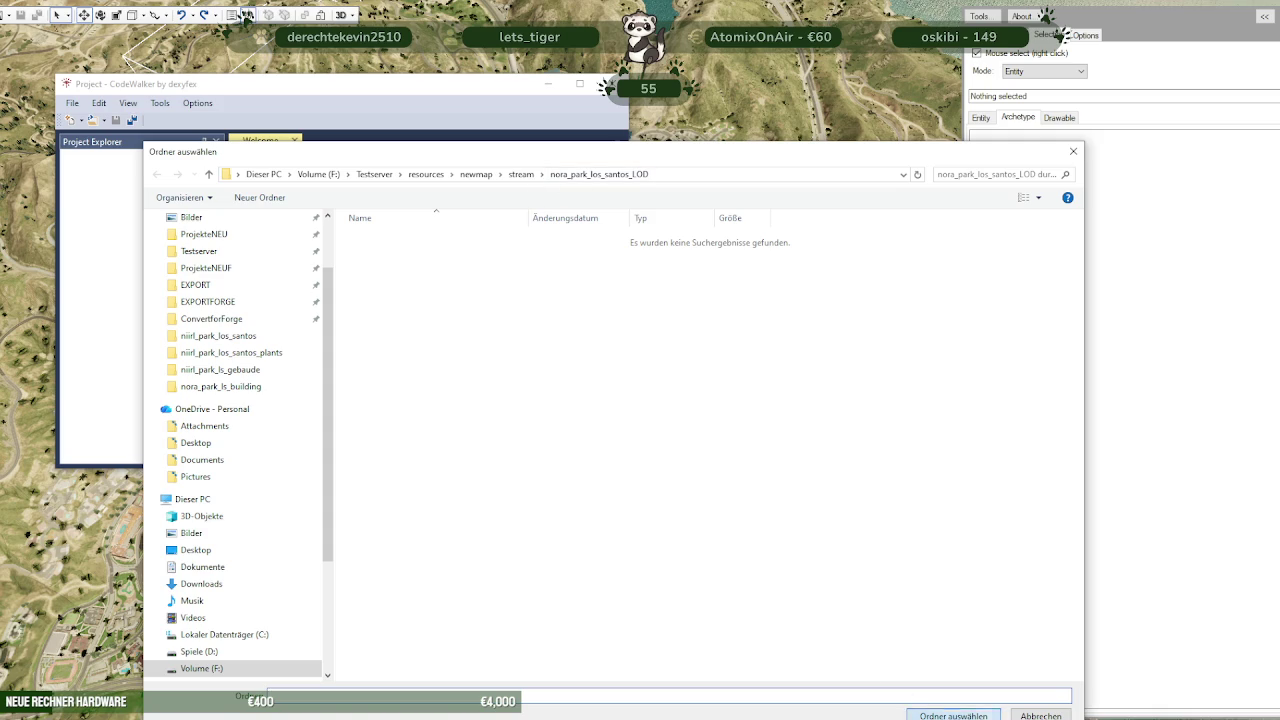
click(955, 716)
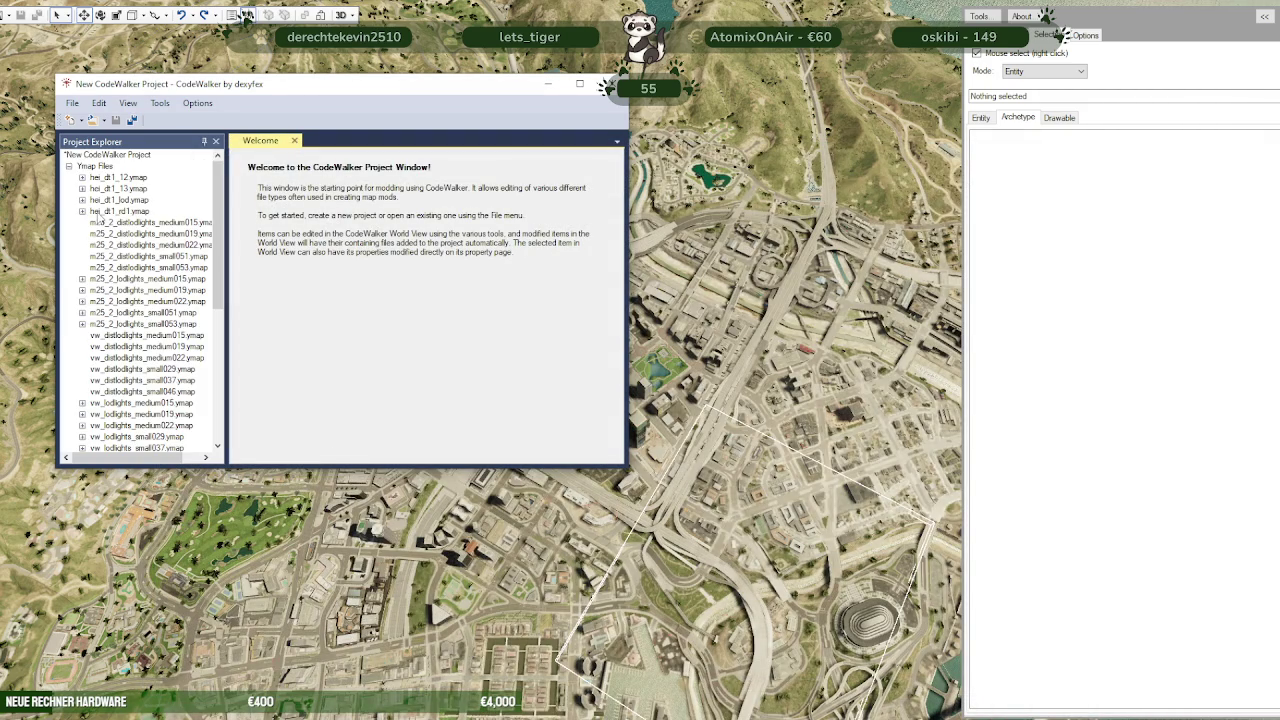
Expand dt1_lod.ytyp's archetype list and open the dt1_lod_slod3 archetype
scroll(104, 222, down, 5)
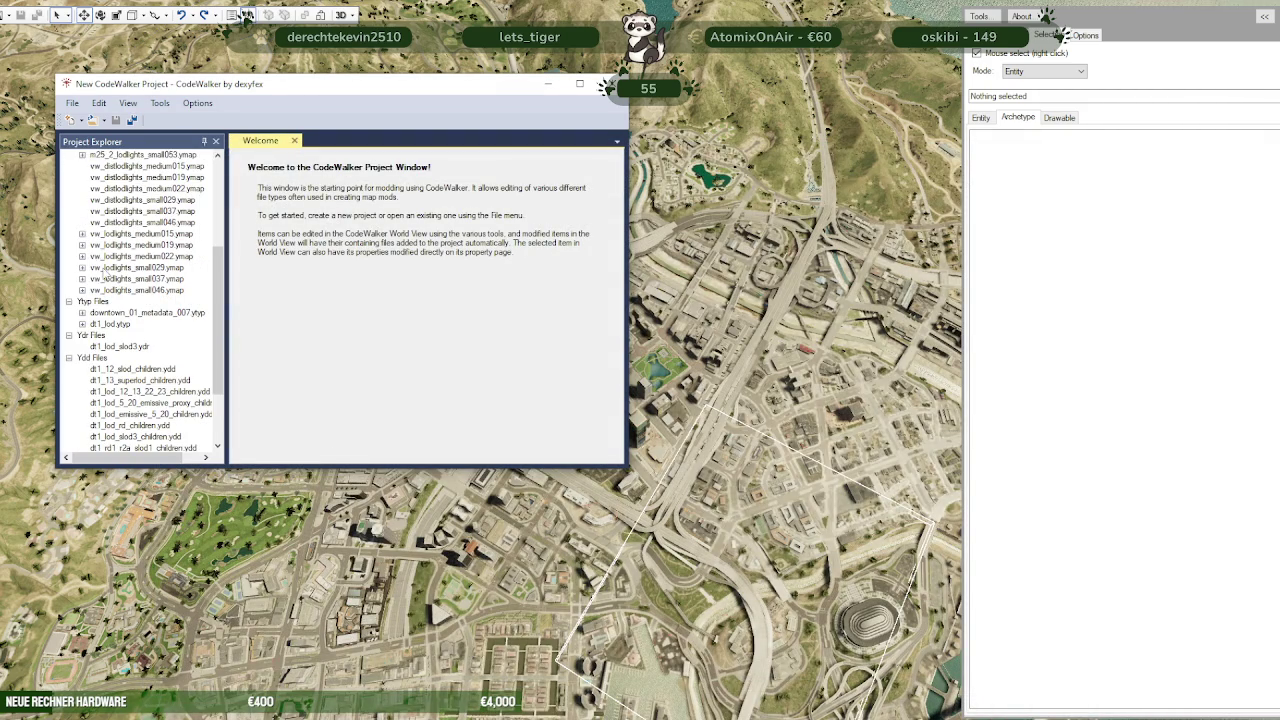
click(82, 324)
click(100, 336)
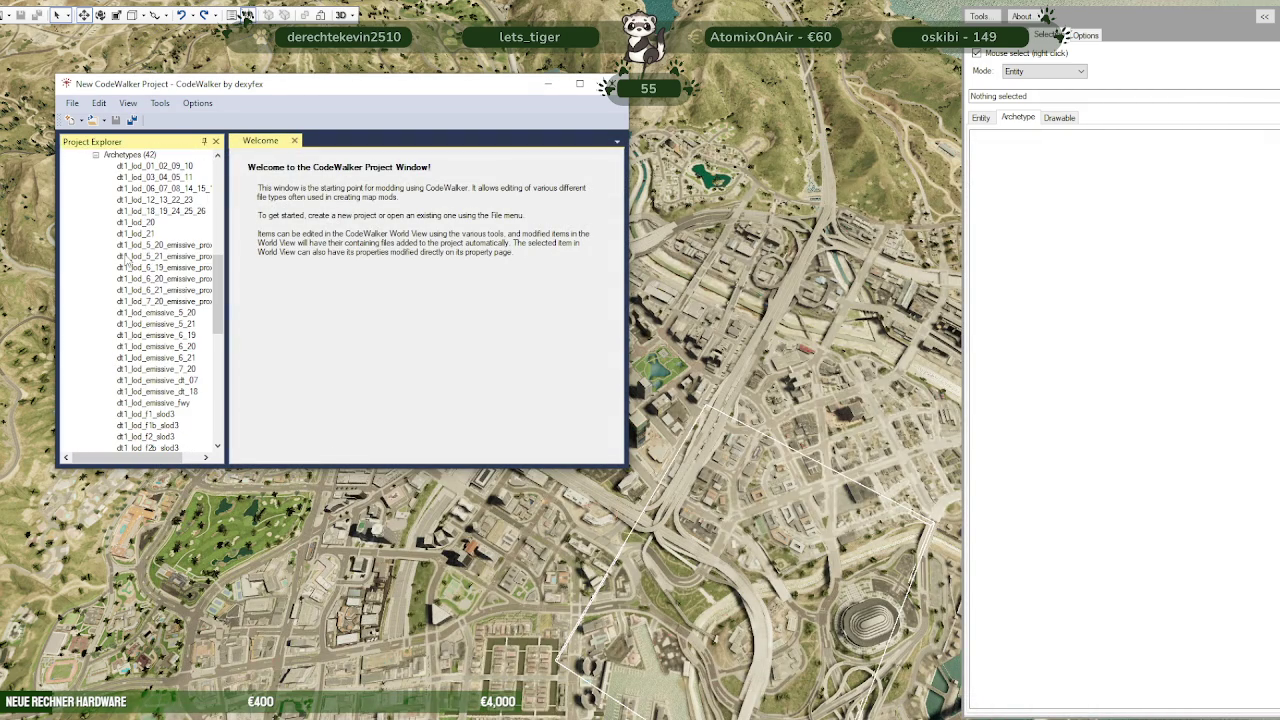
scroll(157, 215, down, 1)
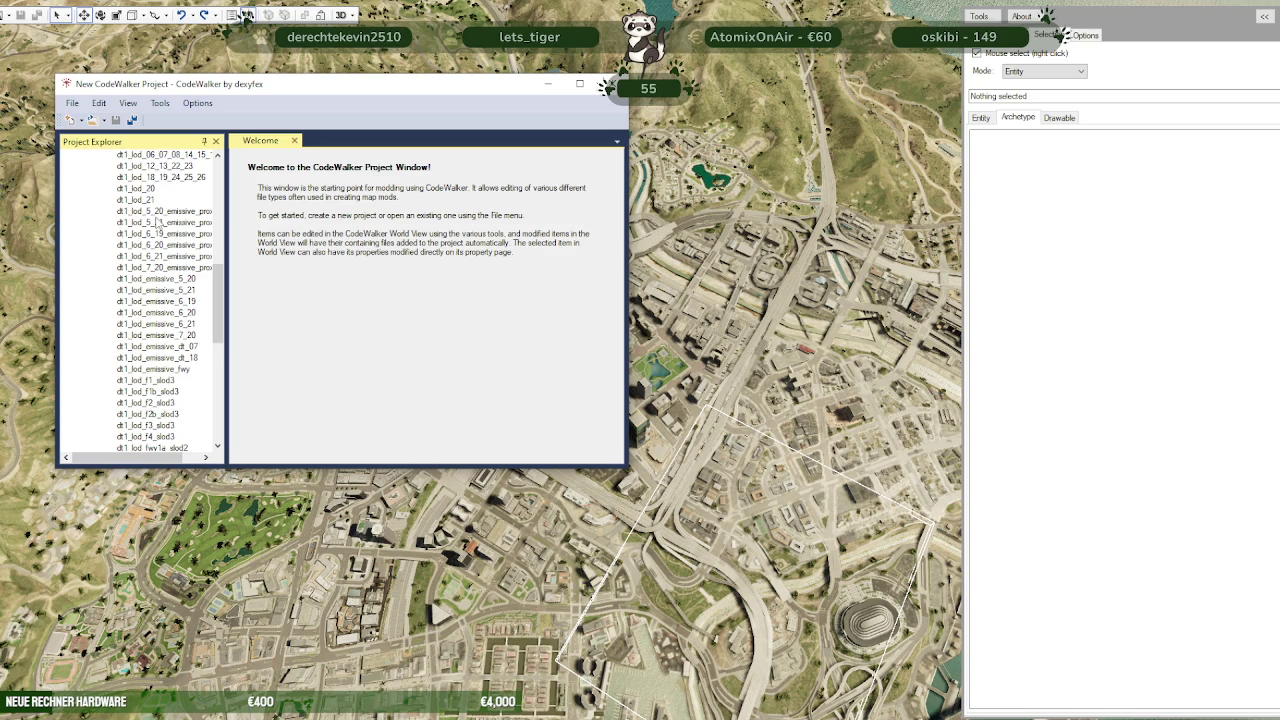
scroll(157, 222, down, 2)
scroll(160, 223, down, 2)
scroll(160, 223, down, 2)
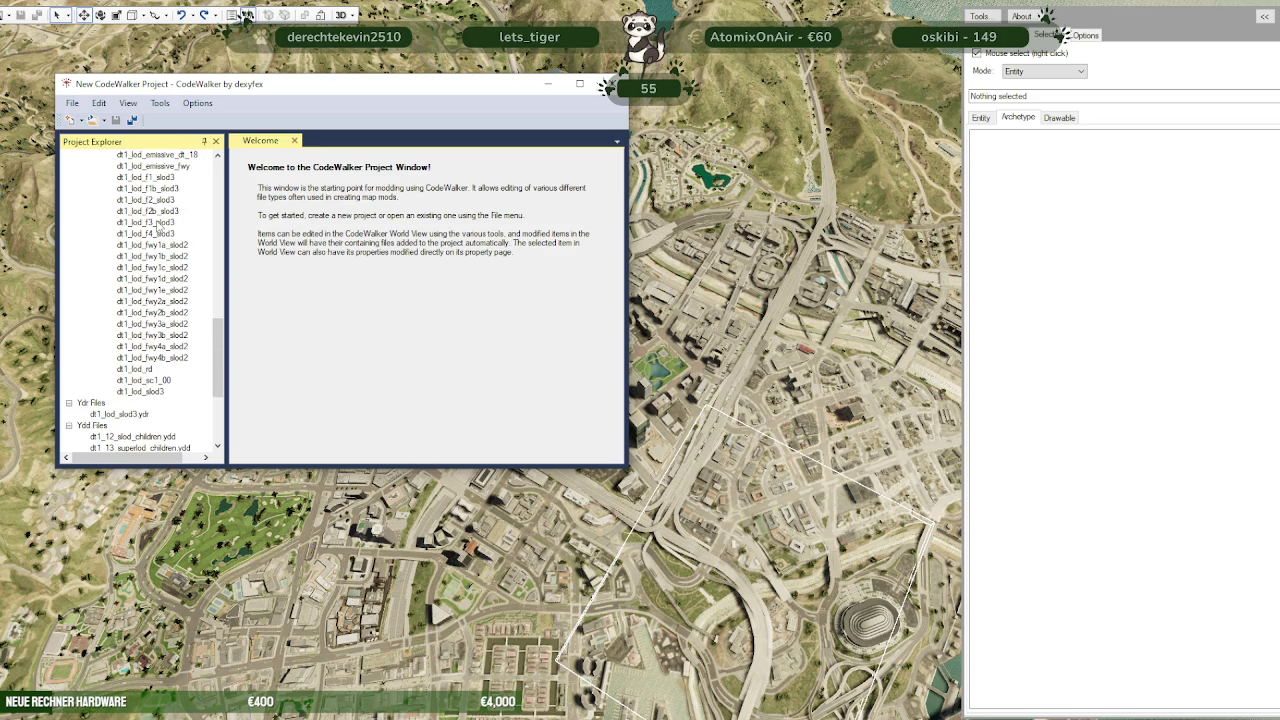
click(160, 391)
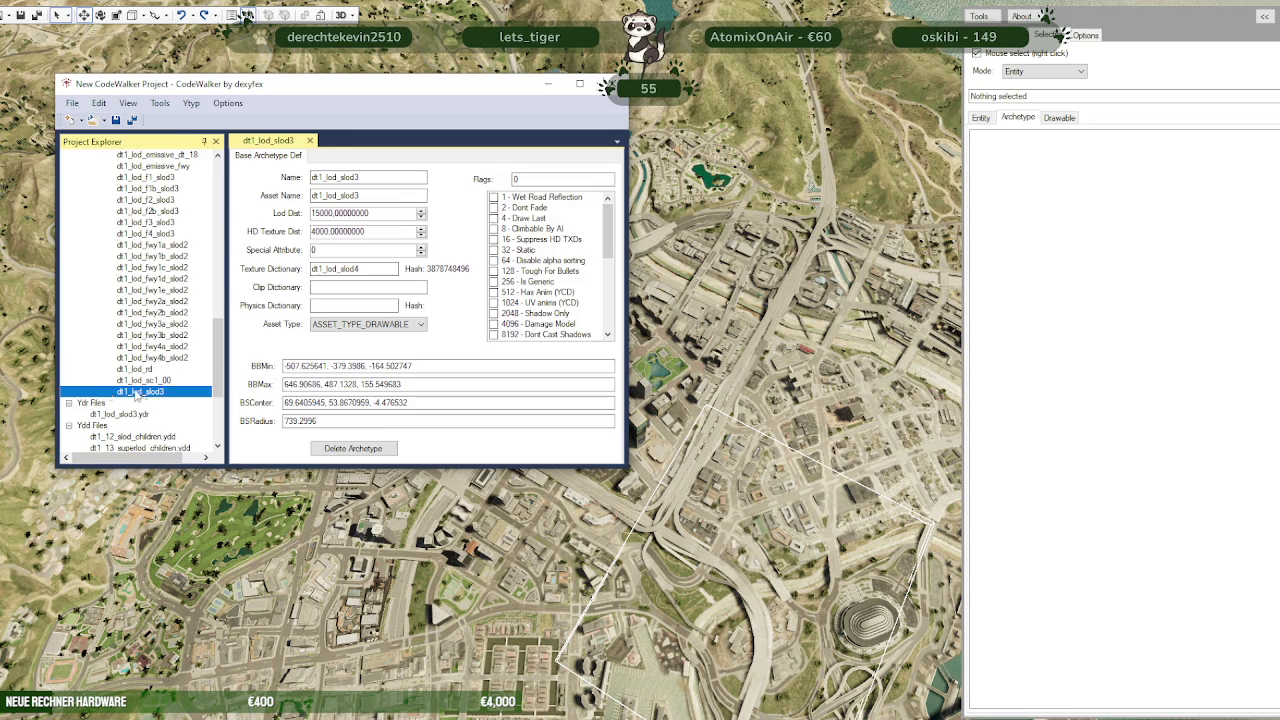
Change dt1_lod_slod3's texture dictionary from dt1_lod_slod4 to dt1_lod_slod3
drag(372, 270, 237, 283)
key(BackSpace)
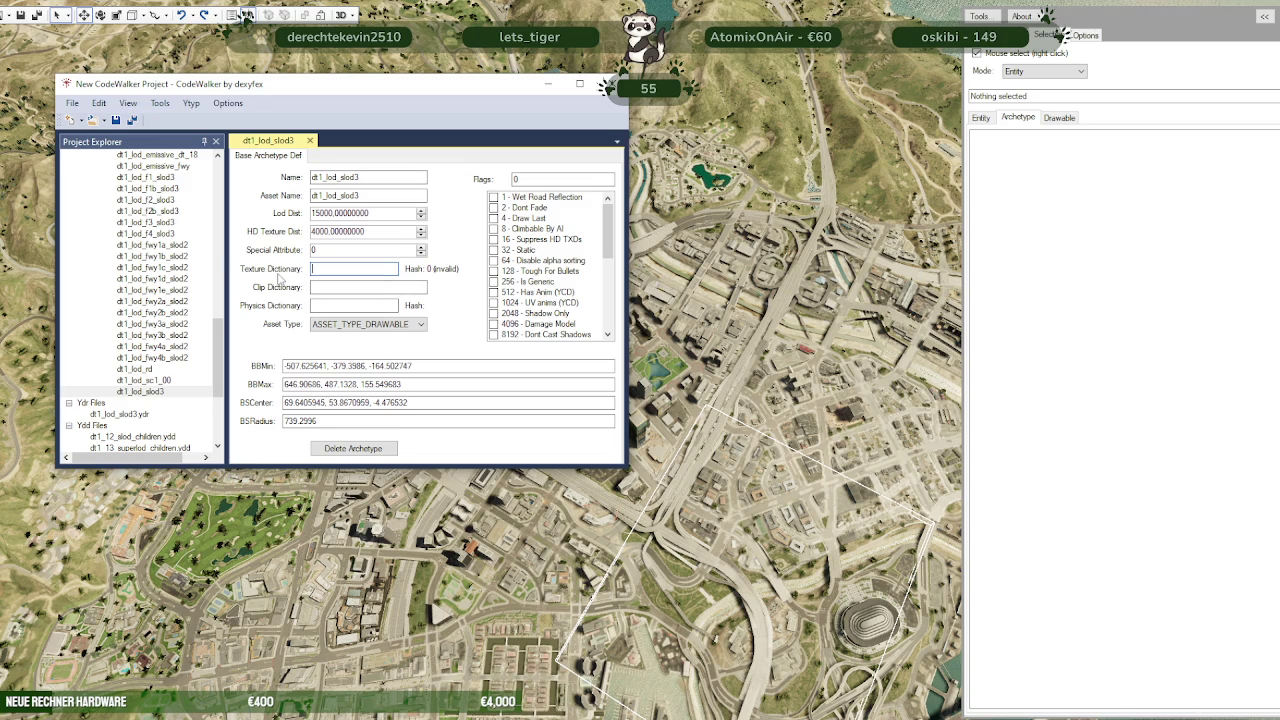
double_click(336, 176)
key(ctrl+c)
click(352, 268)
key(ctrl+v)
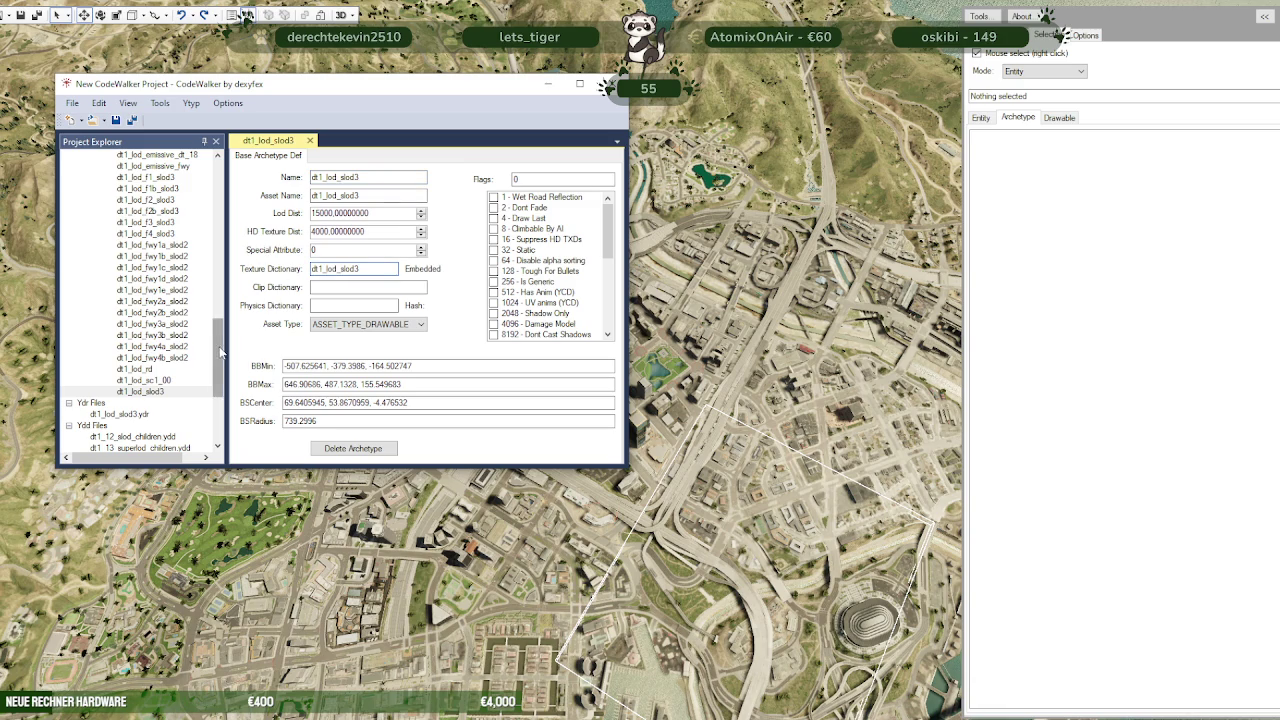
Save dt1_lod.ytyp over the existing copy in the nora_park_los_santos_LOD folder
drag(215, 356, 214, 168)
scroll(130, 343, down, 3)
scroll(130, 345, down, 3)
double_click(112, 324)
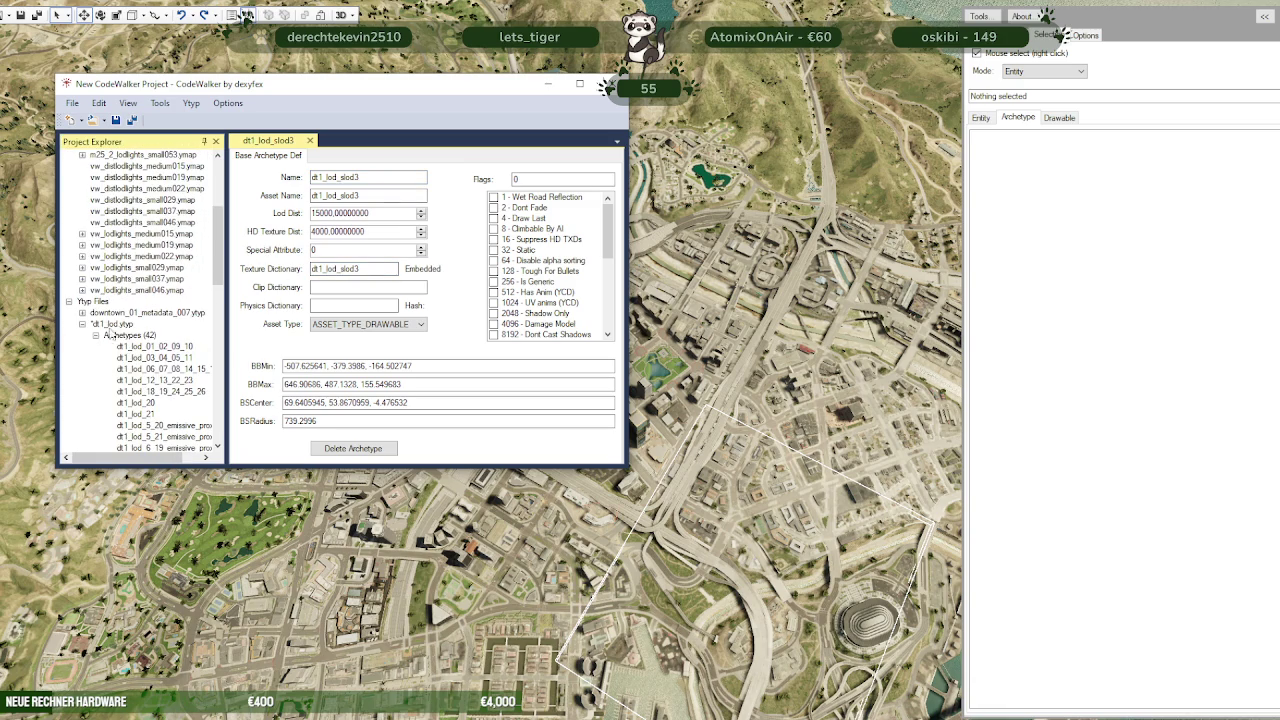
click(72, 103)
click(125, 253)
click(880, 671)
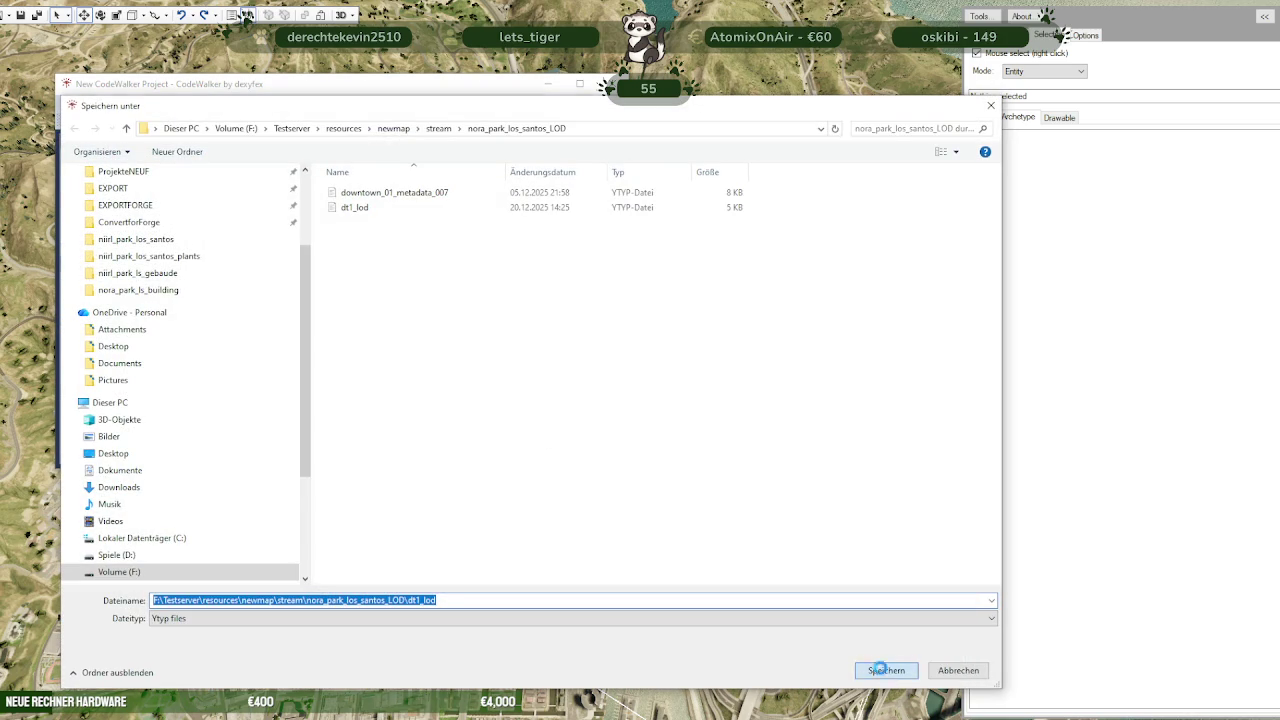
click(668, 370)
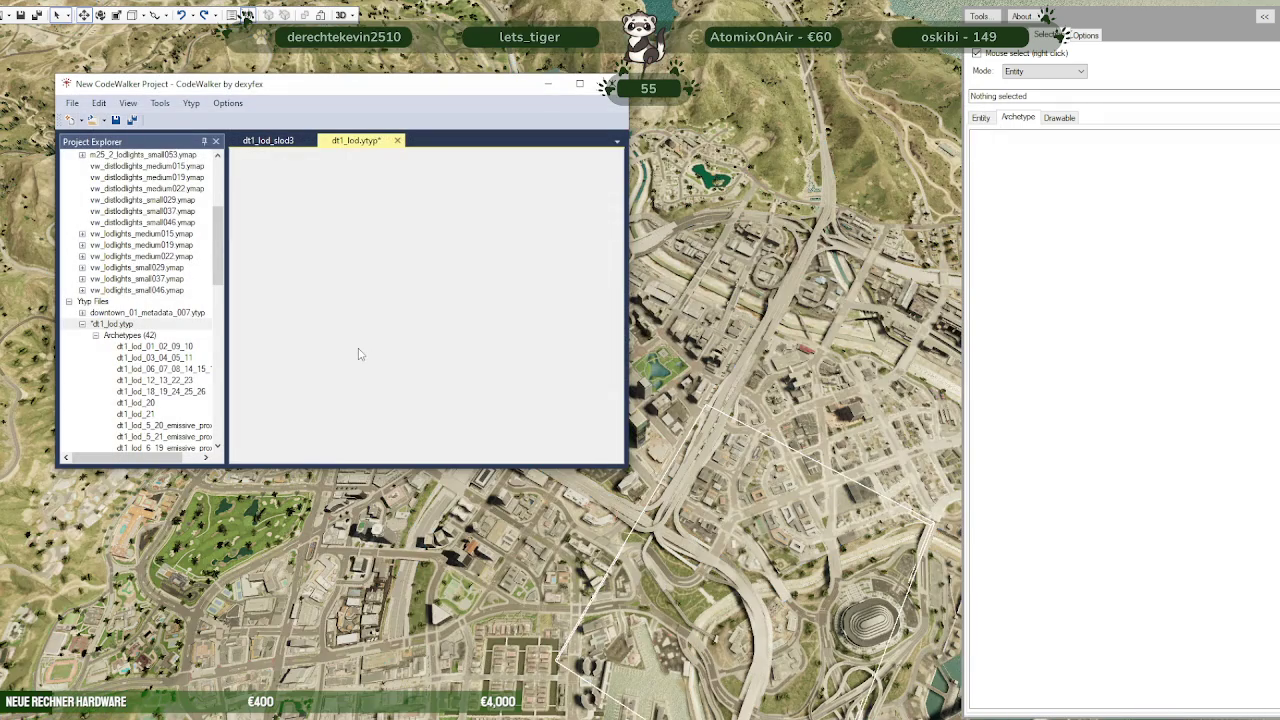
click(82, 325)
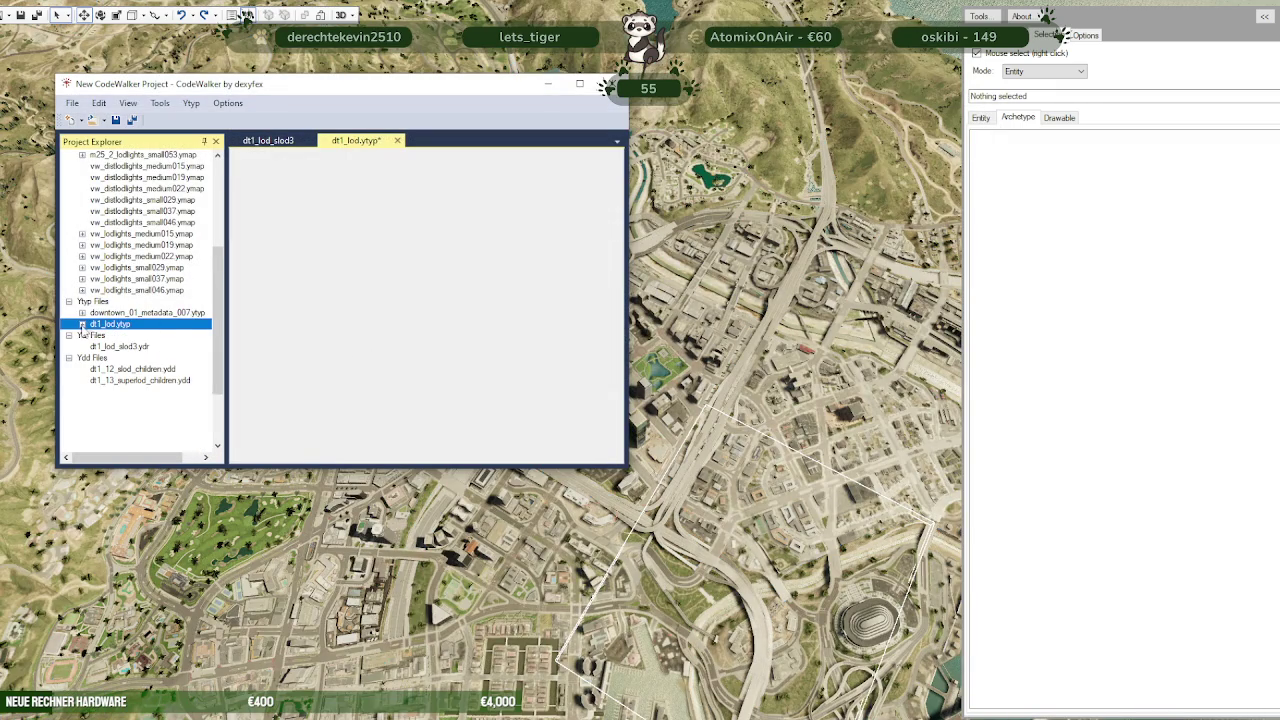
Generate the project manifest and save it over nora_lod_manifest
click(191, 103)
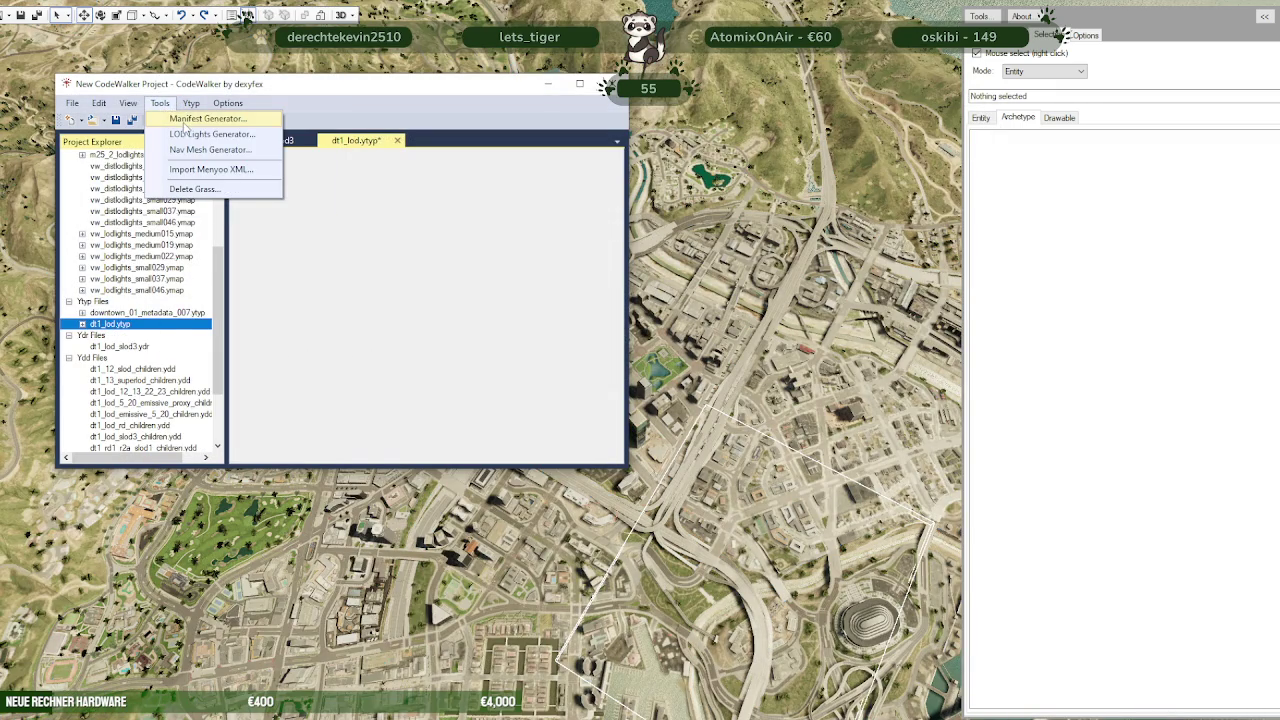
click(189, 121)
click(333, 161)
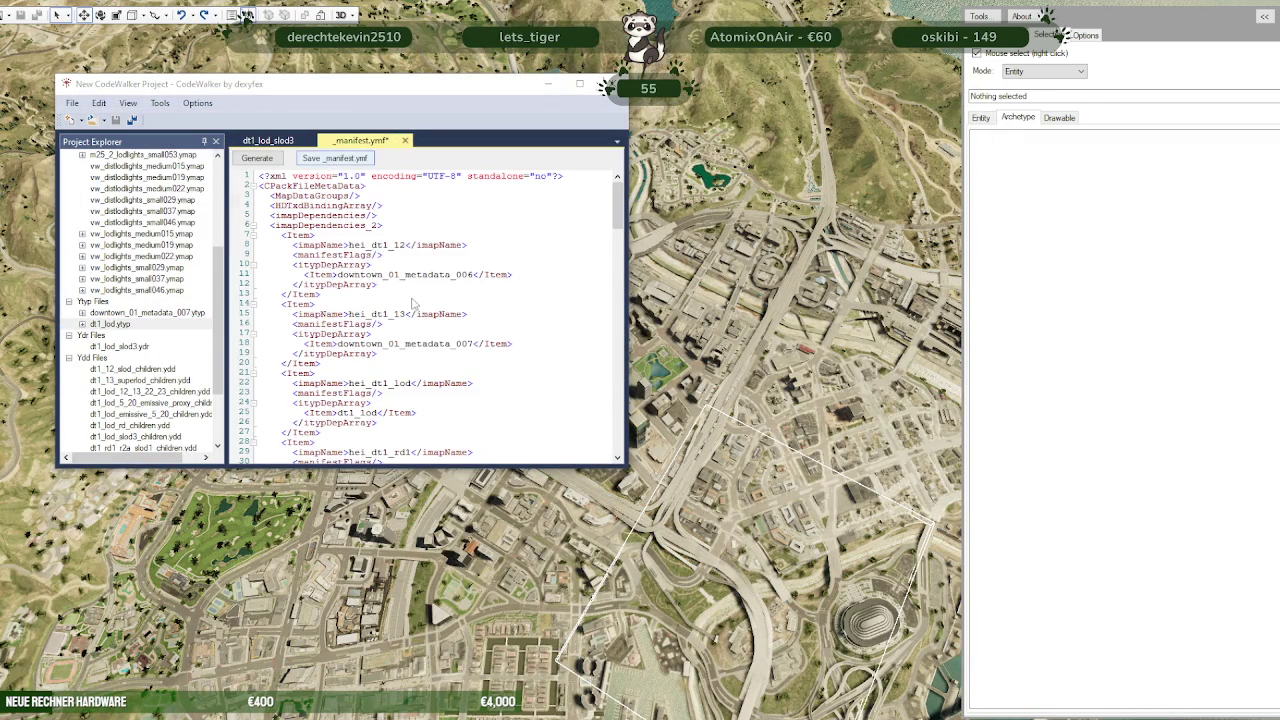
click(377, 193)
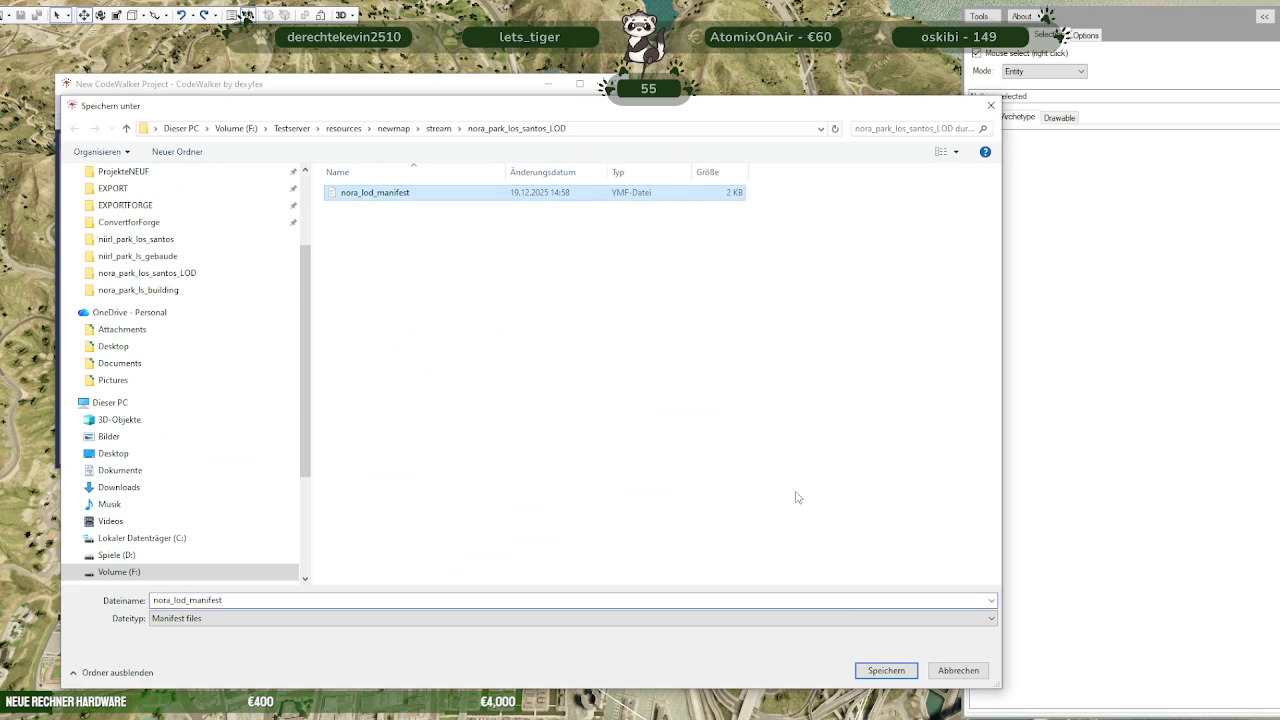
click(886, 670)
click(660, 372)
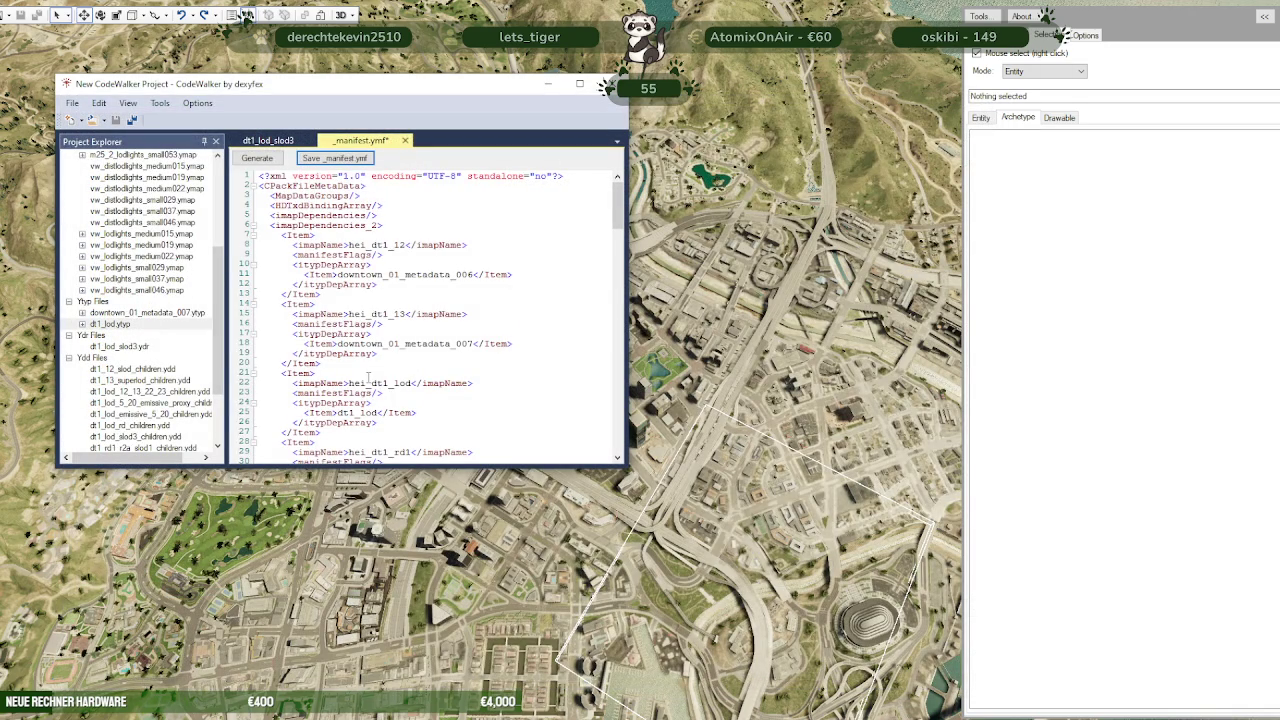
Close the project window, confirming the close and save prompts
drag(220, 388, 224, 468)
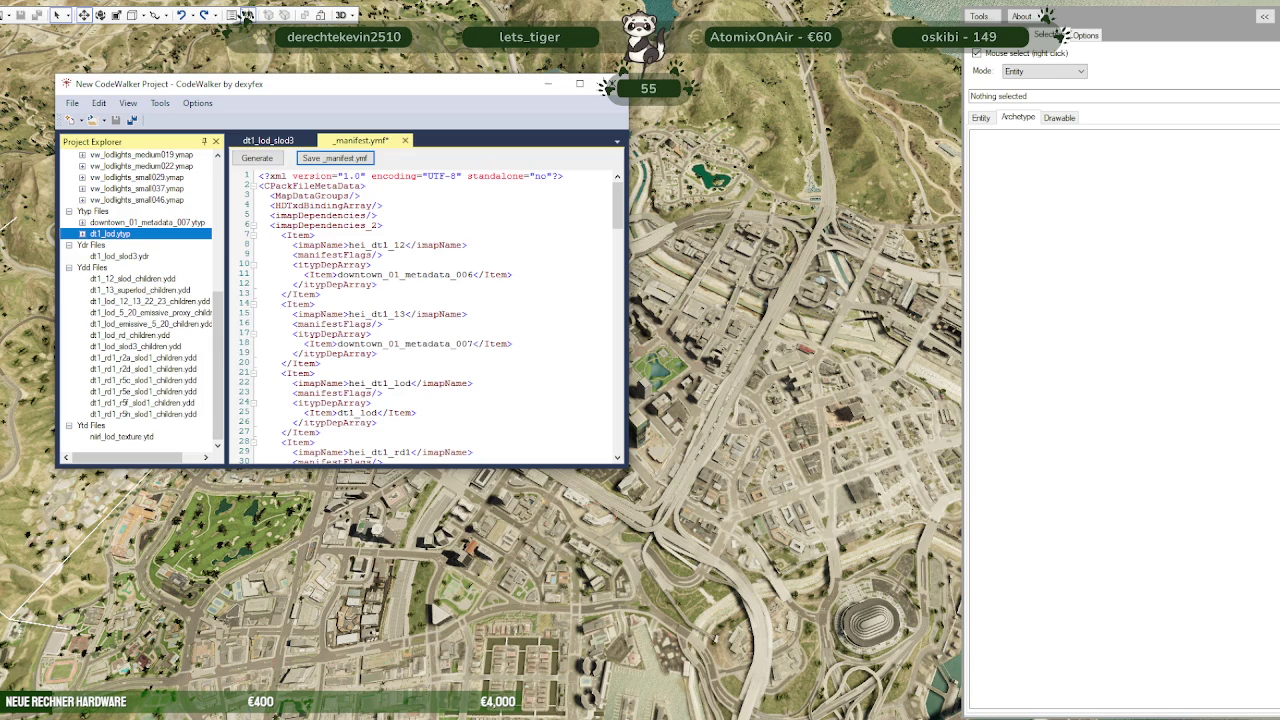
click(247, 14)
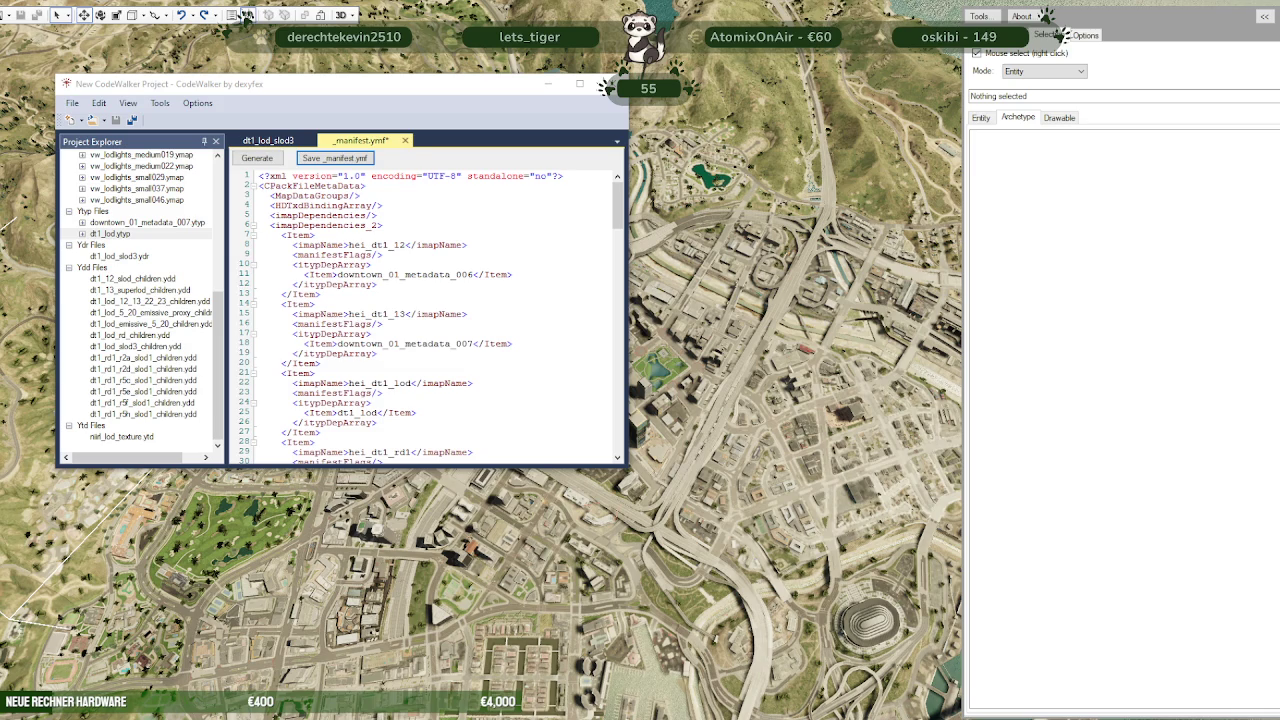
click(612, 84)
click(660, 412)
click(710, 412)
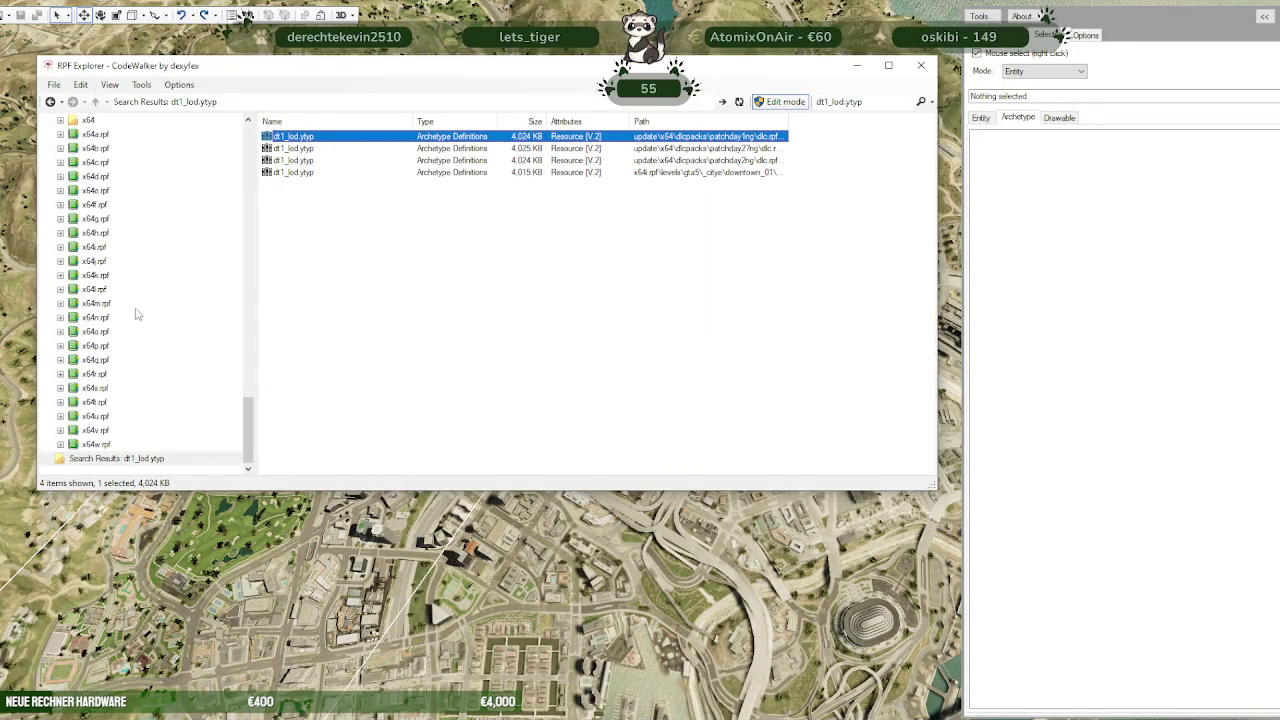
Open nirl_park_summer.ytd from summer.rpf in neuerpark and launch its Add texture picker
scroll(136, 318, up, 4)
scroll(136, 318, up, 4)
scroll(136, 268, up, 2)
scroll(136, 268, up, 1)
click(178, 178)
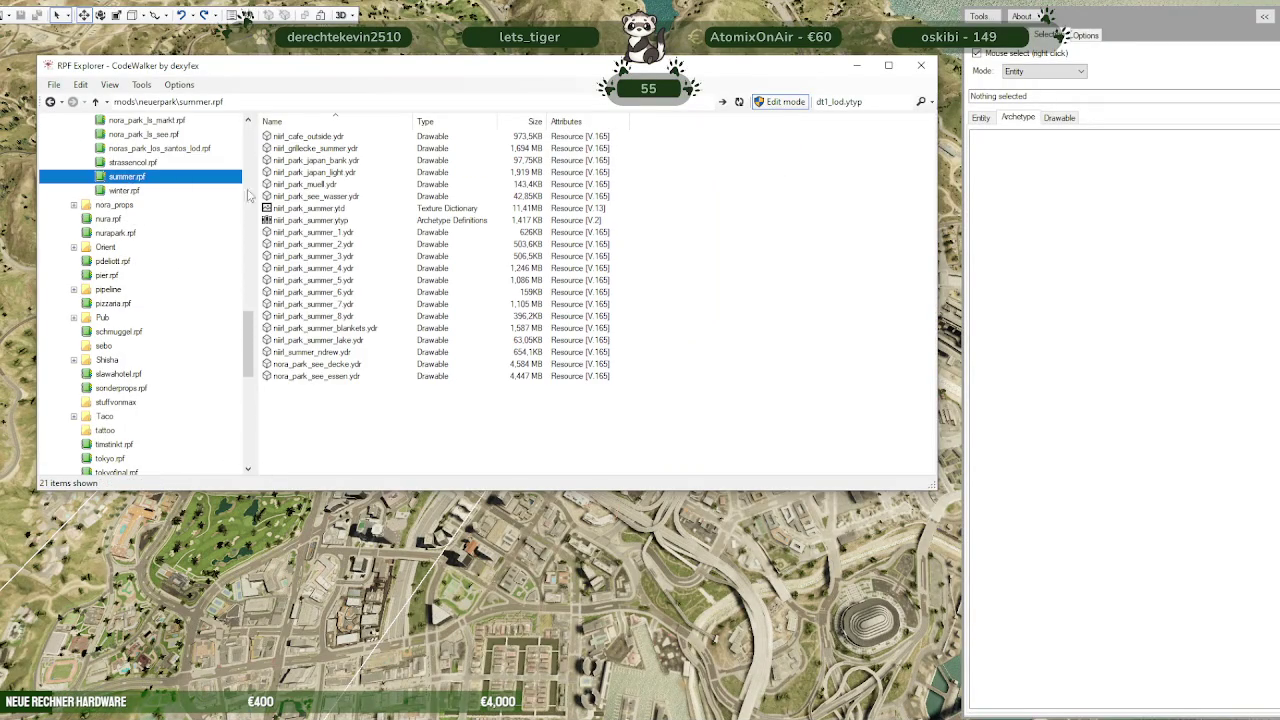
double_click(316, 209)
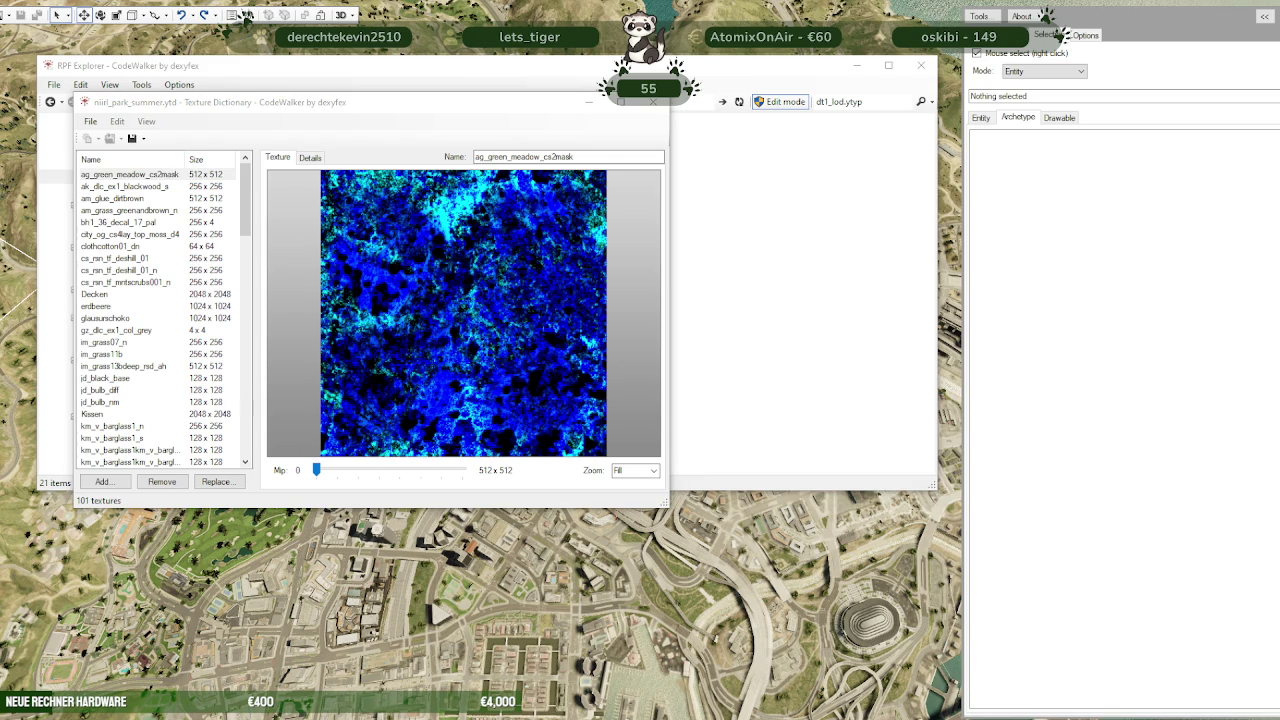
click(103, 481)
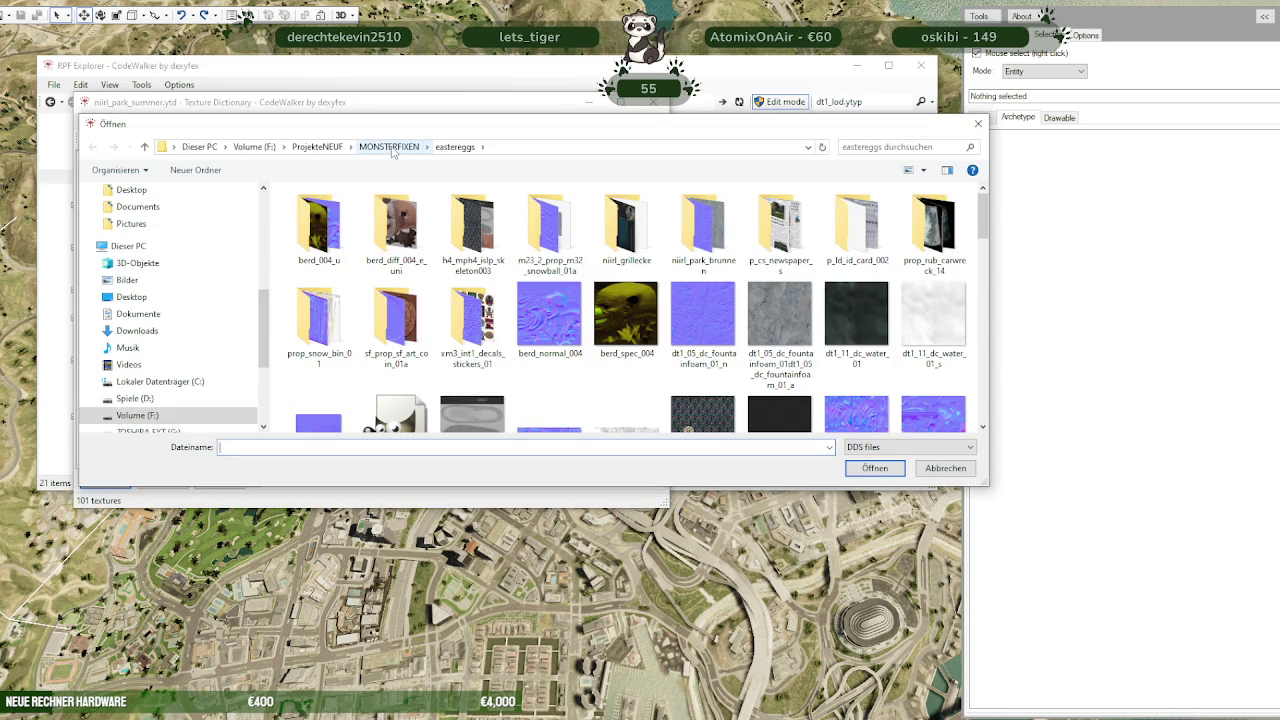
In the DDS picker, go up to ProjekteNEUF and open its EXPORT folder
click(317, 147)
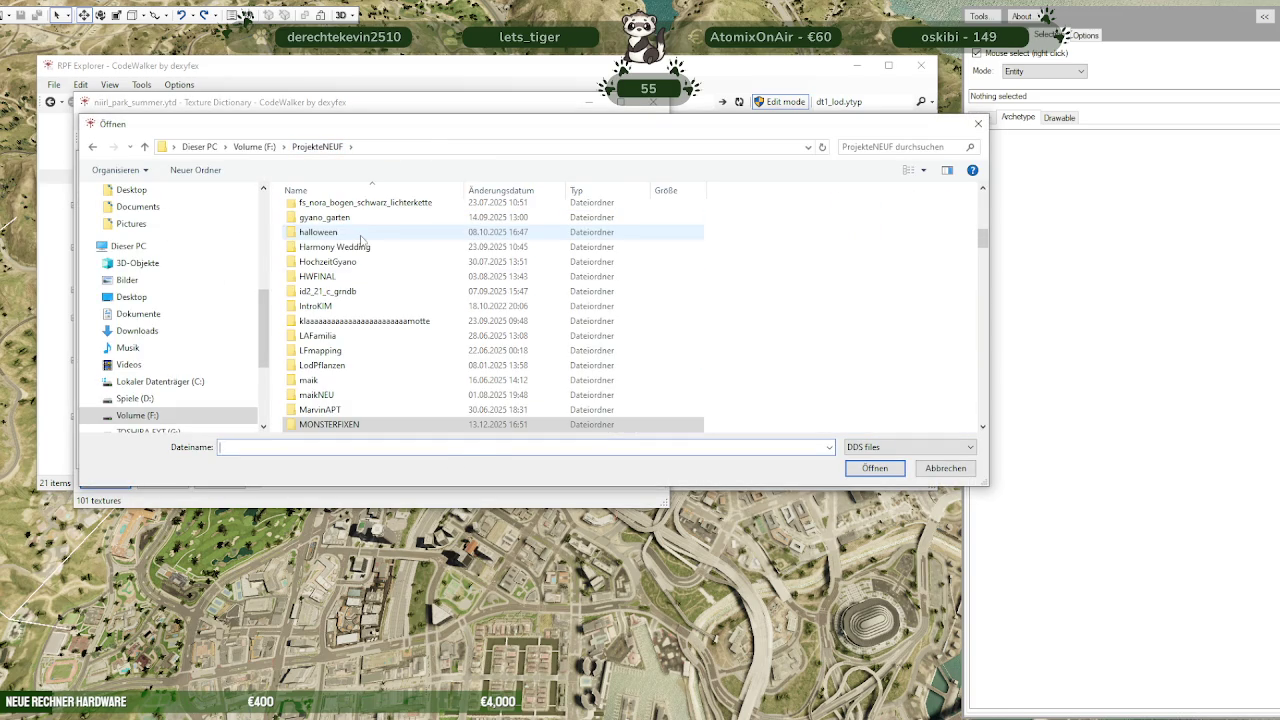
scroll(335, 310, down, 3)
scroll(340, 310, down, 1)
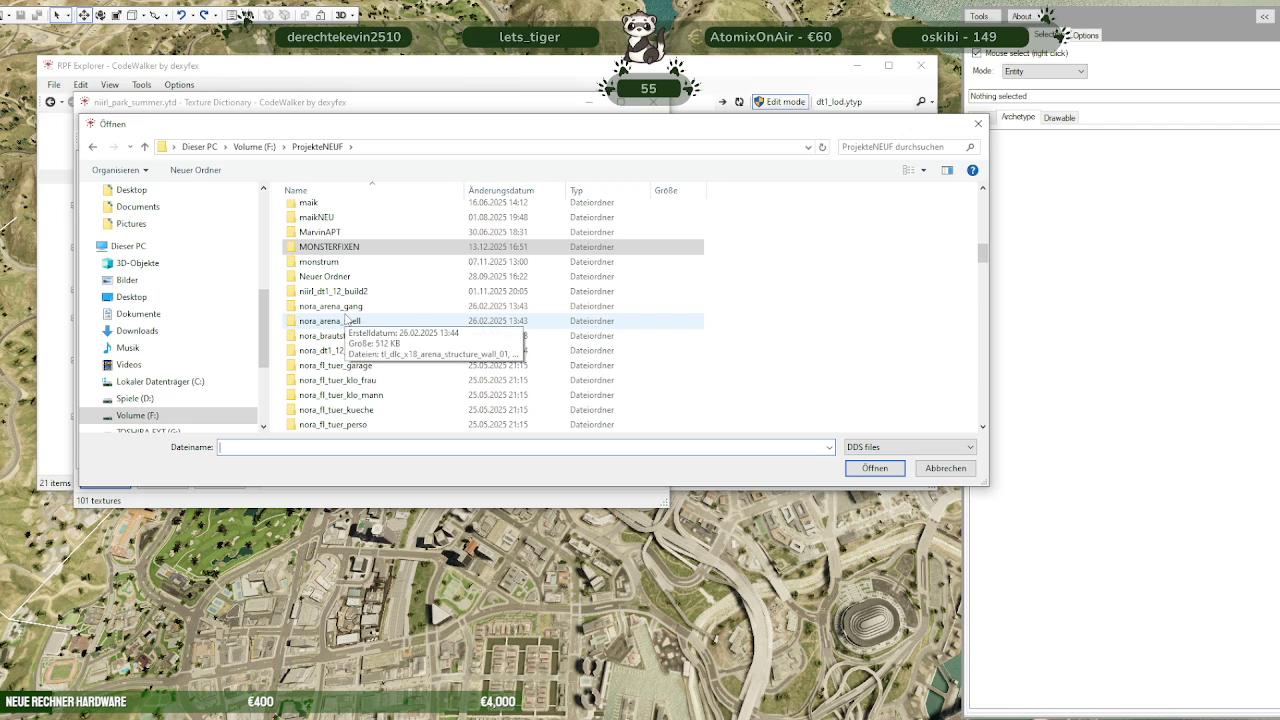
scroll(345, 320, down, 3)
scroll(348, 335, down, 3)
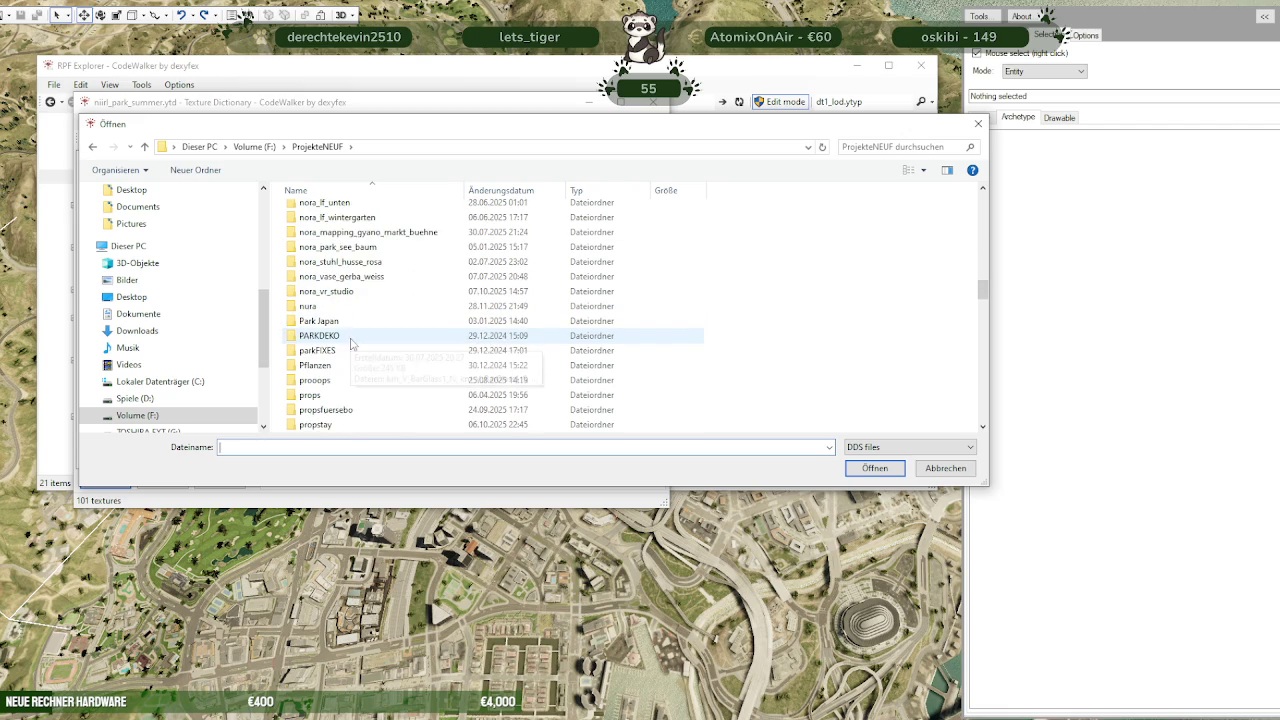
scroll(350, 340, up, 5)
scroll(352, 325, up, 8)
scroll(355, 310, up, 6)
scroll(354, 310, down, 5)
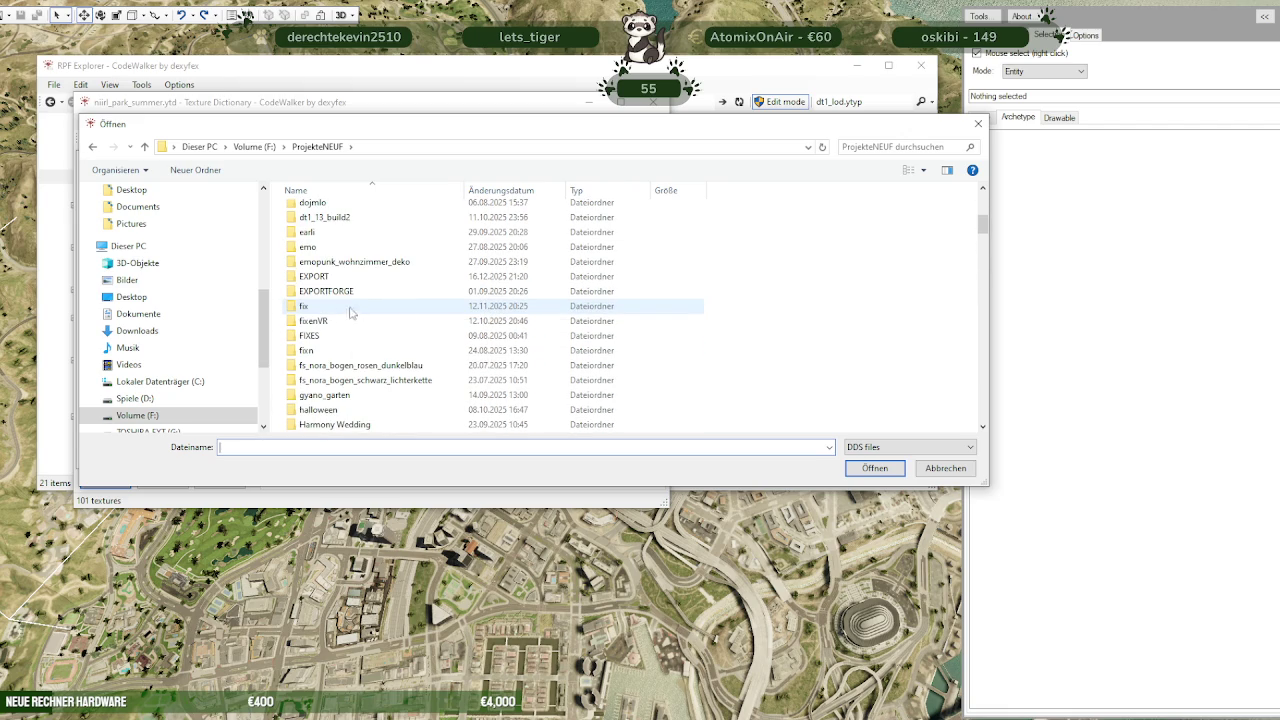
double_click(350, 278)
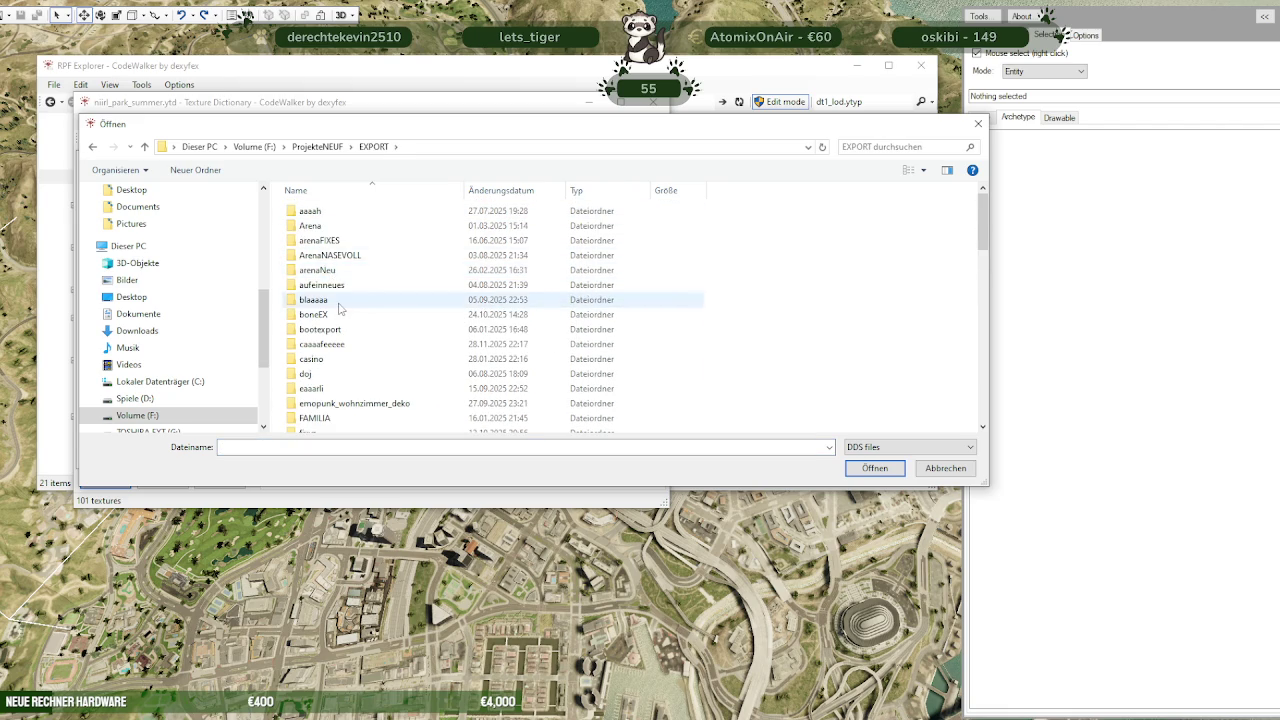
Open HELLSGATE > summer and place the cursor in the folder's search box
scroll(334, 294, down, 3)
scroll(343, 330, down, 5)
scroll(341, 373, down, 2)
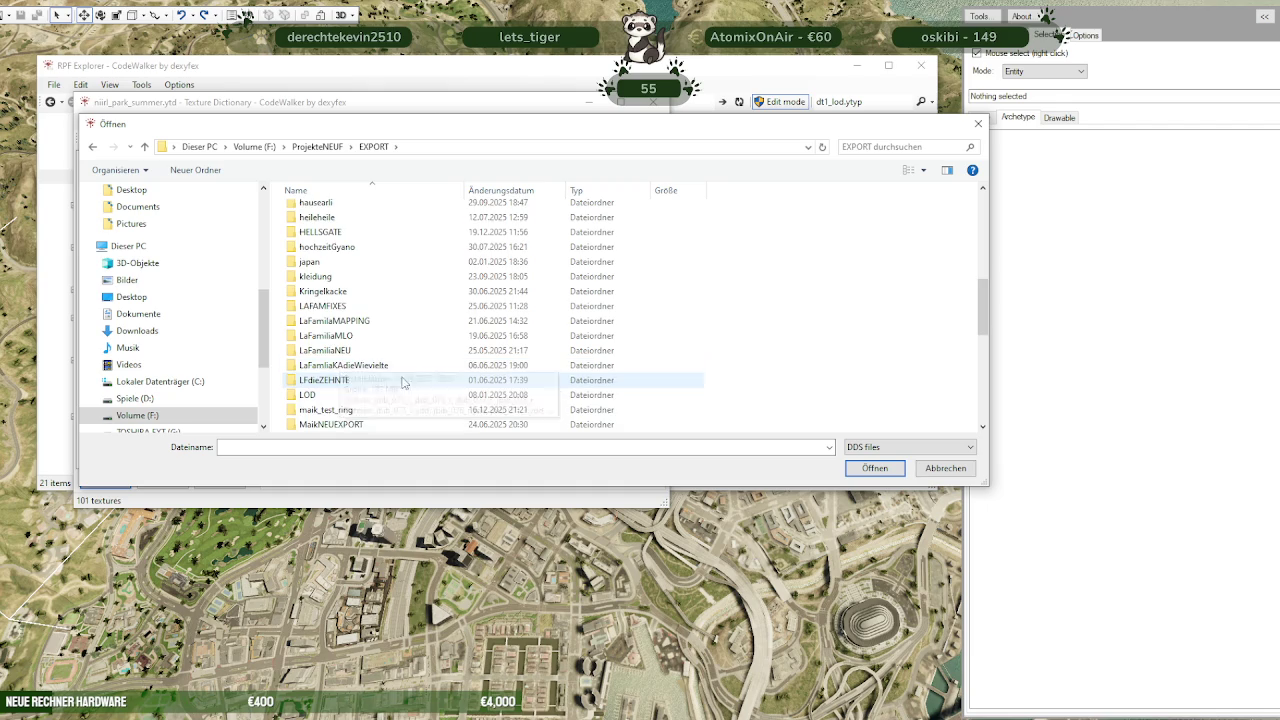
scroll(340, 376, down, 3)
scroll(340, 378, down, 2)
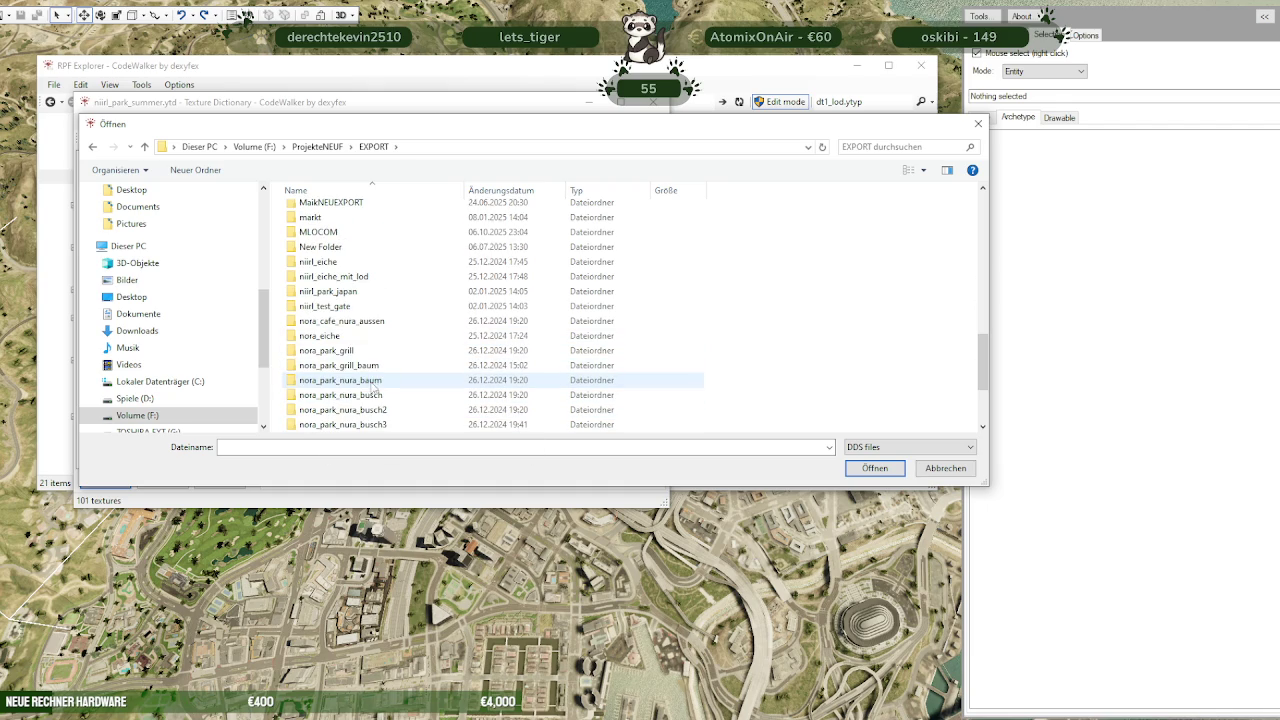
scroll(345, 370, up, 15)
scroll(334, 316, down, 2)
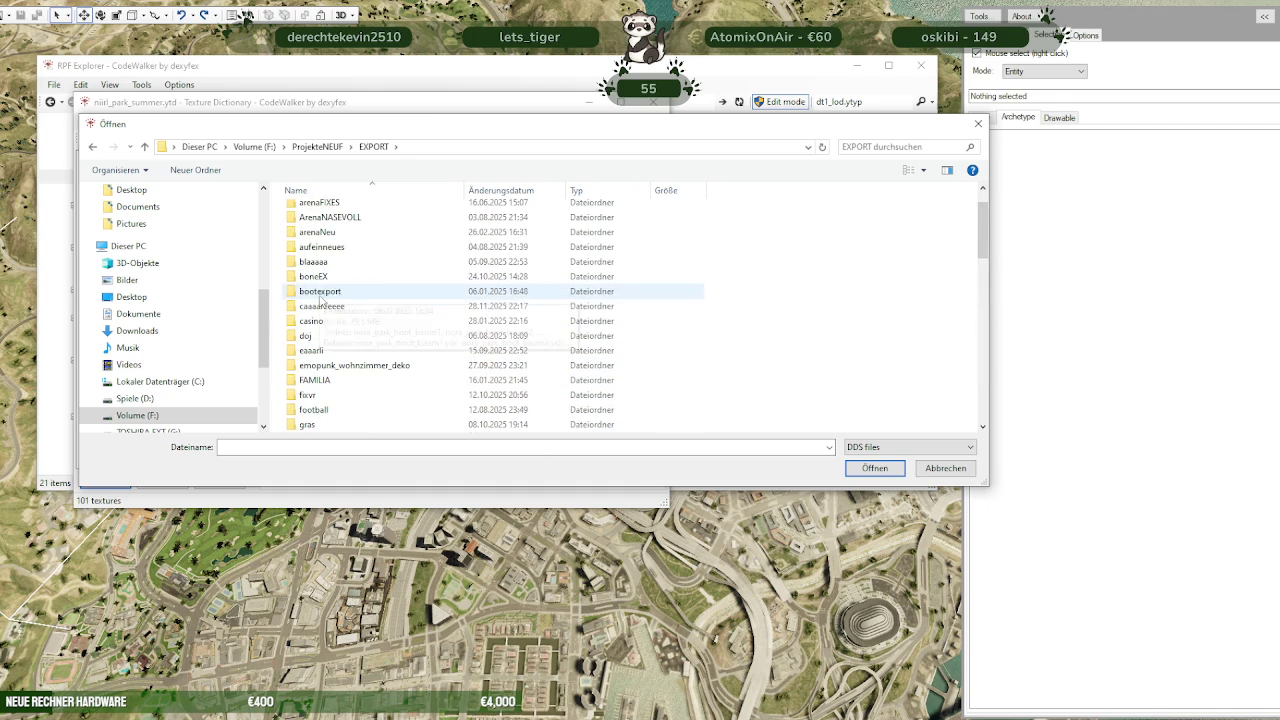
scroll(390, 340, down, 2)
scroll(394, 343, down, 2)
scroll(395, 345, down, 2)
scroll(395, 346, down, 1)
scroll(396, 347, down, 1)
scroll(396, 347, down, 1)
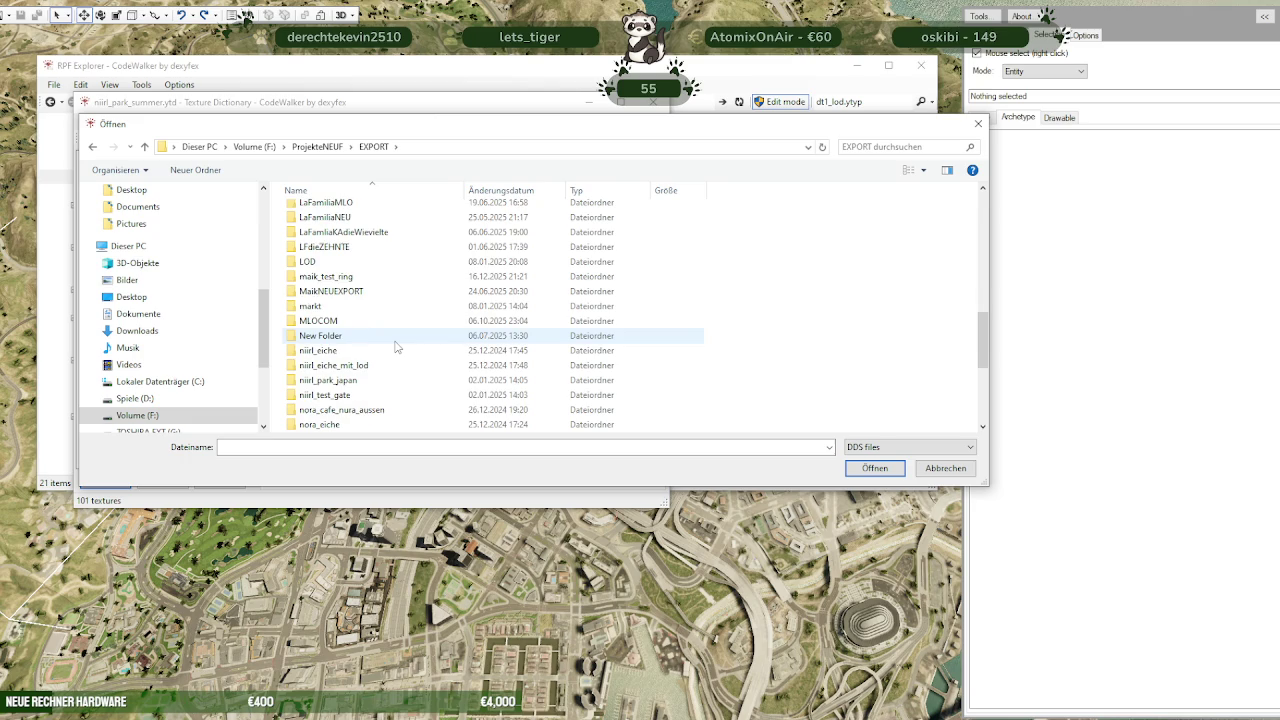
scroll(396, 347, down, 1)
scroll(396, 347, down, 4)
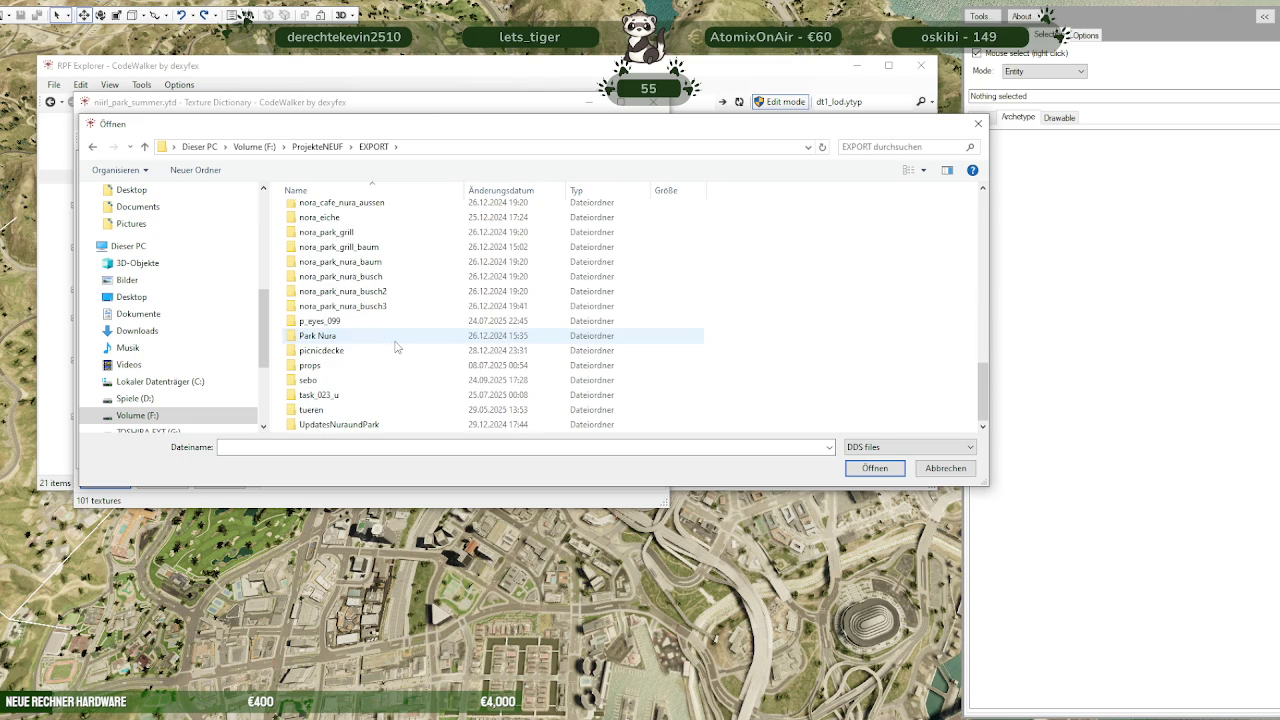
scroll(372, 349, up, 3)
scroll(371, 349, up, 3)
scroll(363, 333, up, 3)
double_click(322, 409)
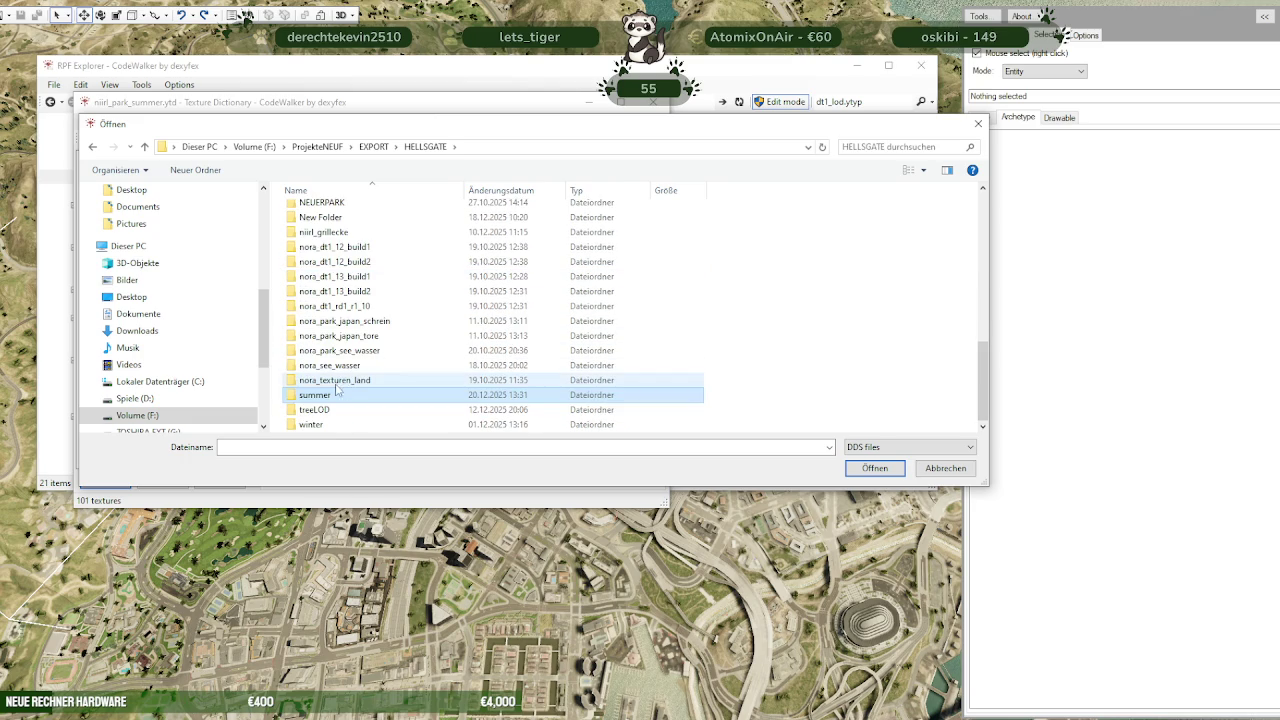
double_click(320, 396)
click(858, 147)
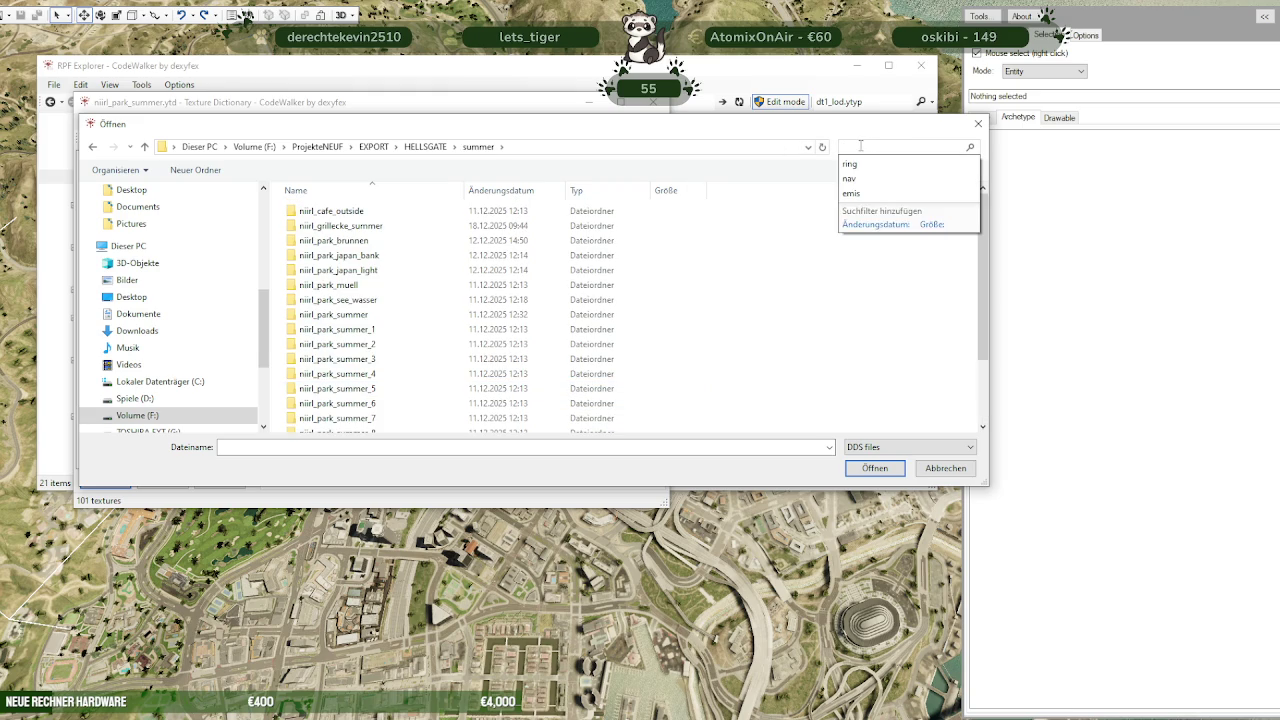
Search MONSTERFIXEN for the wall overlay and add os_mbj_bvwalloverlay_0001 to the dictionary
key(ctrl+v)
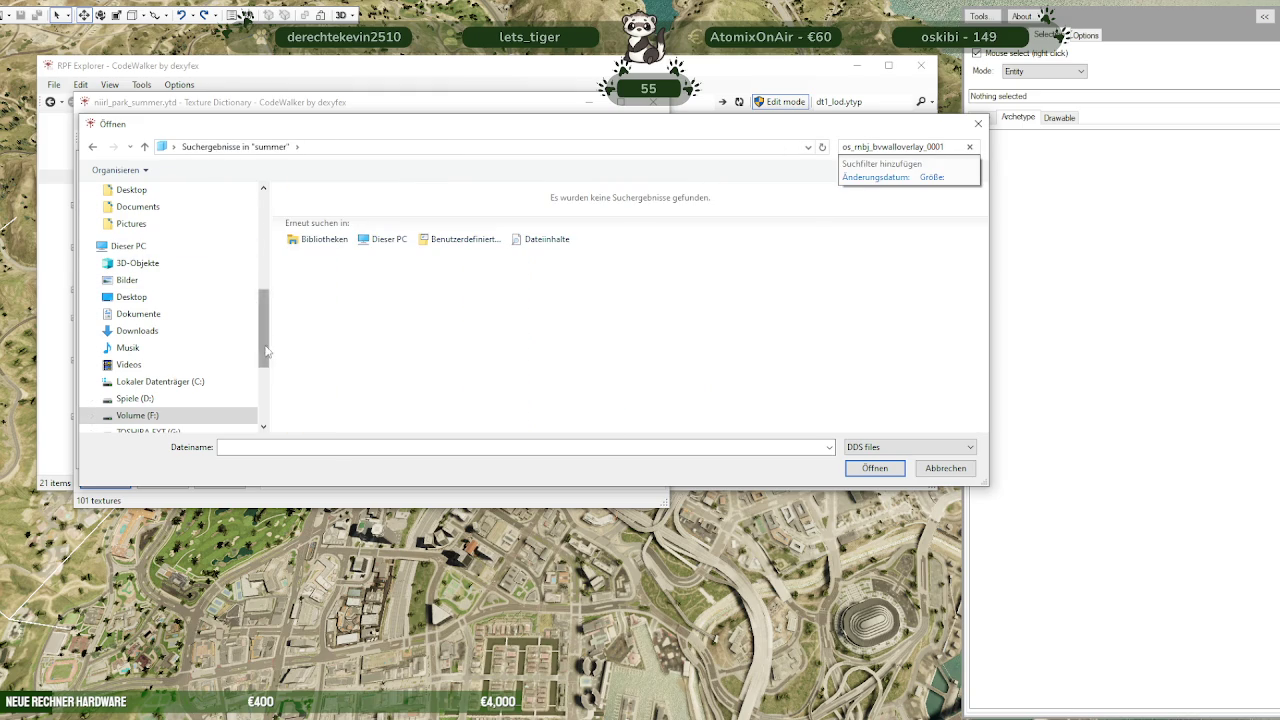
scroll(180, 330, up, 5)
click(142, 319)
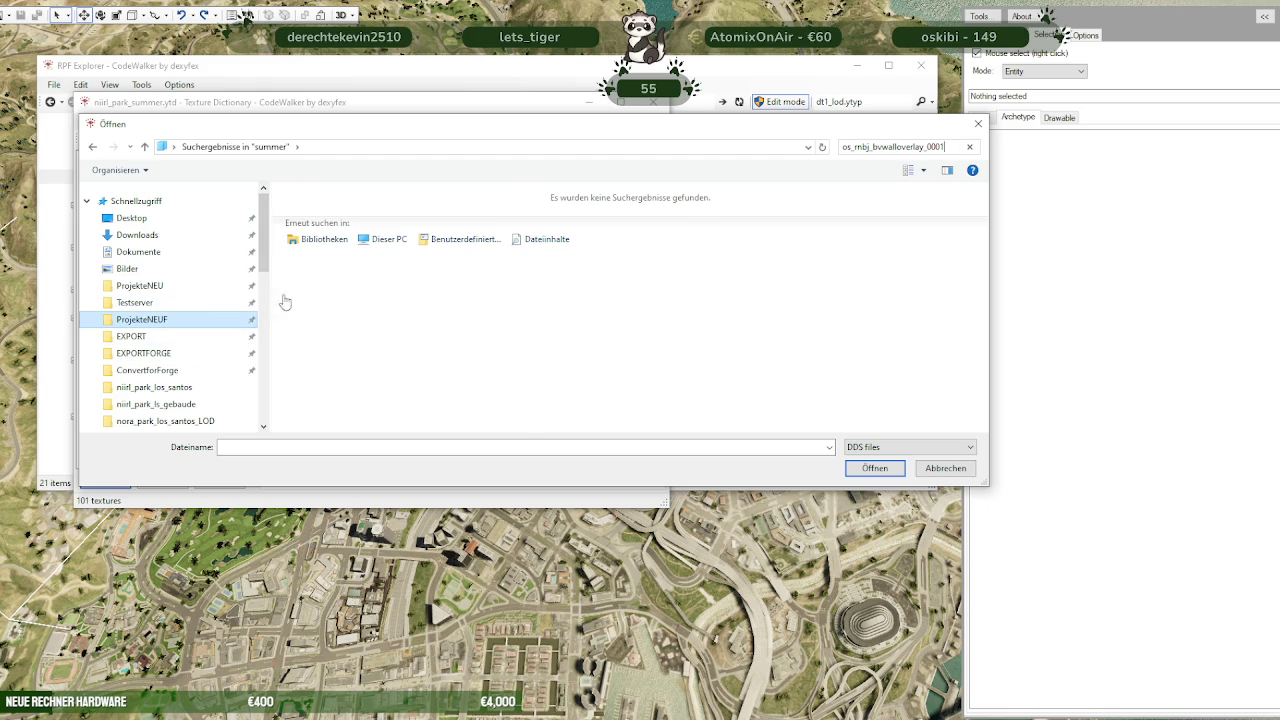
scroll(347, 307, down, 5)
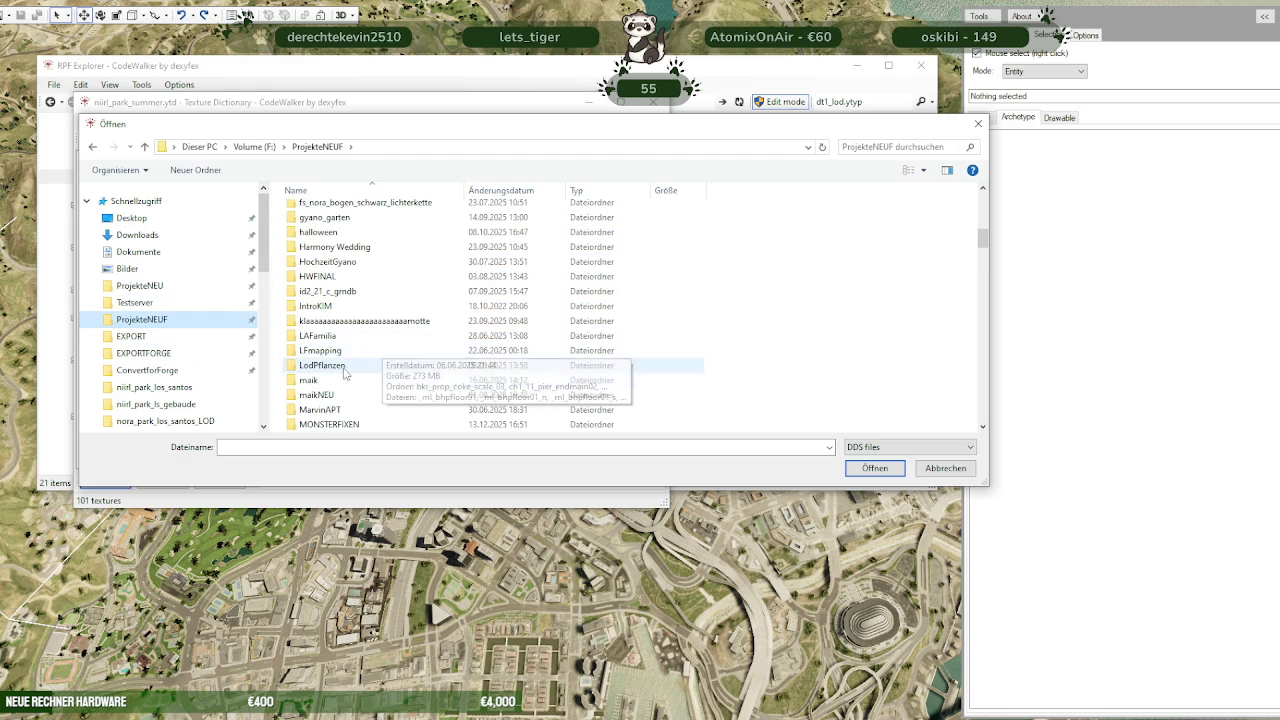
scroll(348, 390, down, 1)
click(341, 387)
double_click(341, 388)
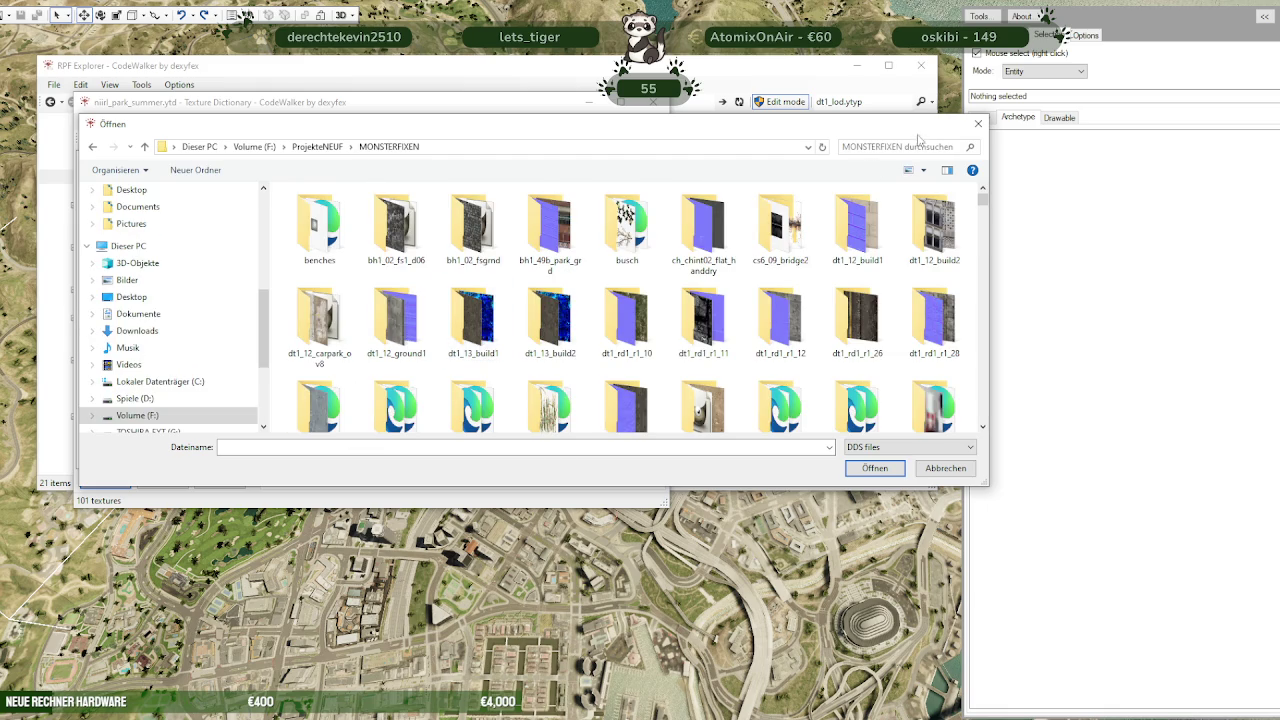
click(903, 147)
key(Down)
key(Return)
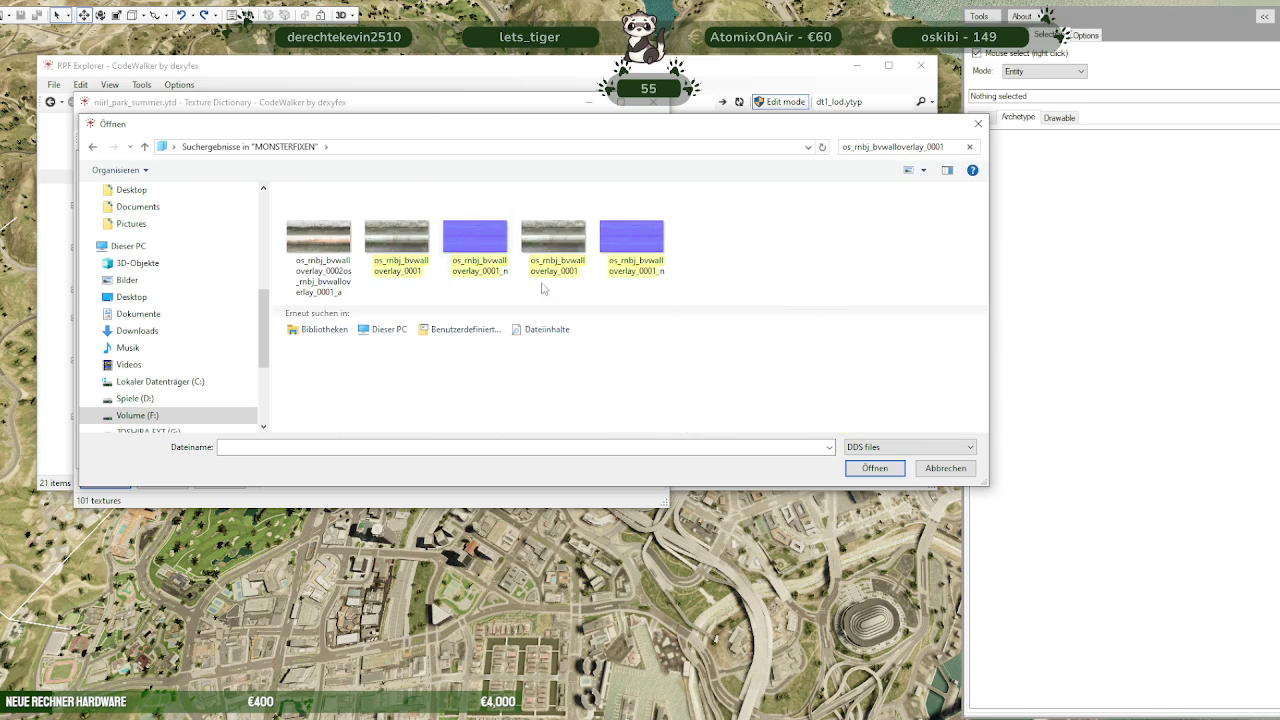
click(390, 234)
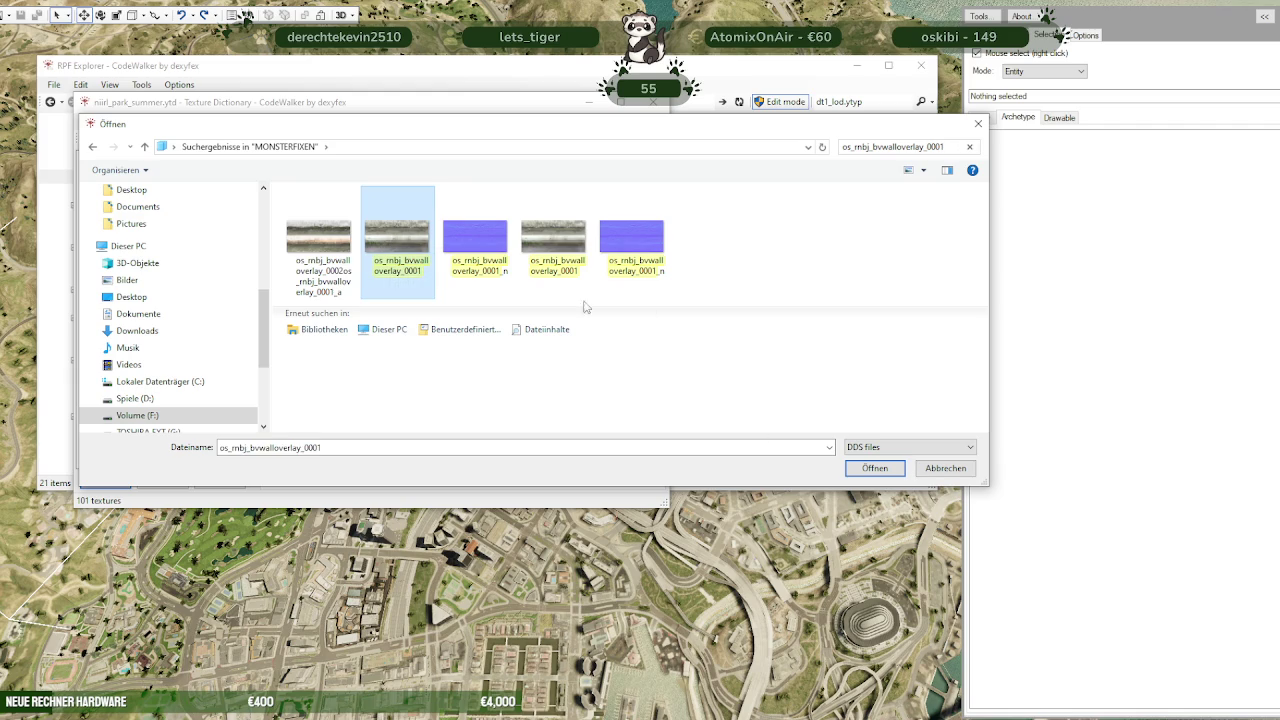
click(875, 468)
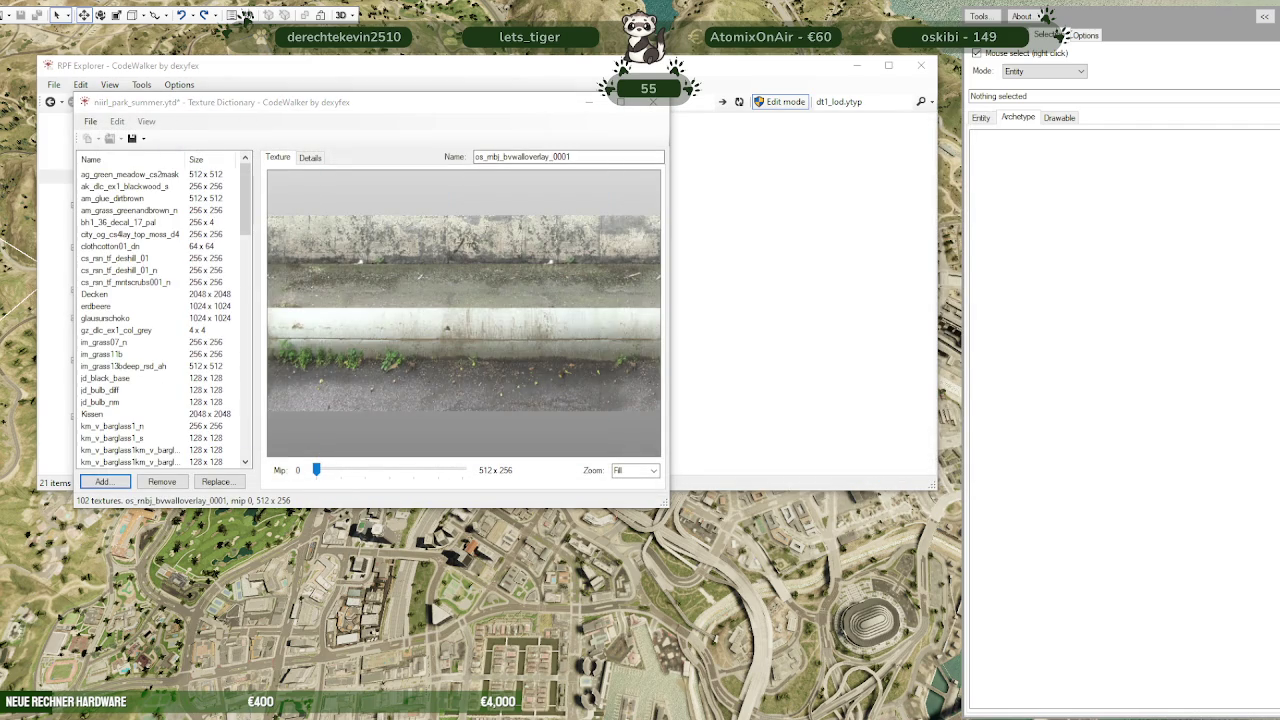
Add the os_rnbj_bvwalloverlay_0001_n texture to the dictionary
click(103, 481)
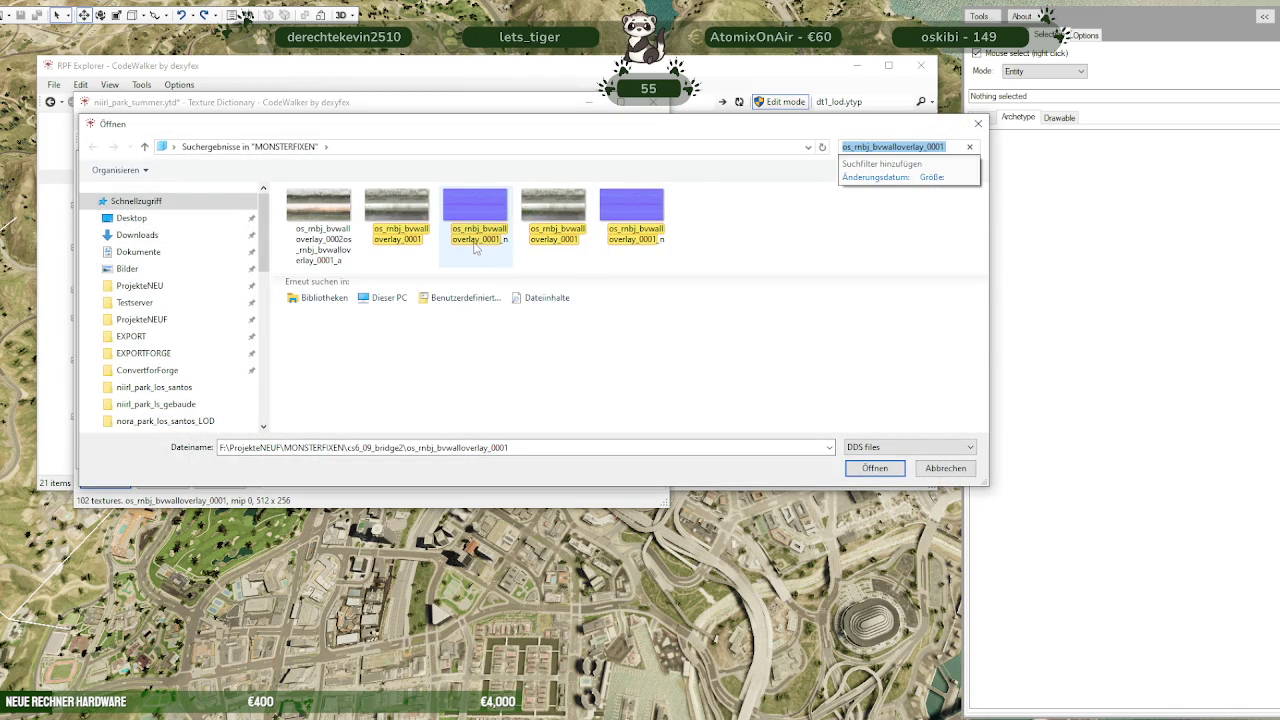
mouse_move(476, 220)
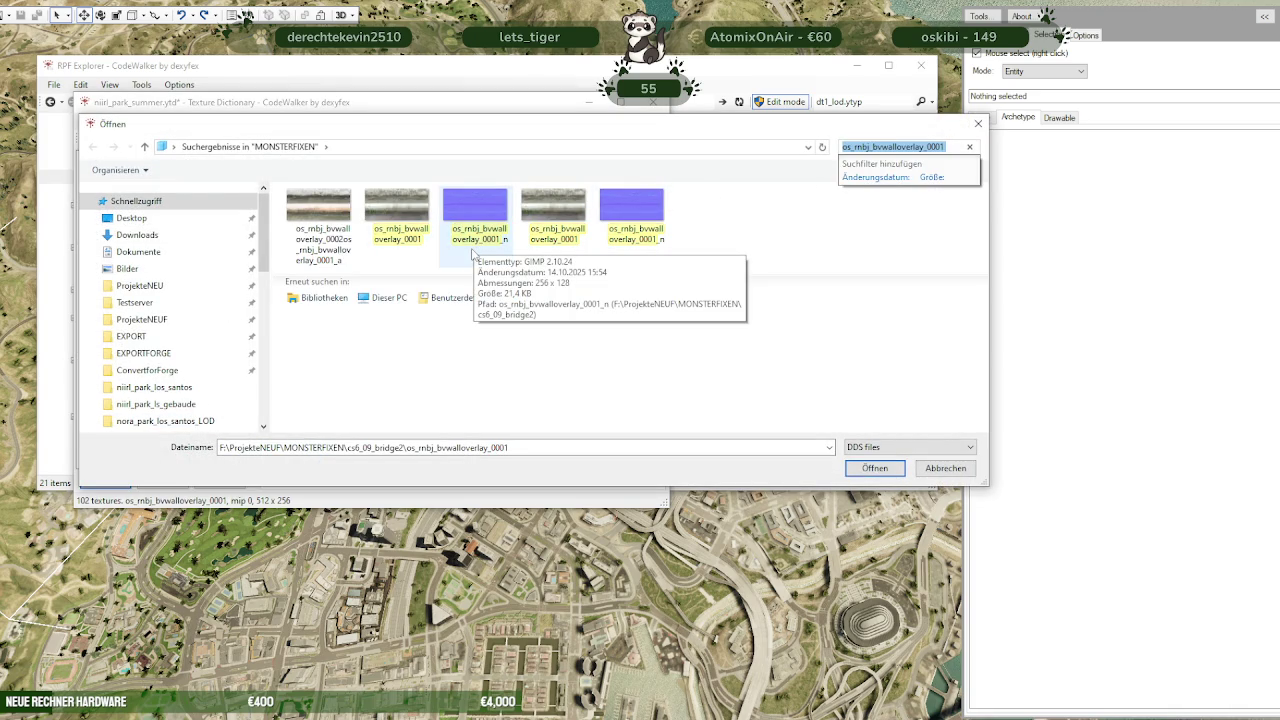
click(480, 213)
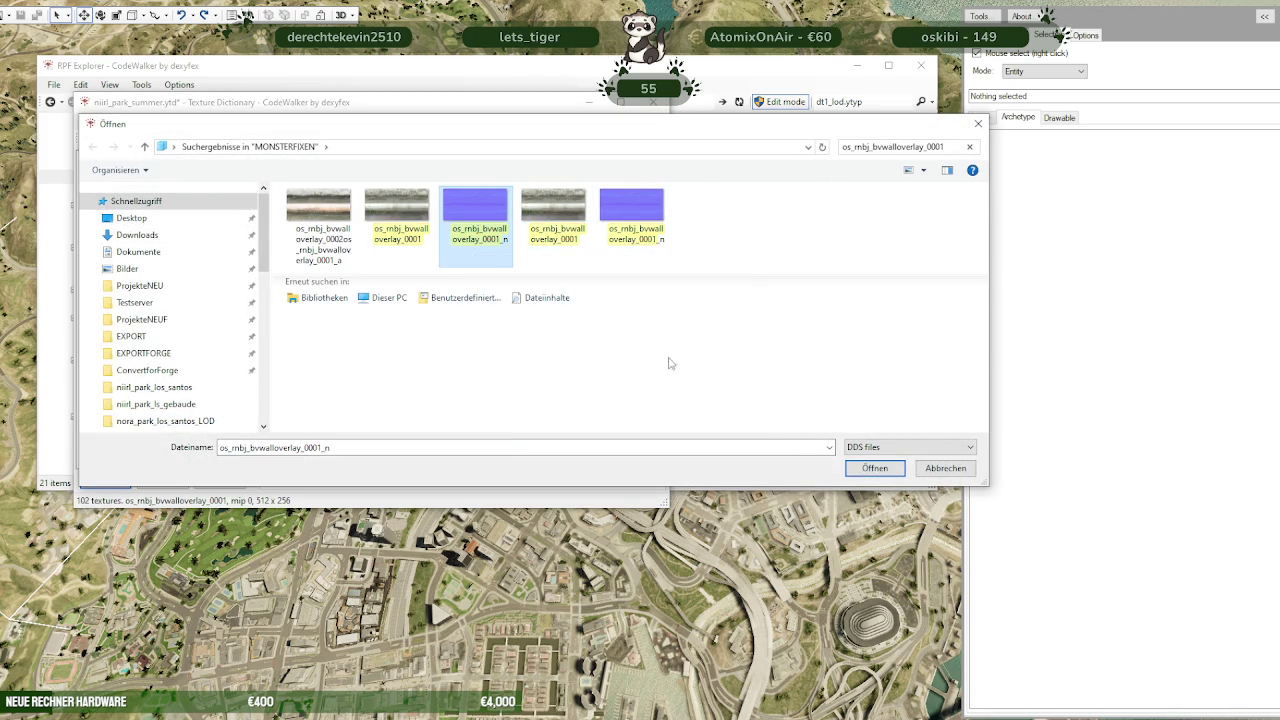
click(876, 470)
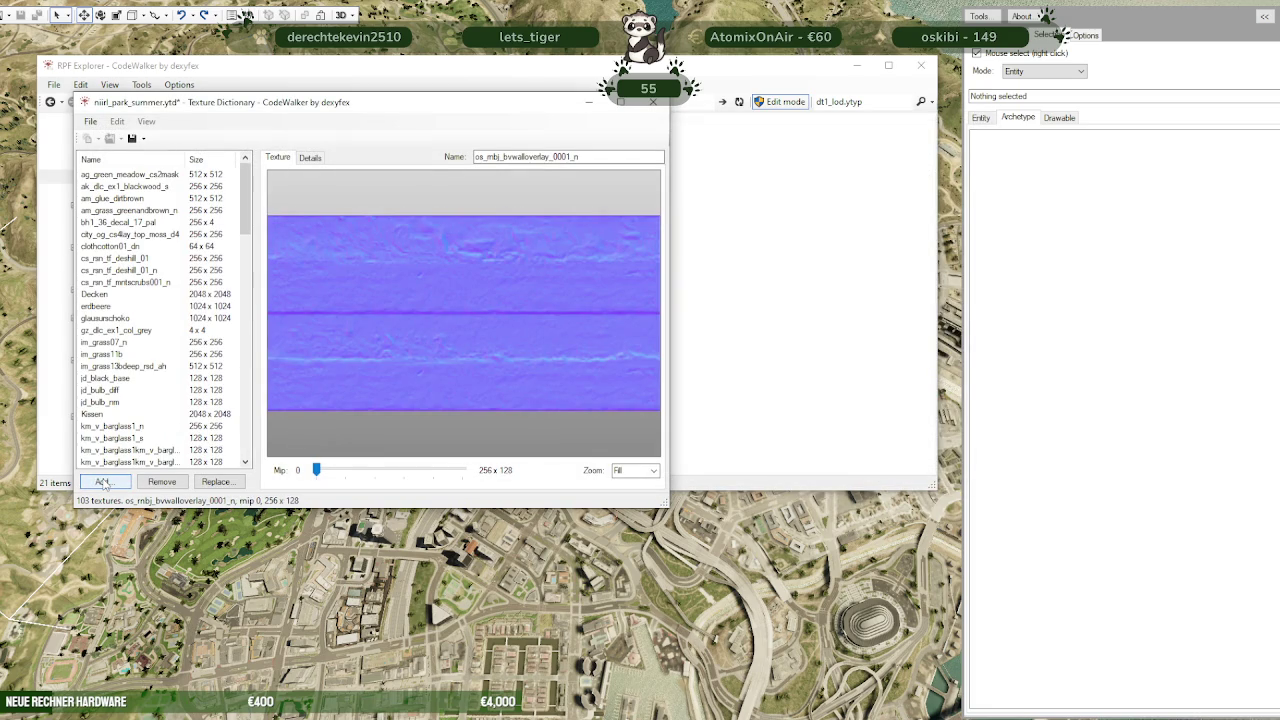
Search the DDS picker for prop_food_sugarjar
click(103, 483)
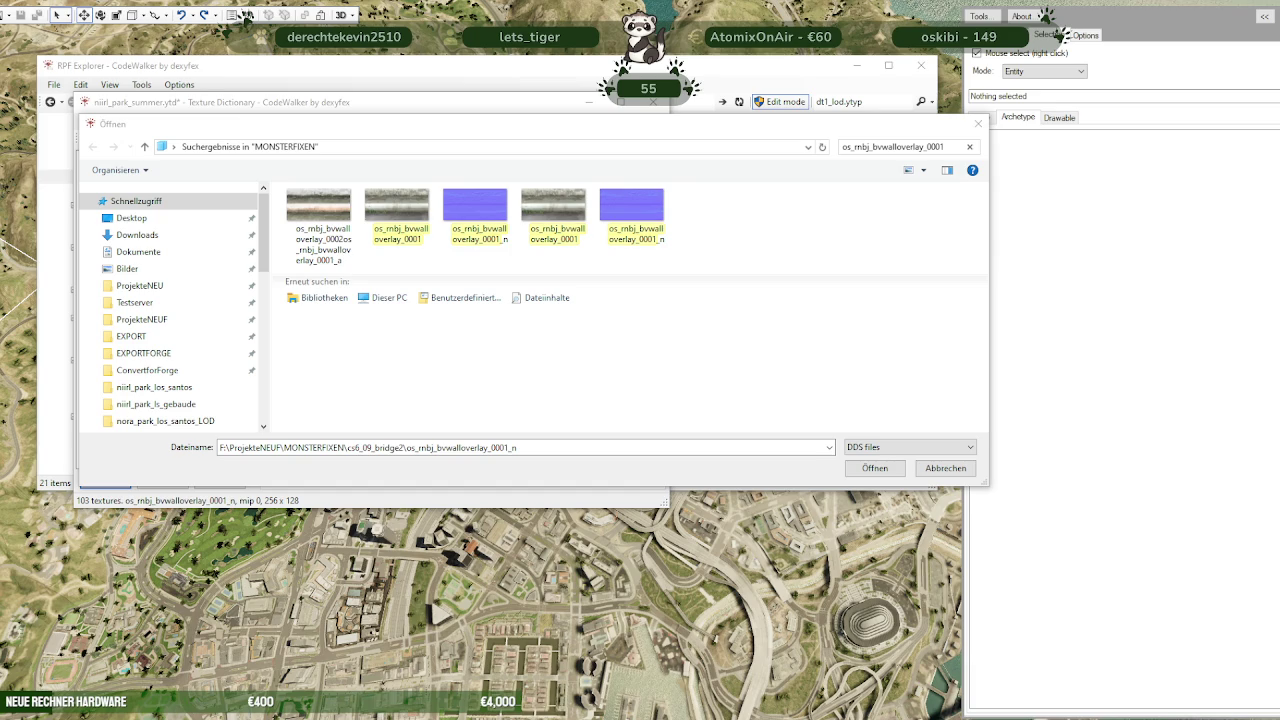
click(888, 147)
click(969, 146)
text(prop_food_sugarjar)
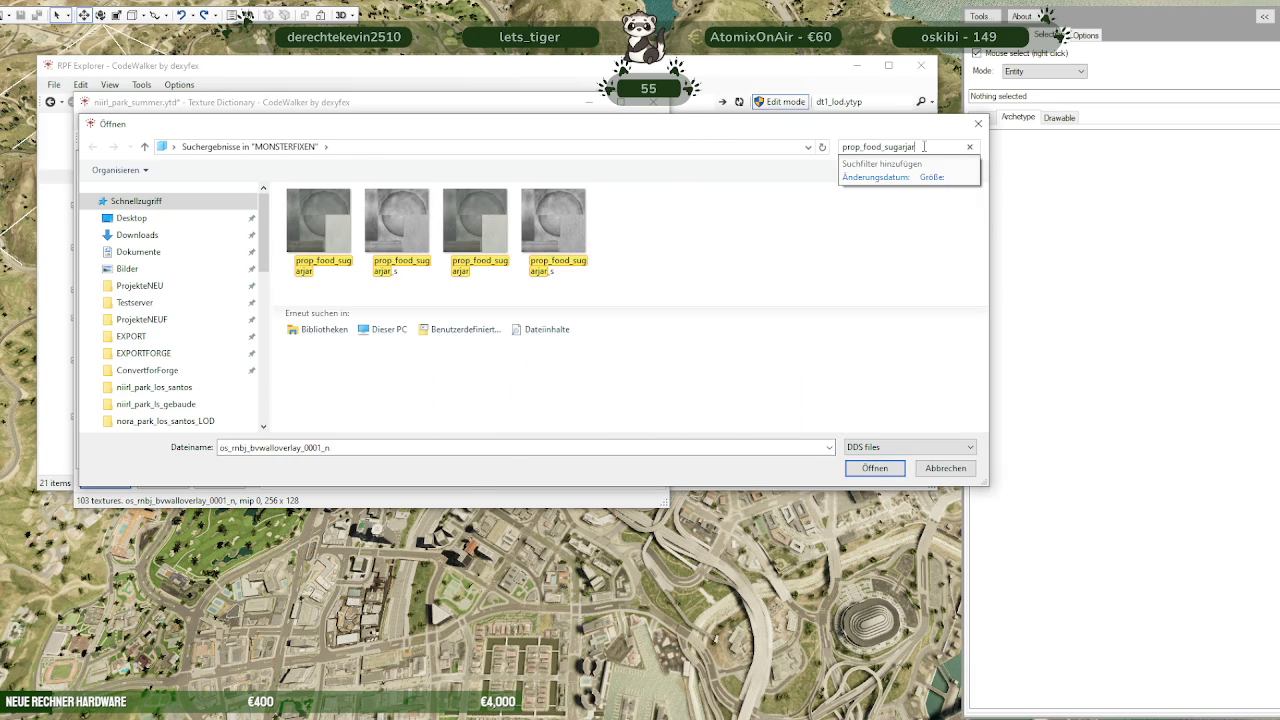
Add prop_food_sugarjar and prop_h4_chair_01a_s to the niirl_park_summer dictionary
click(311, 226)
click(893, 468)
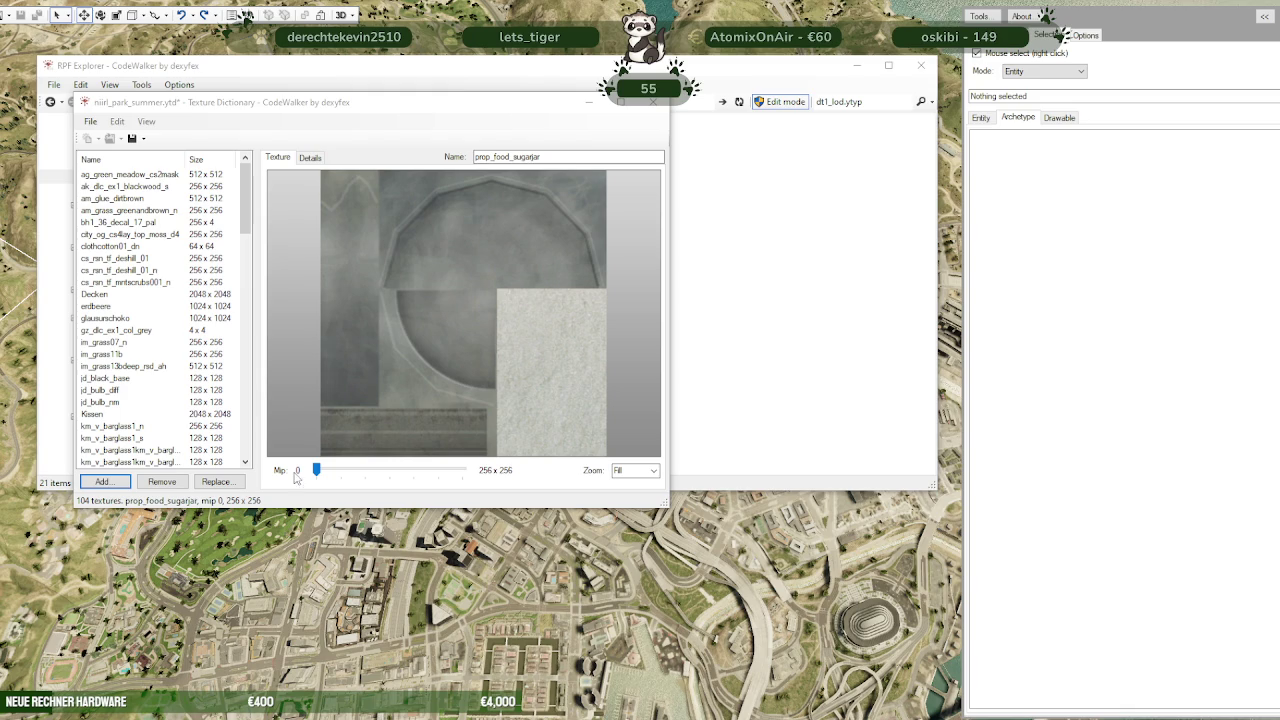
click(103, 481)
click(969, 147)
text(prop_h4_chair_01a_s)
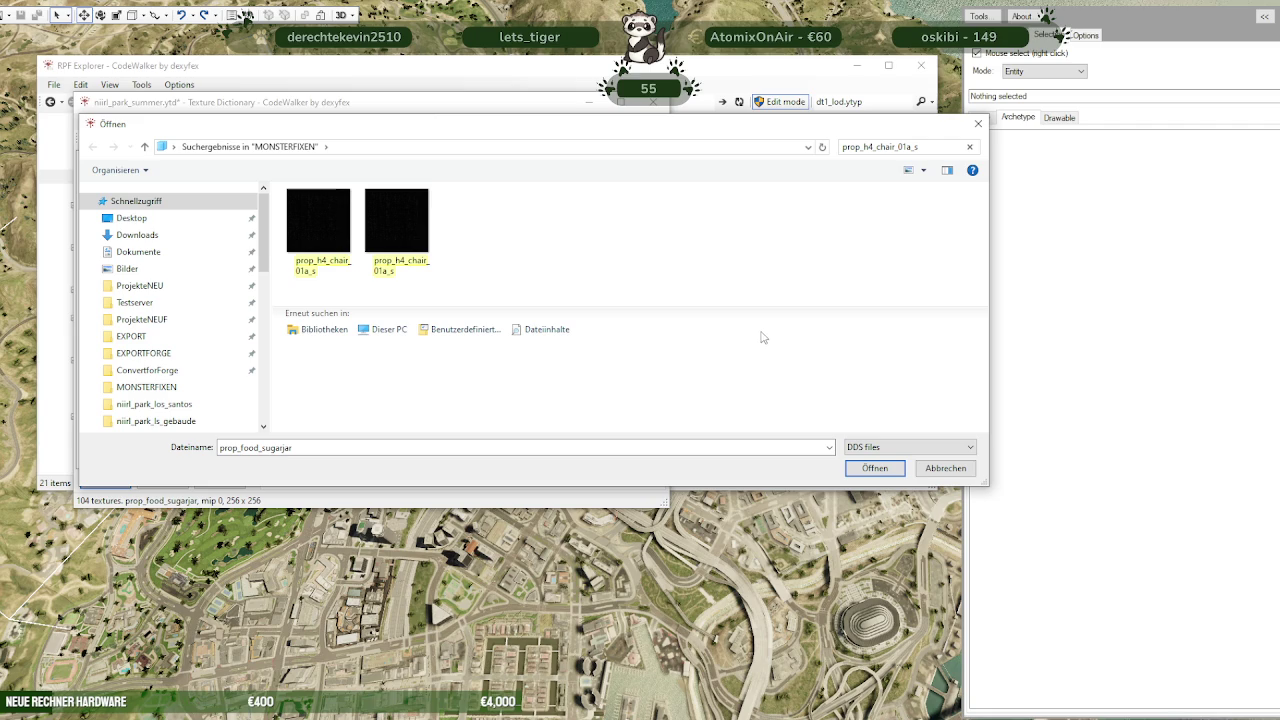
click(318, 222)
click(874, 470)
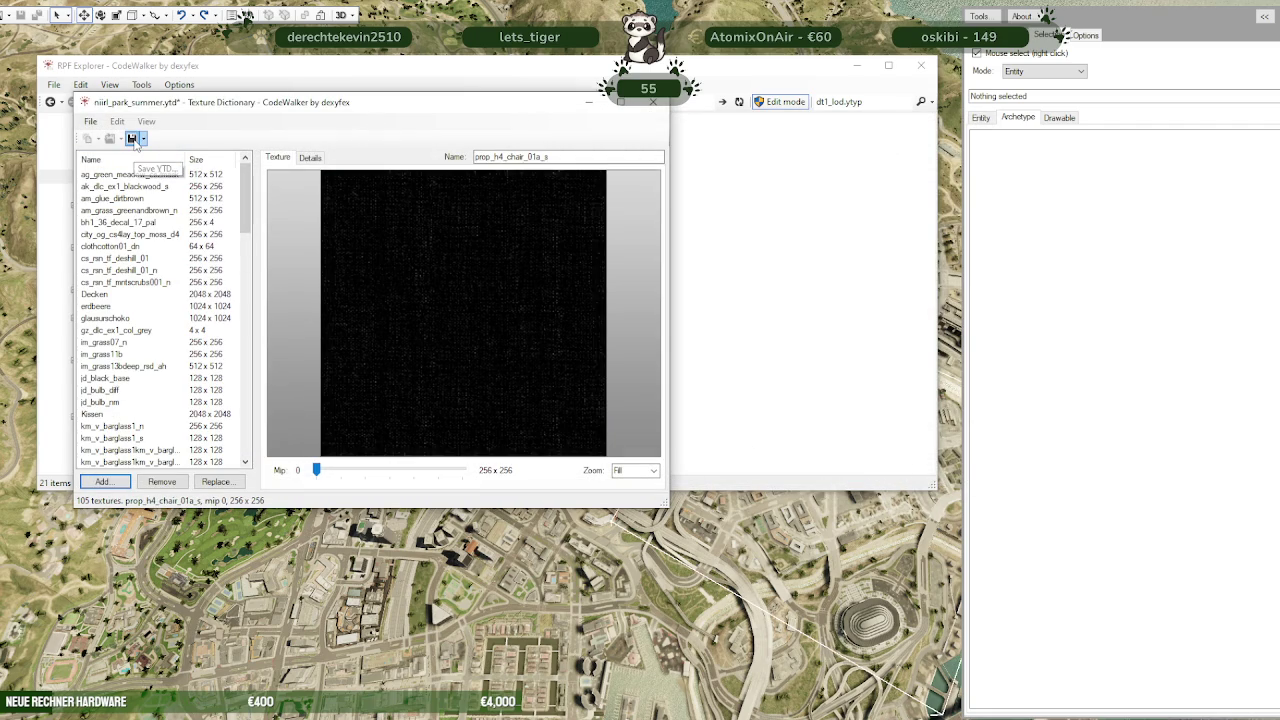
Save the 105-texture niirl_park_summer.ytd and close the Texture Dictionary window
click(132, 139)
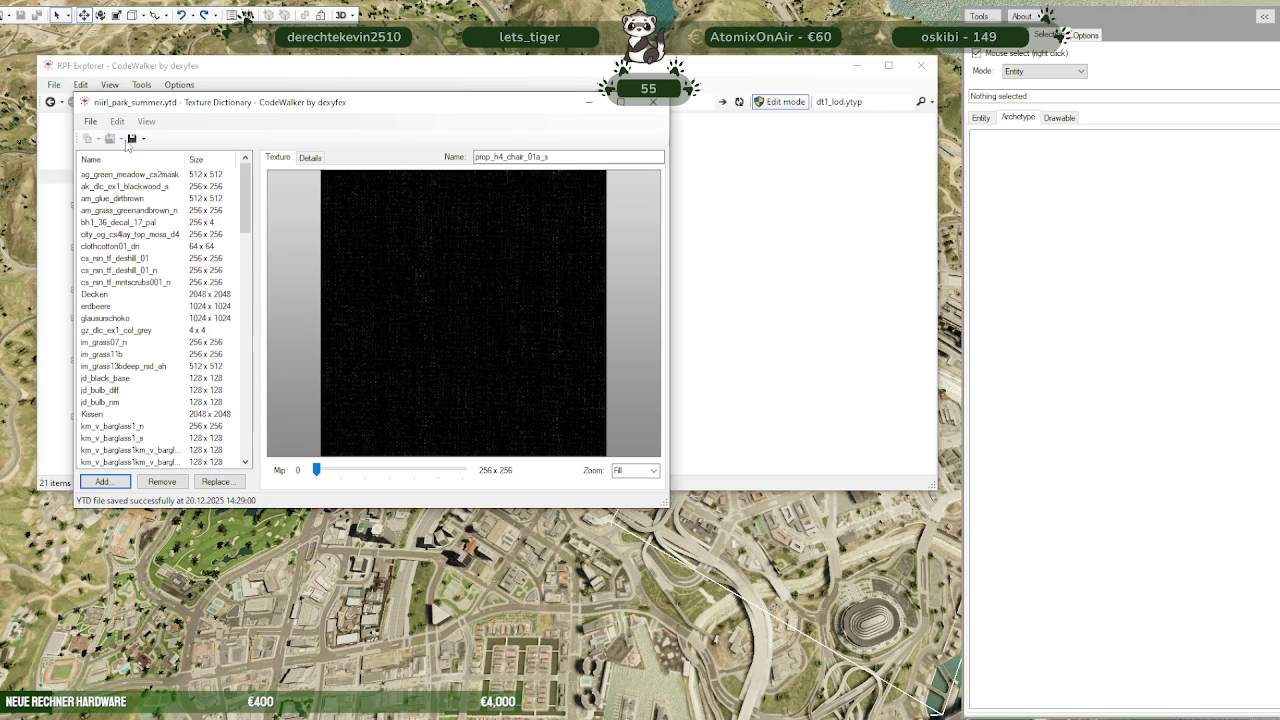
key(ctrl+s)
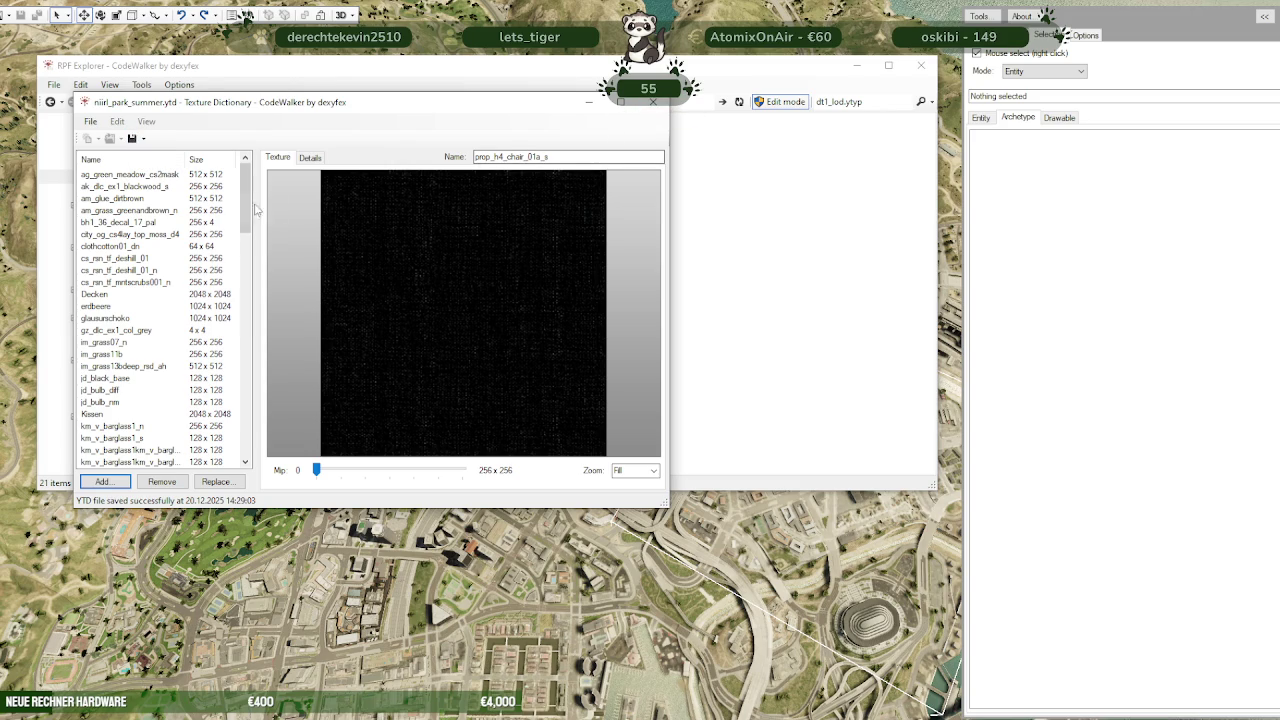
mouse_move(245, 200)
mouse_down()
mouse_move(240, 372)
mouse_move(244, 190)
mouse_up()
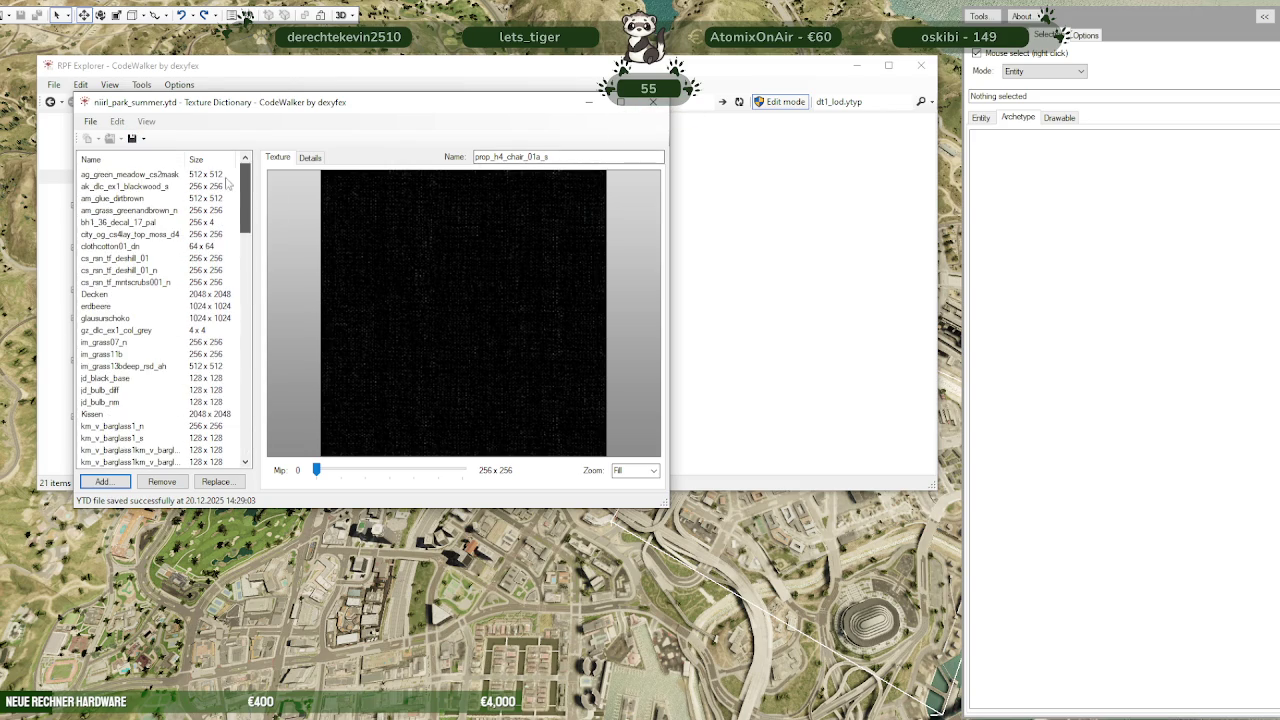
click(656, 113)
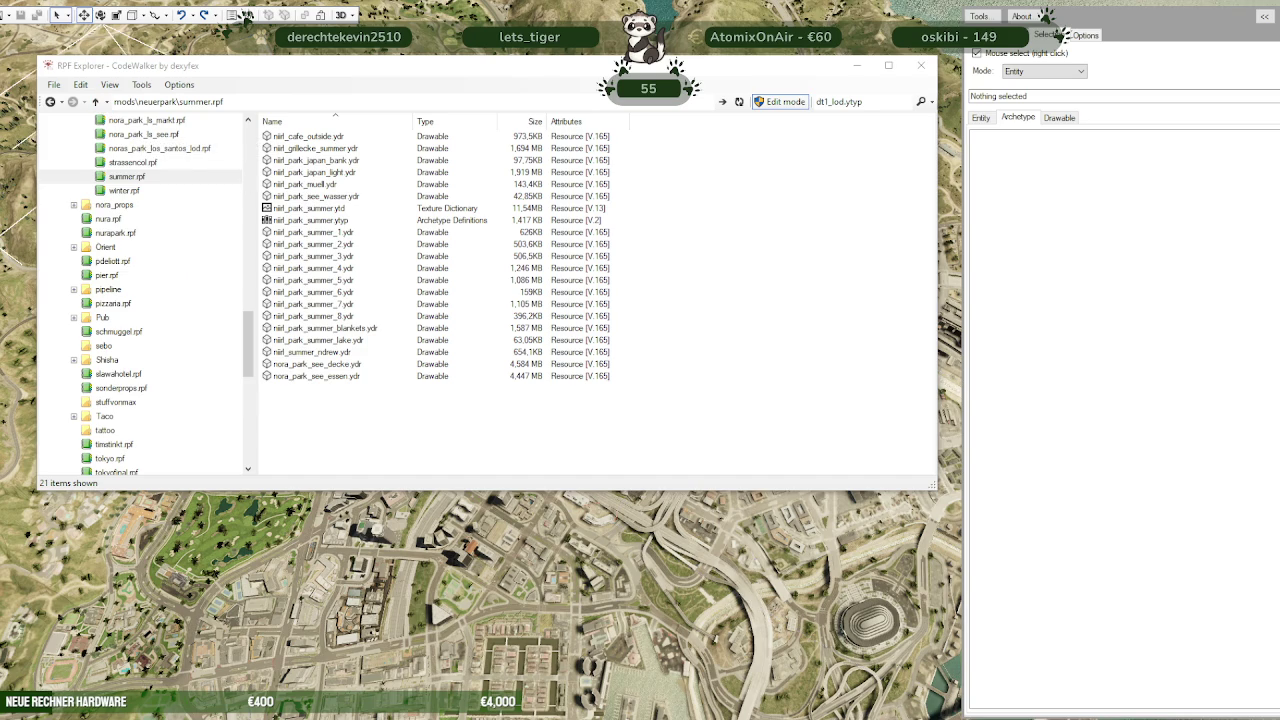
In nora_park_los_santos.rpf, sort files by type and open niirl_park_texture.ytd
scroll(140, 190, up, 1)
scroll(143, 200, up, 2)
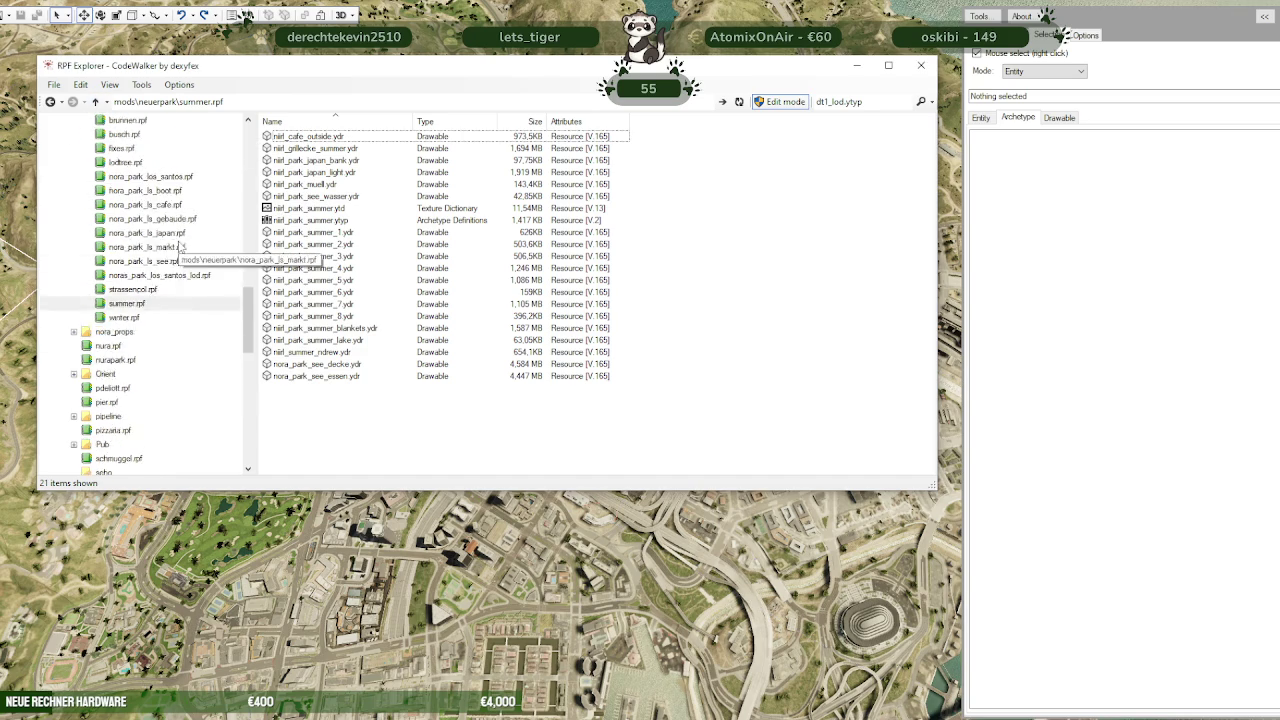
scroll(145, 240, up, 2)
click(146, 261)
click(431, 122)
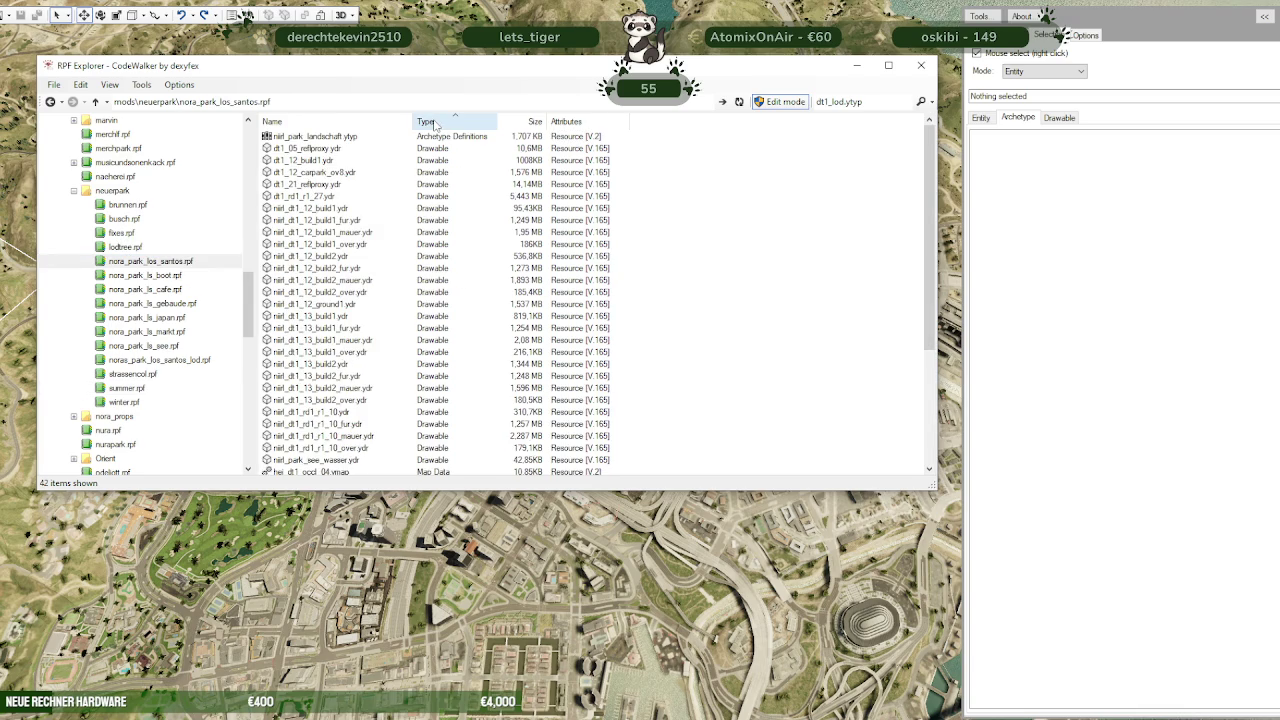
click(434, 122)
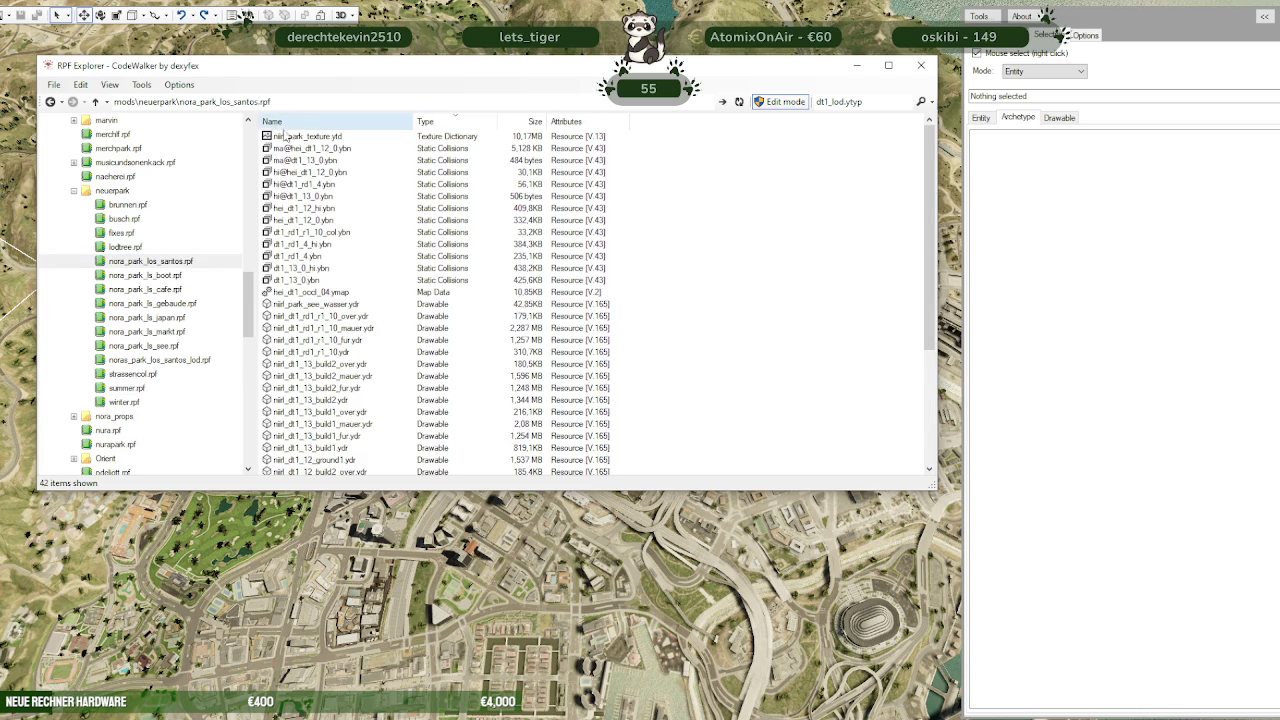
click(298, 137)
double_click(301, 139)
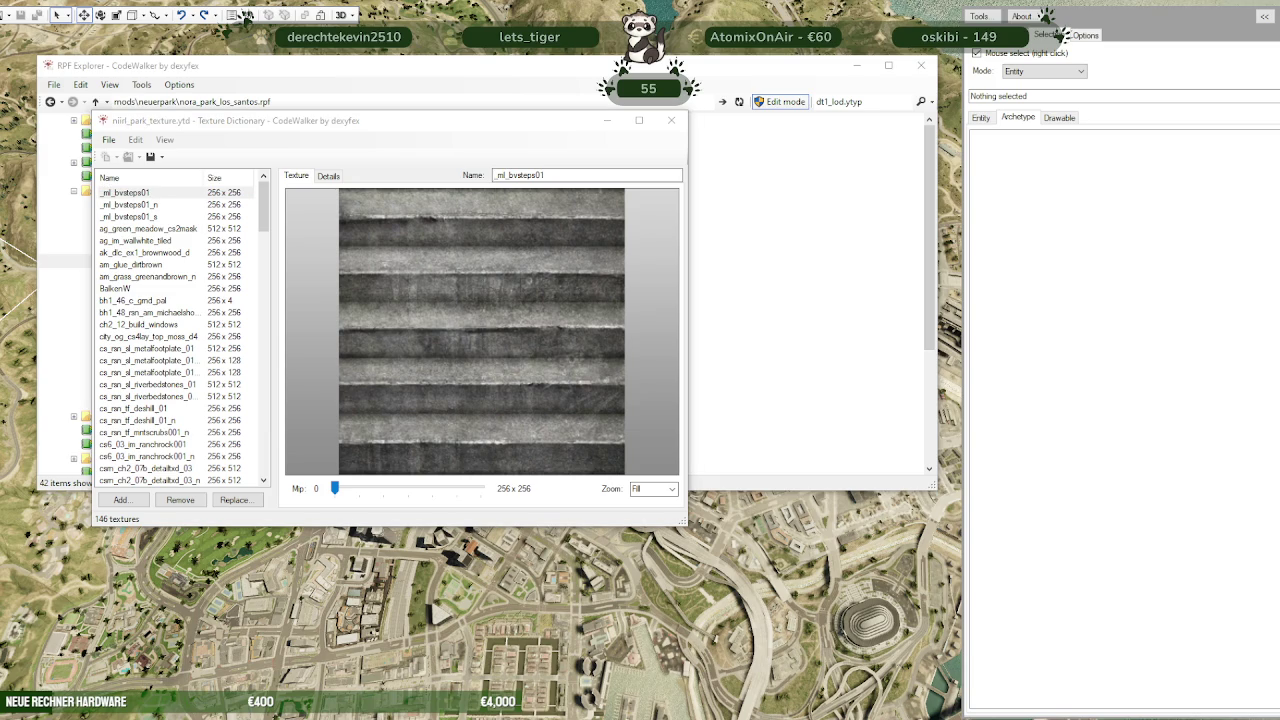
Add env_noise_concrete and scrn_hs02steps_n to the niirl_park_texture dictionary
click(116, 505)
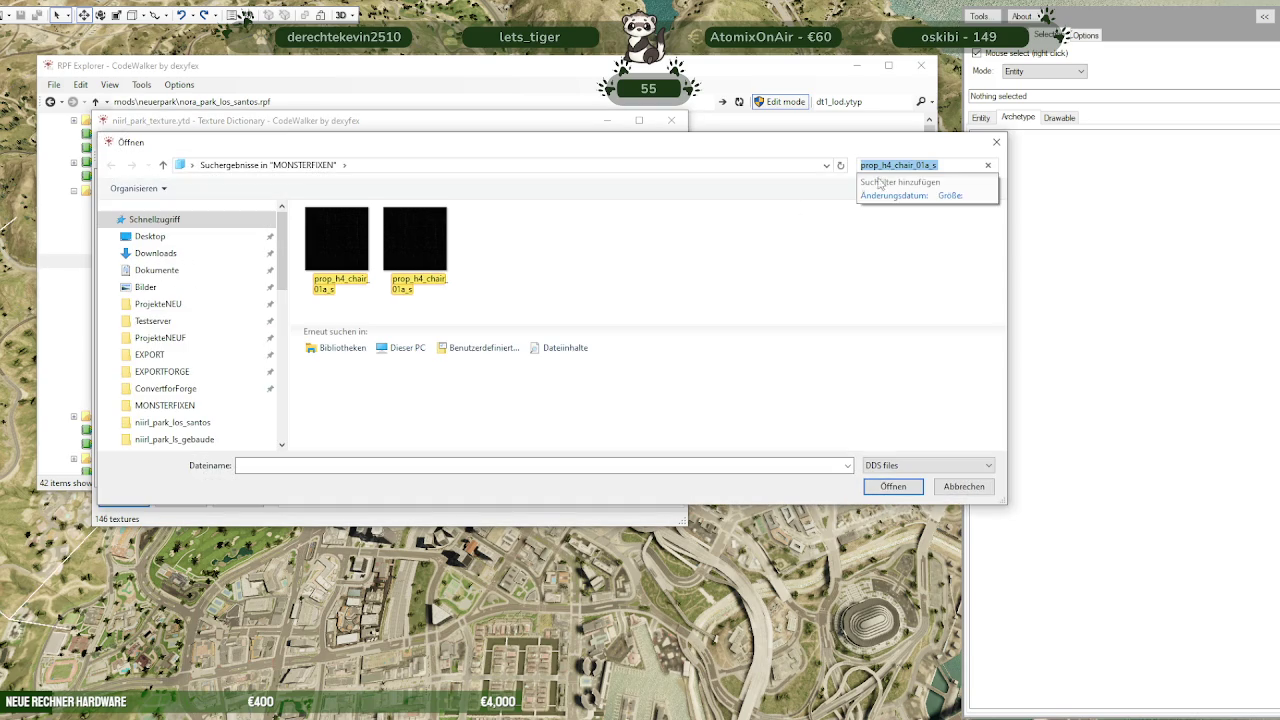
text(ENV_NOISE_CONCRETE)
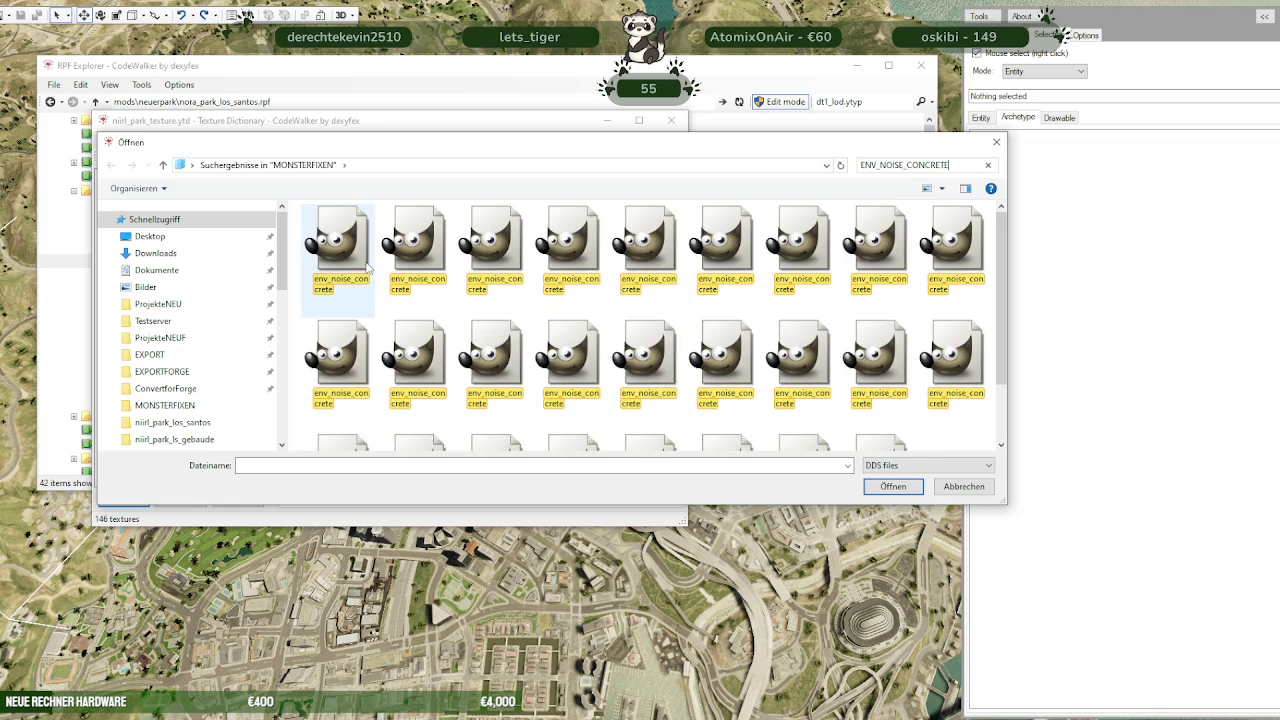
click(355, 253)
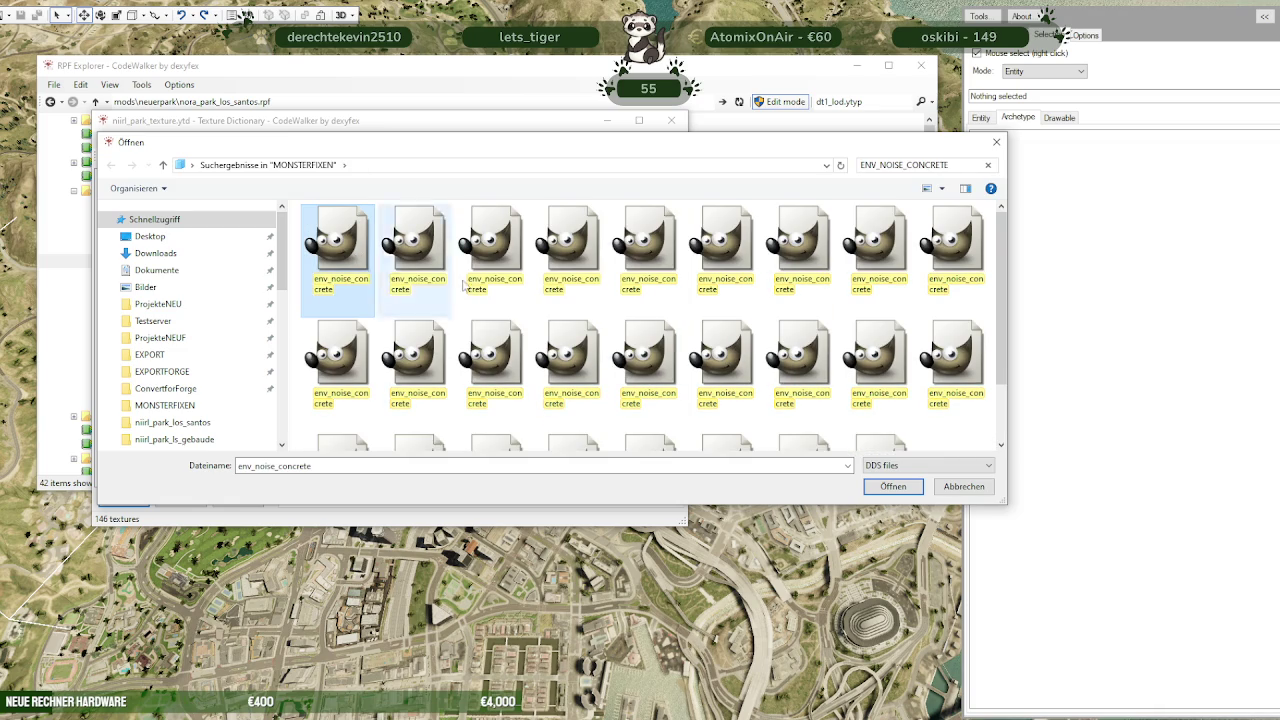
click(903, 488)
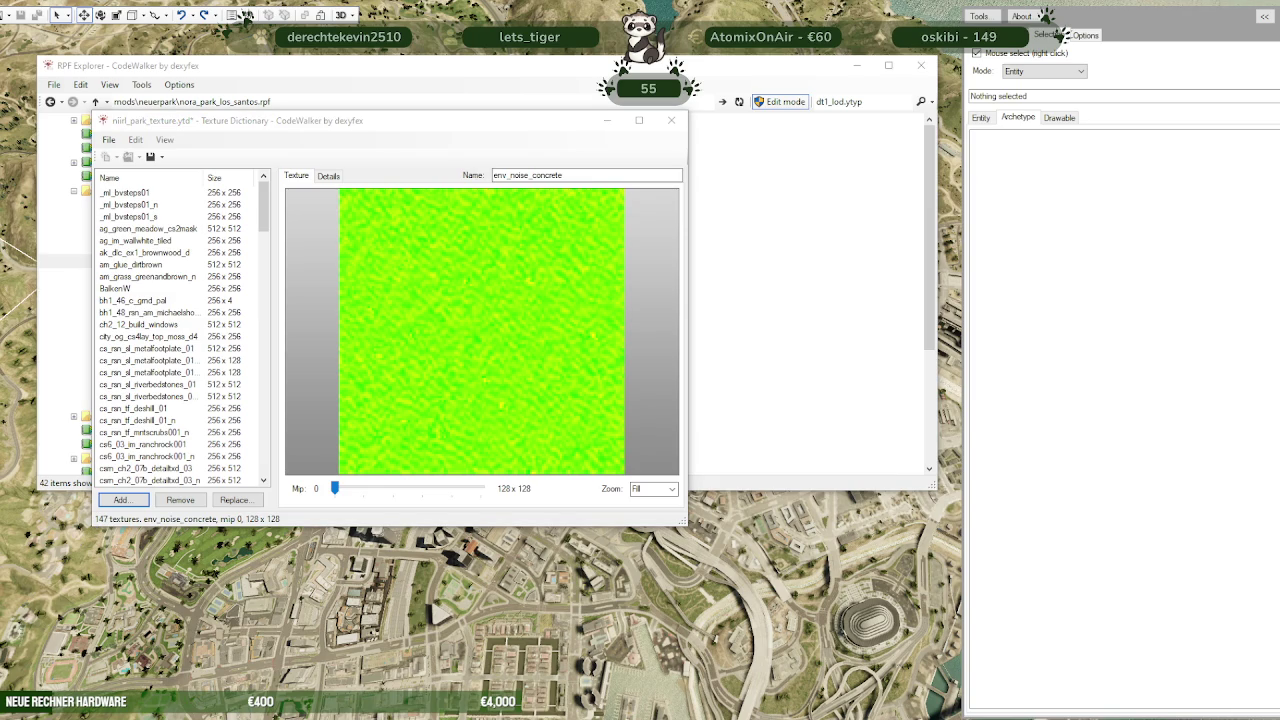
click(120, 499)
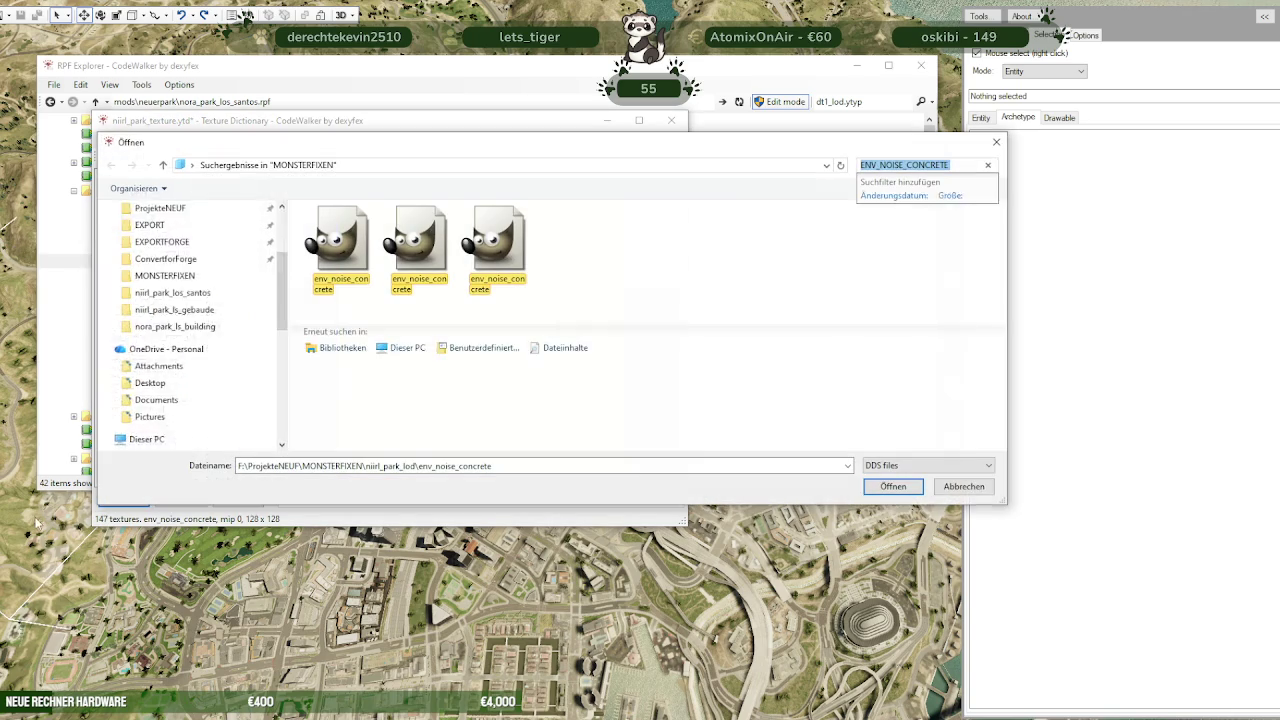
text(scrn_hs02steps_n)
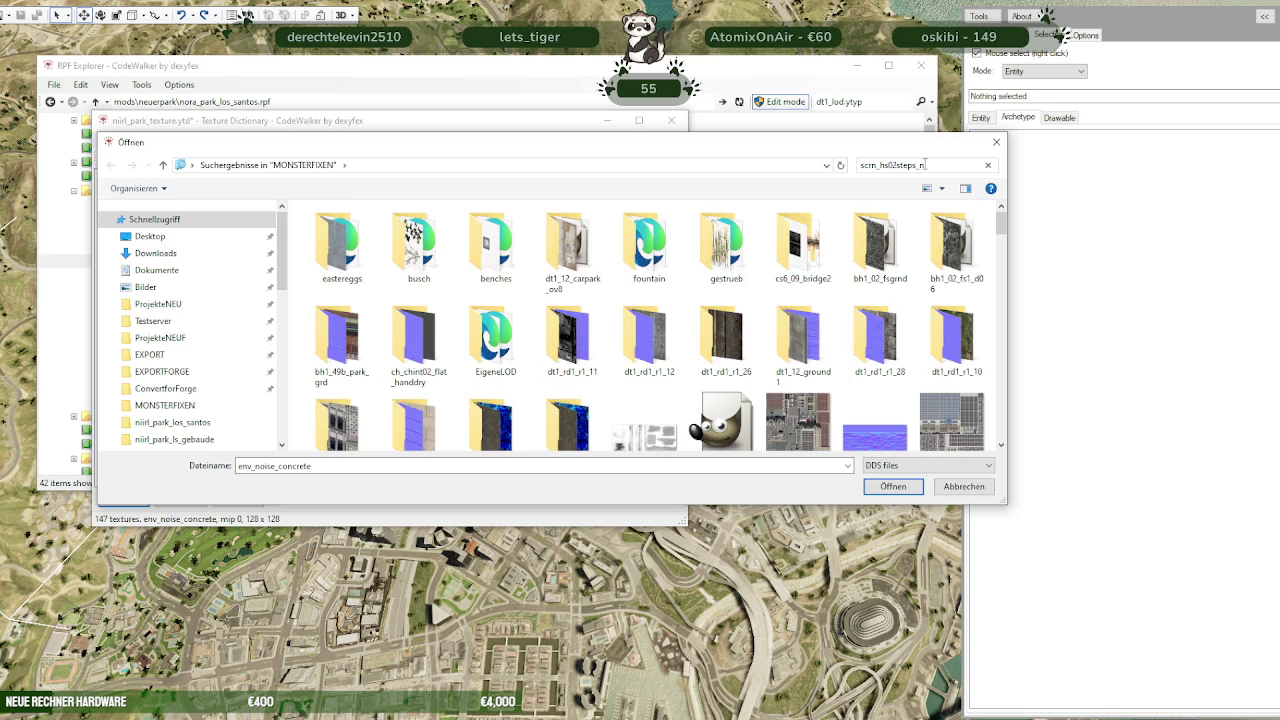
click(342, 262)
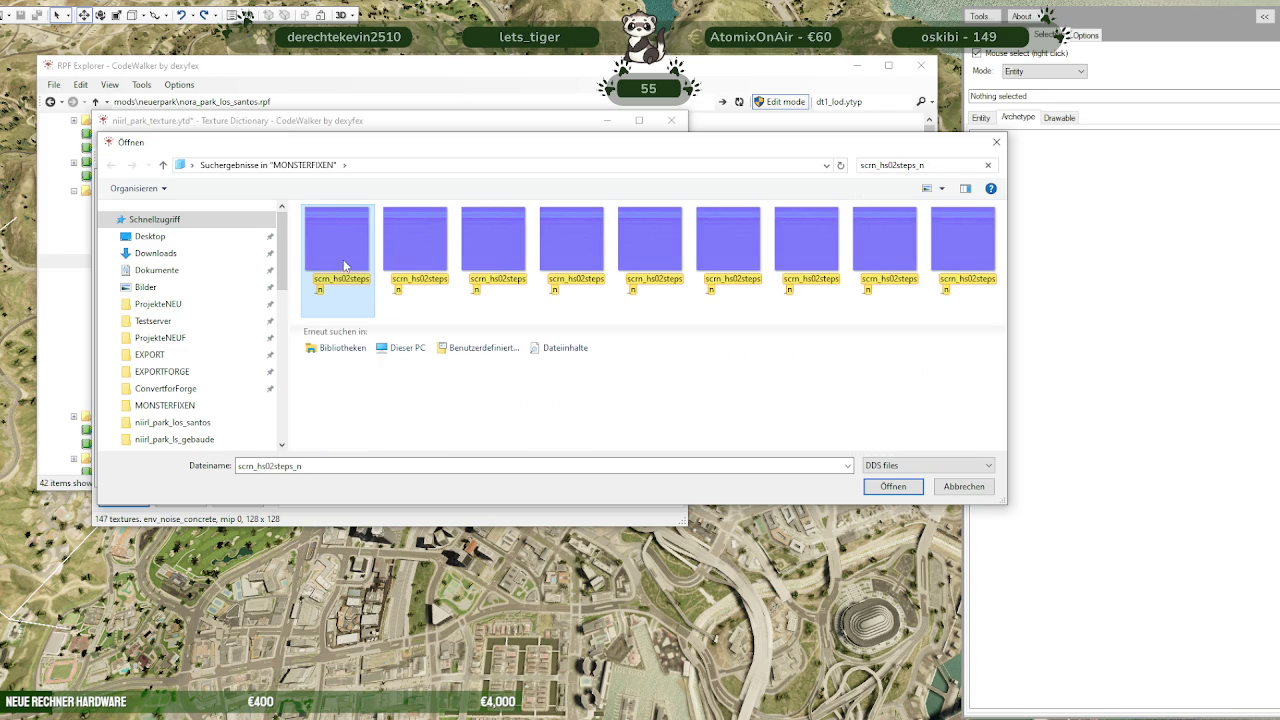
click(893, 486)
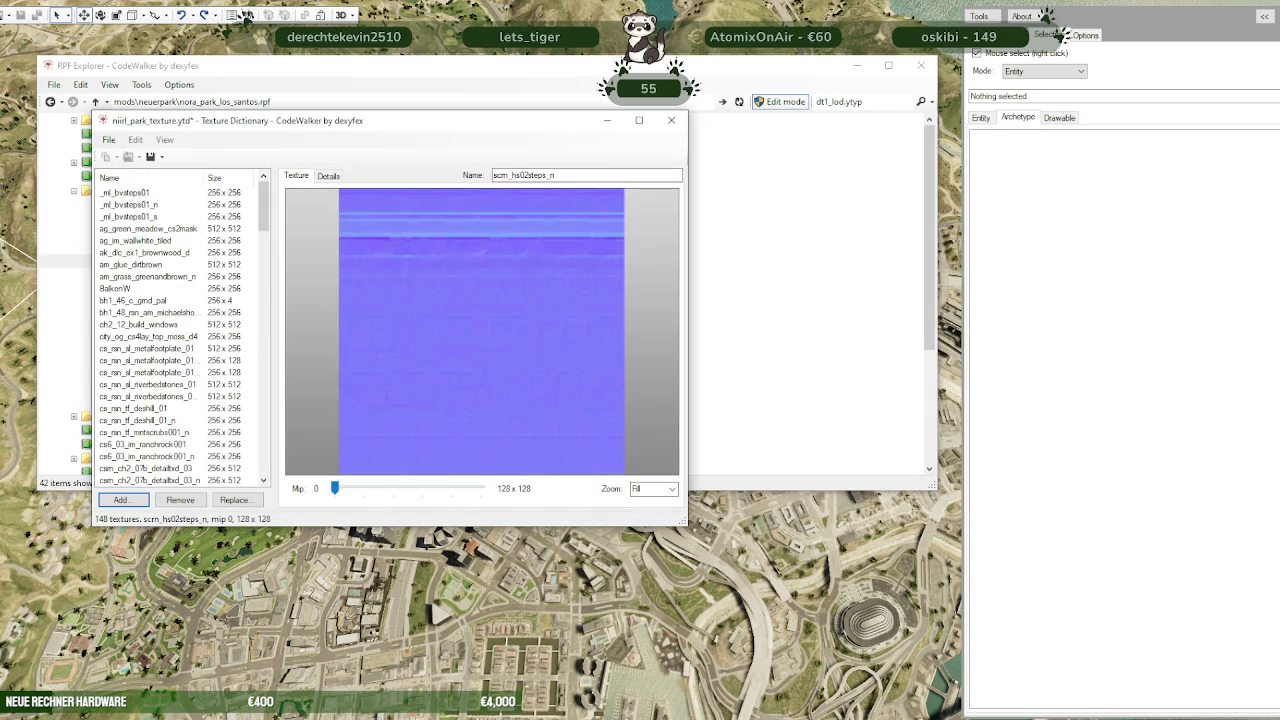
Look up sjm_vbwall4, add env_smooth_concrete2, then save and close the dictionary
click(245, 16)
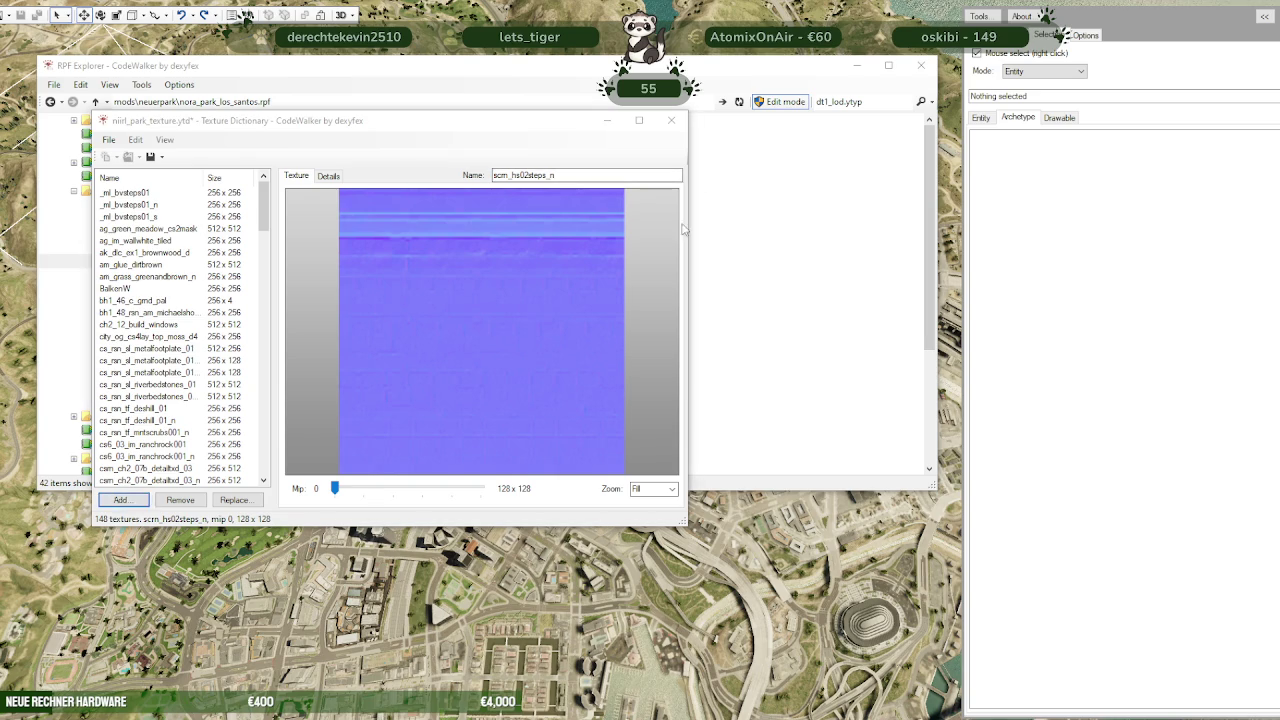
click(987, 165)
text(sjm_vbwall4)
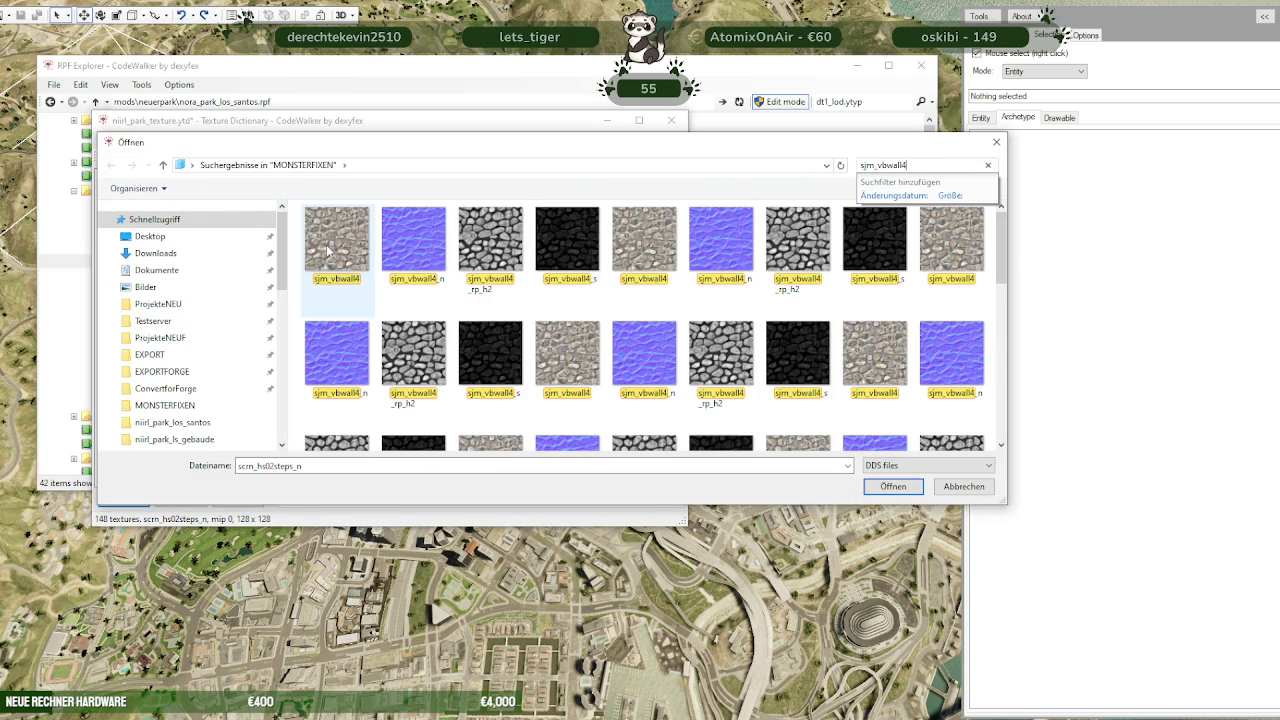
click(330, 245)
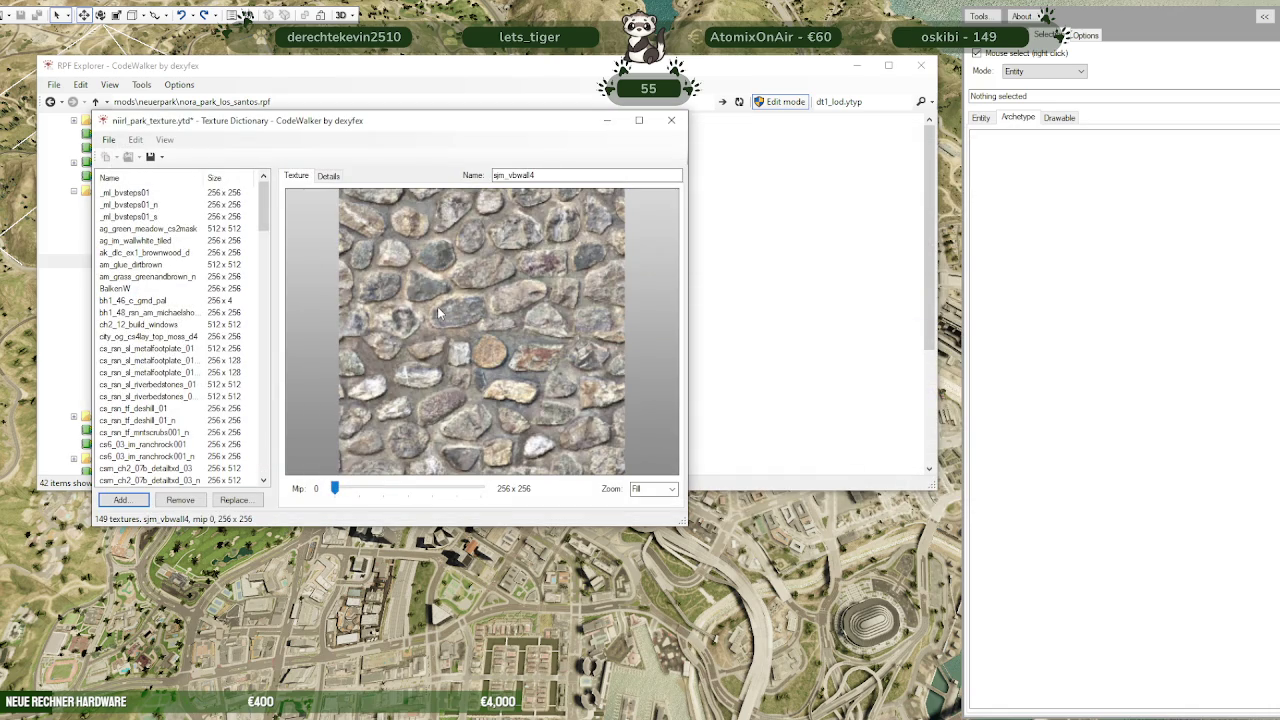
click(245, 15)
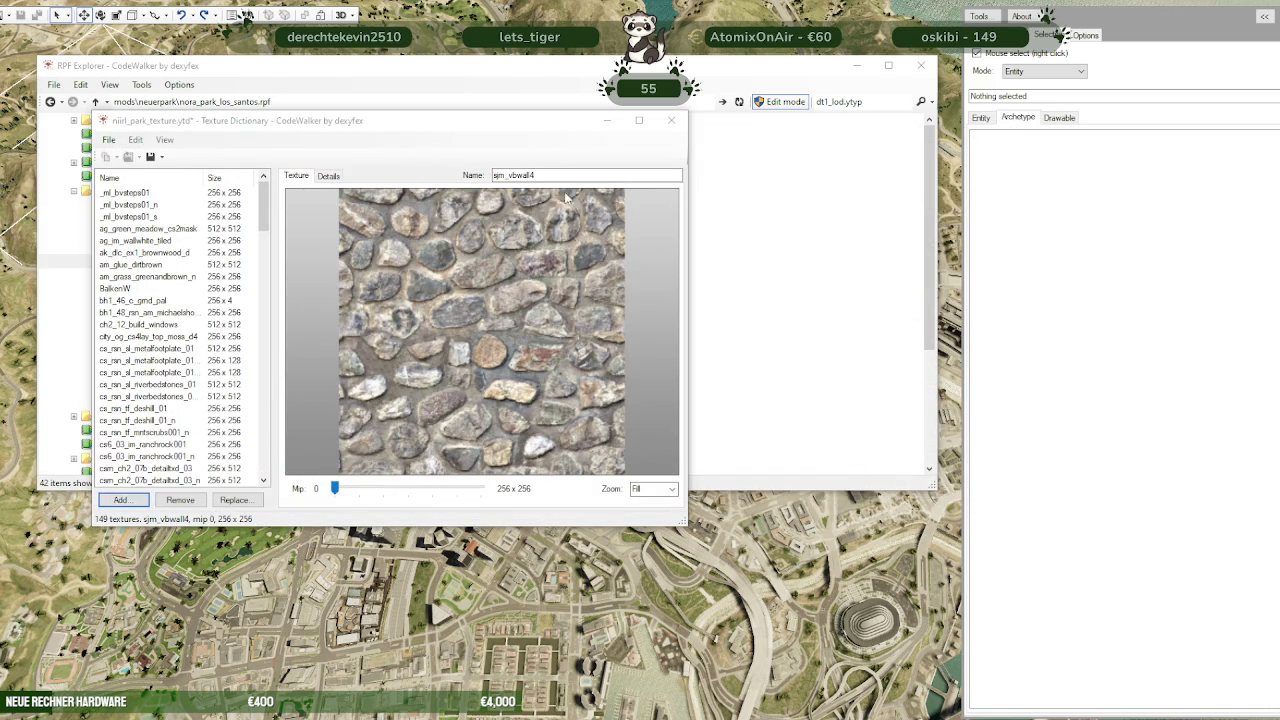
text(ENV_SMOOTH_CONCRETE2)
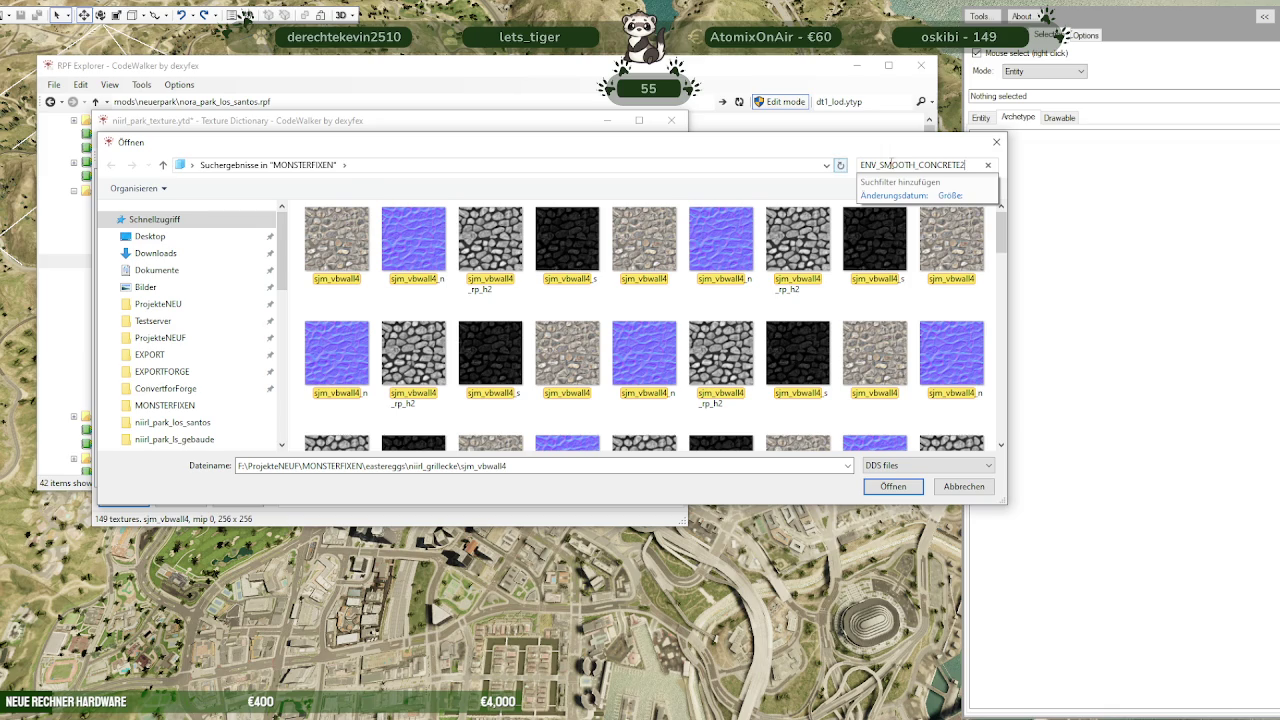
click(322, 248)
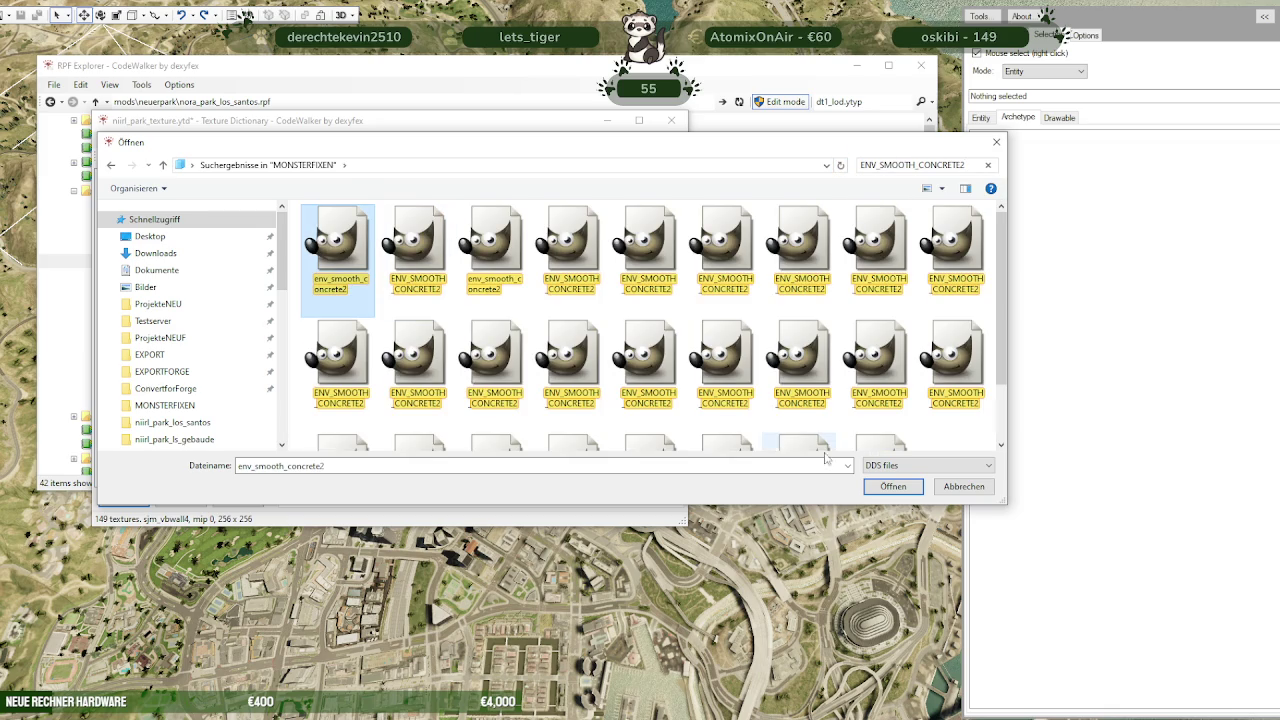
click(888, 487)
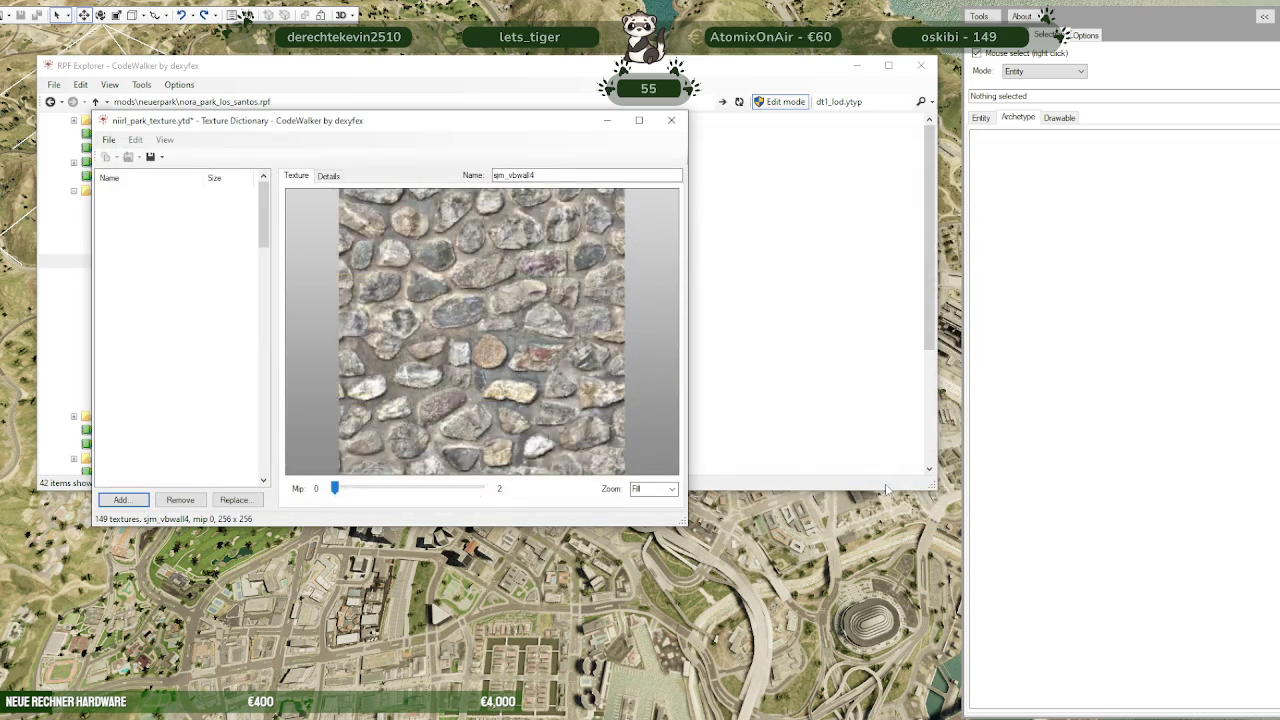
click(150, 157)
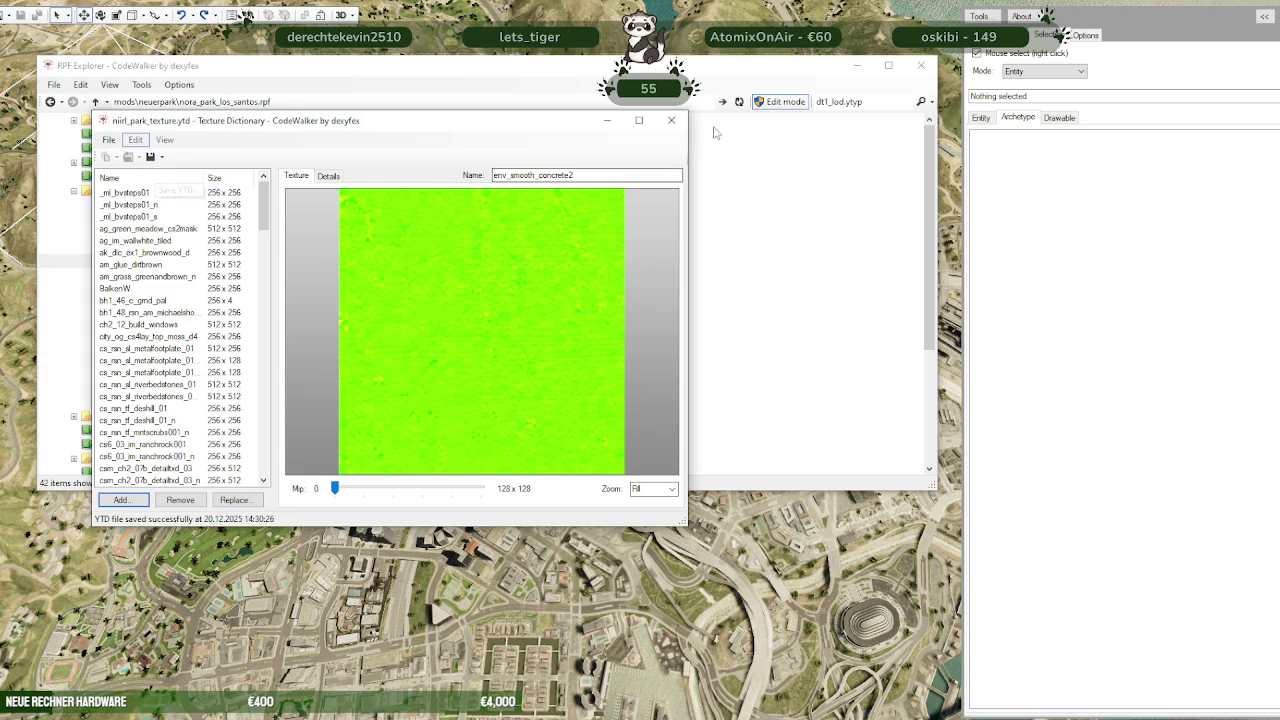
click(671, 121)
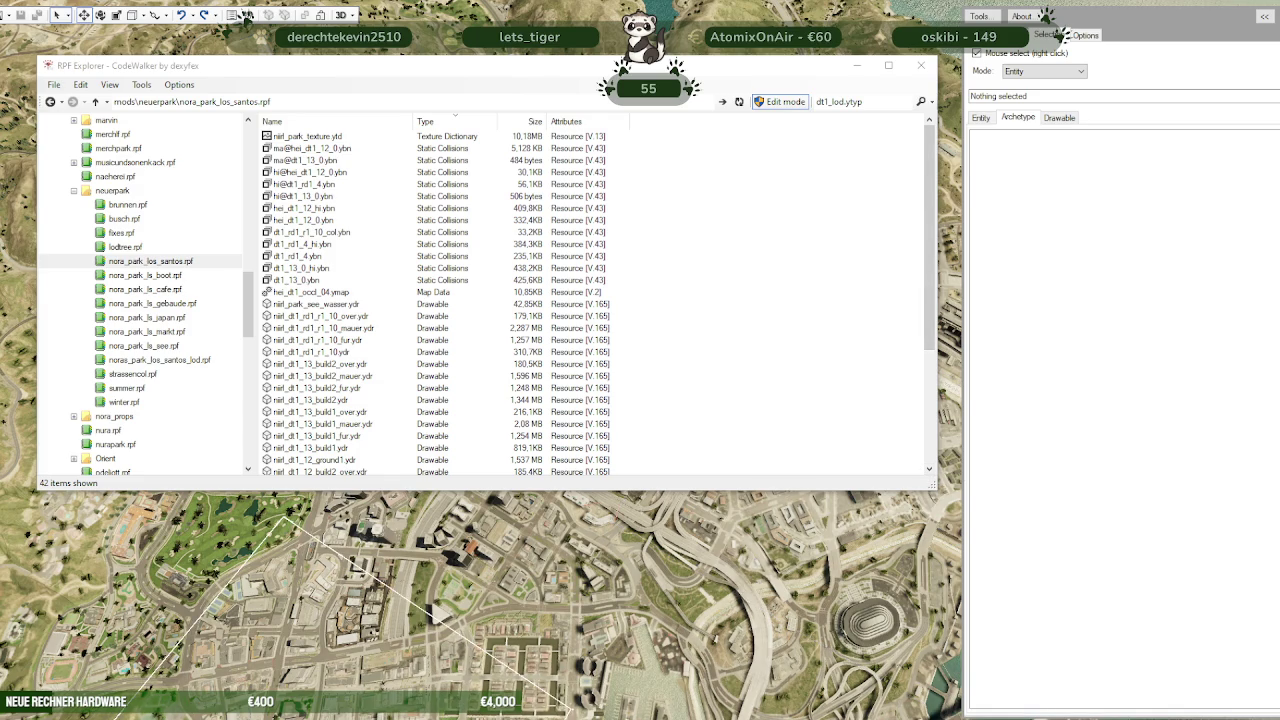
mouse_move(193, 665)
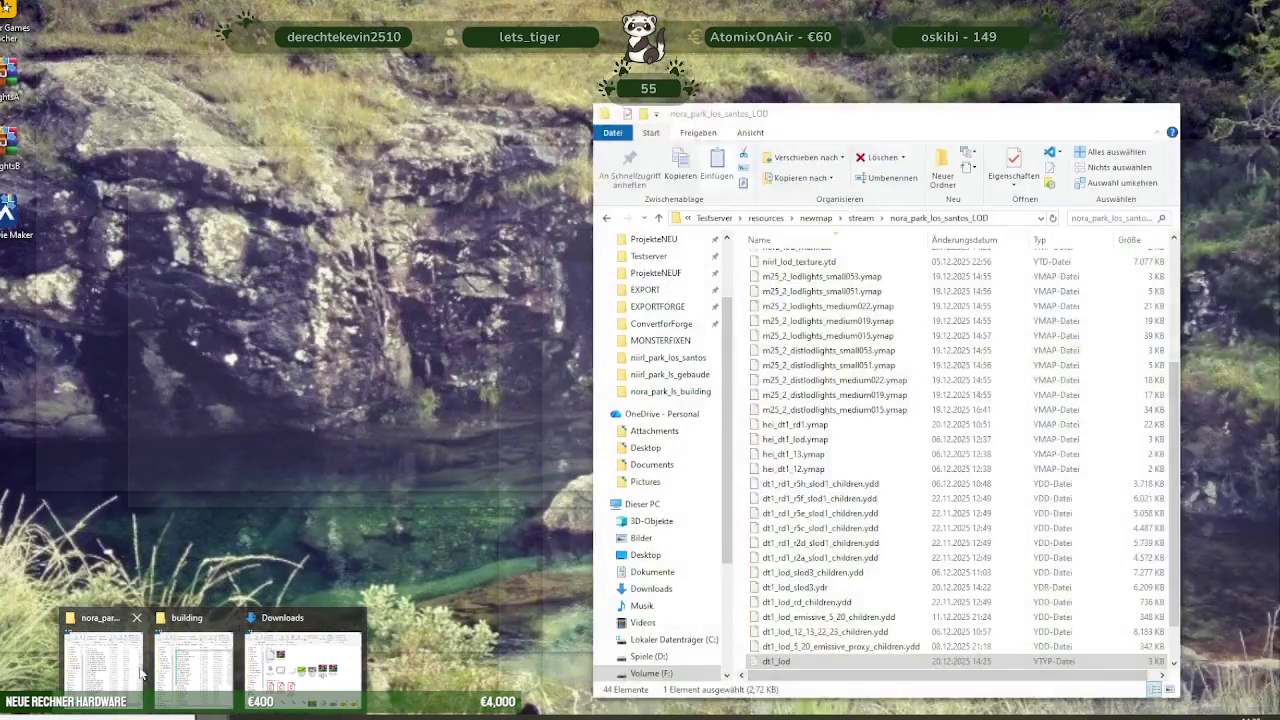
Browse Desktop > Twitch > Emotes > statik and select the Ferret Sit emote
click(303, 665)
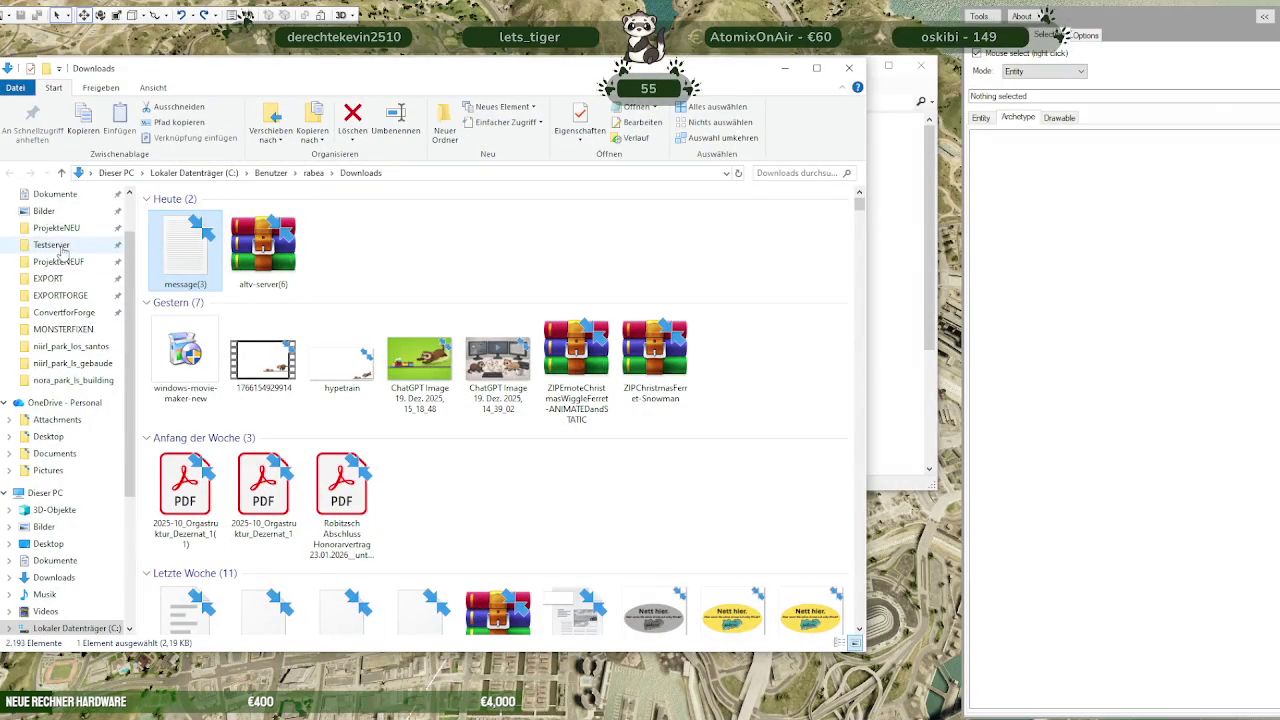
scroll(55, 235, up, 2)
click(48, 222)
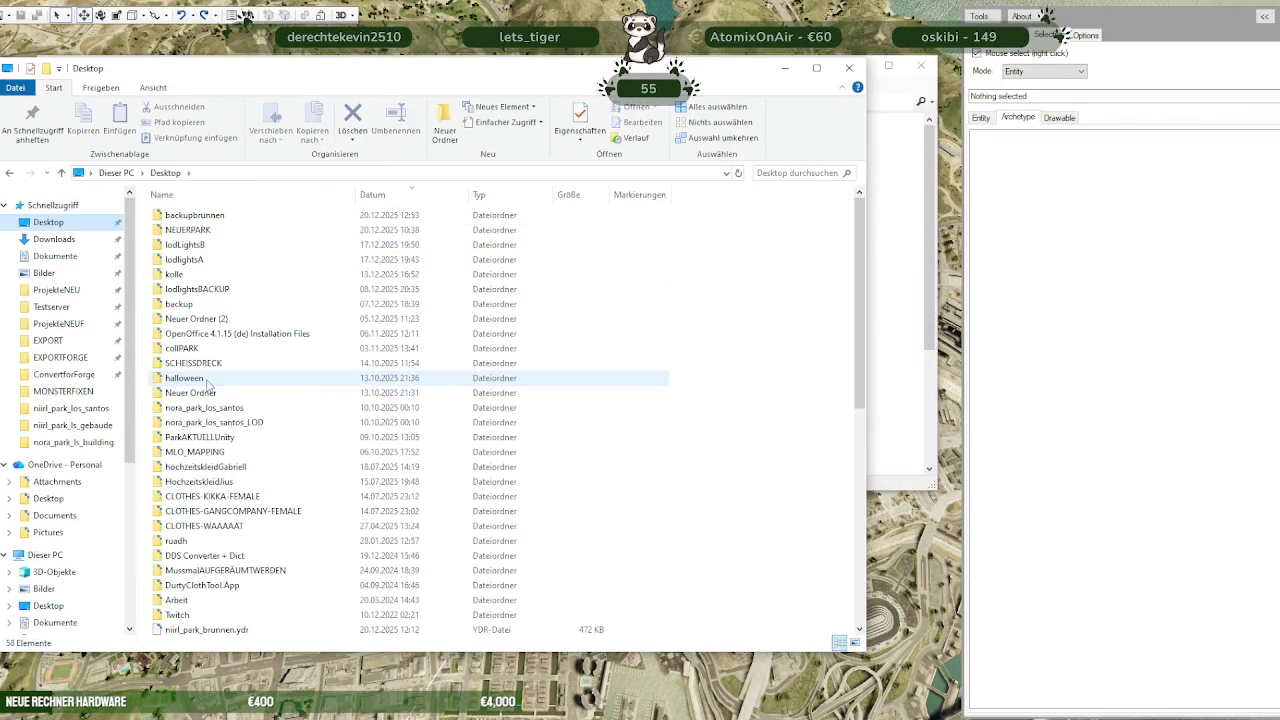
click(174, 615)
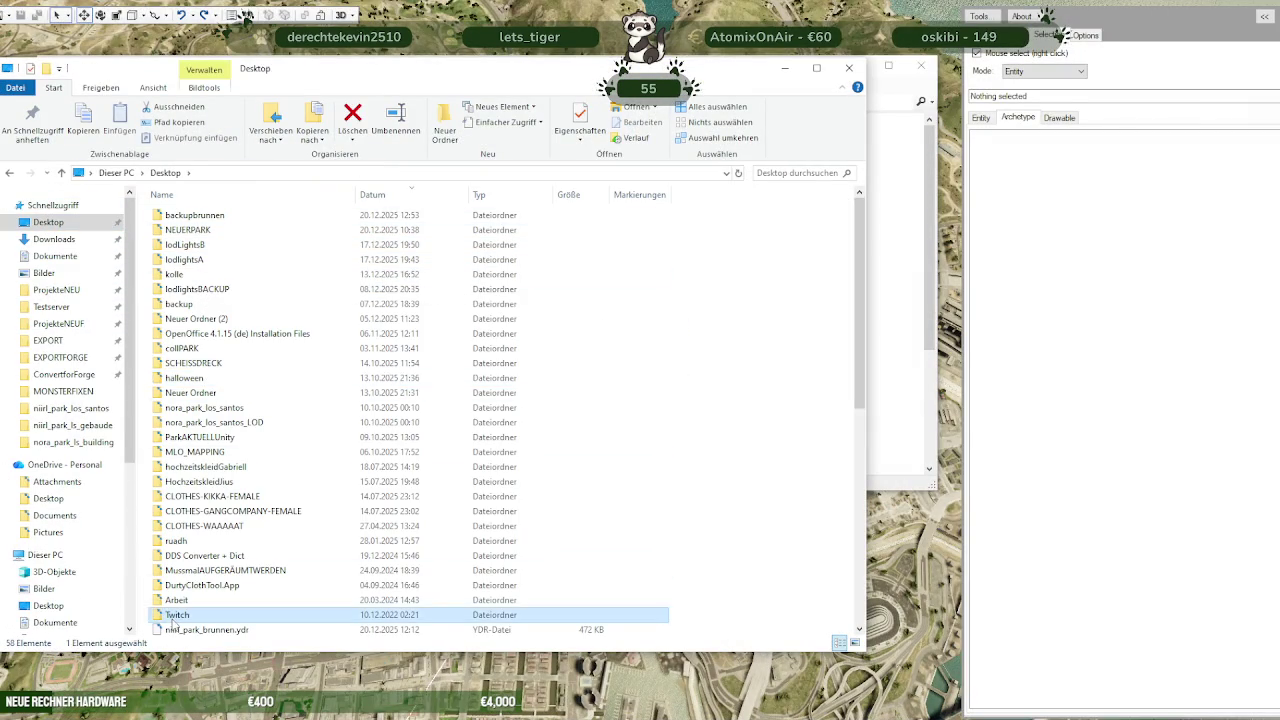
double_click(175, 615)
double_click(207, 242)
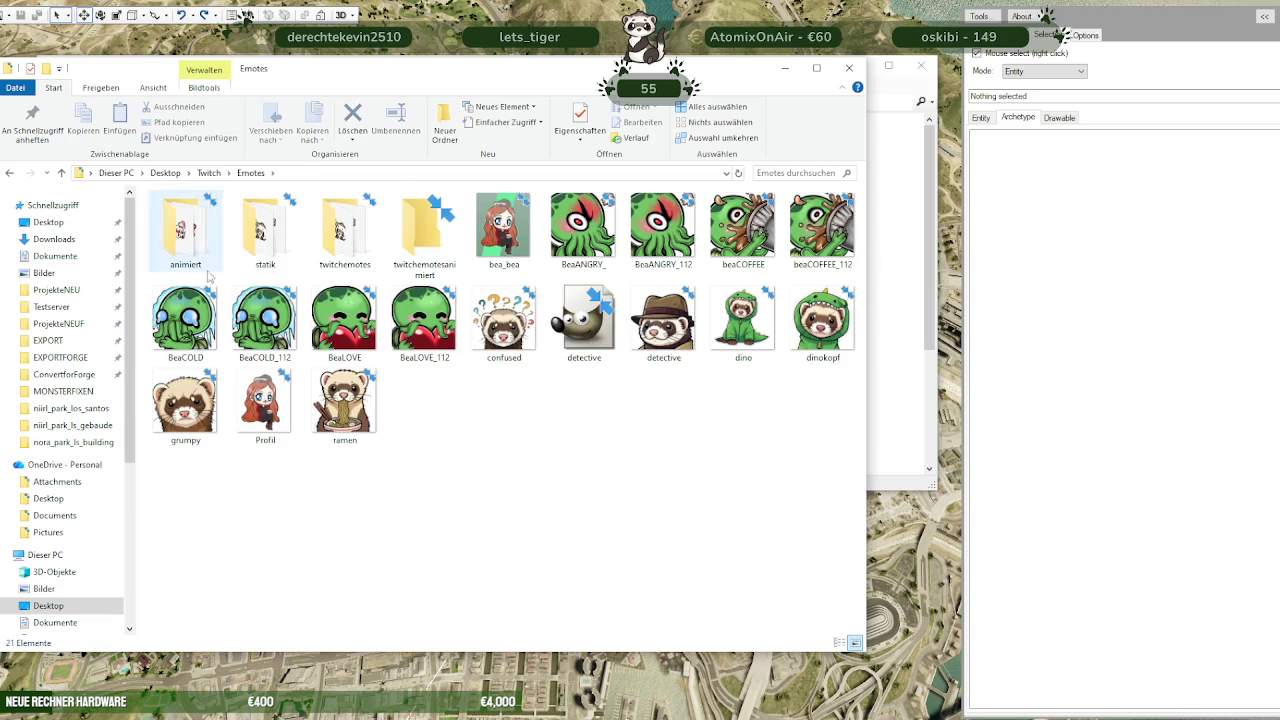
double_click(262, 230)
scroll(423, 328, down, 2)
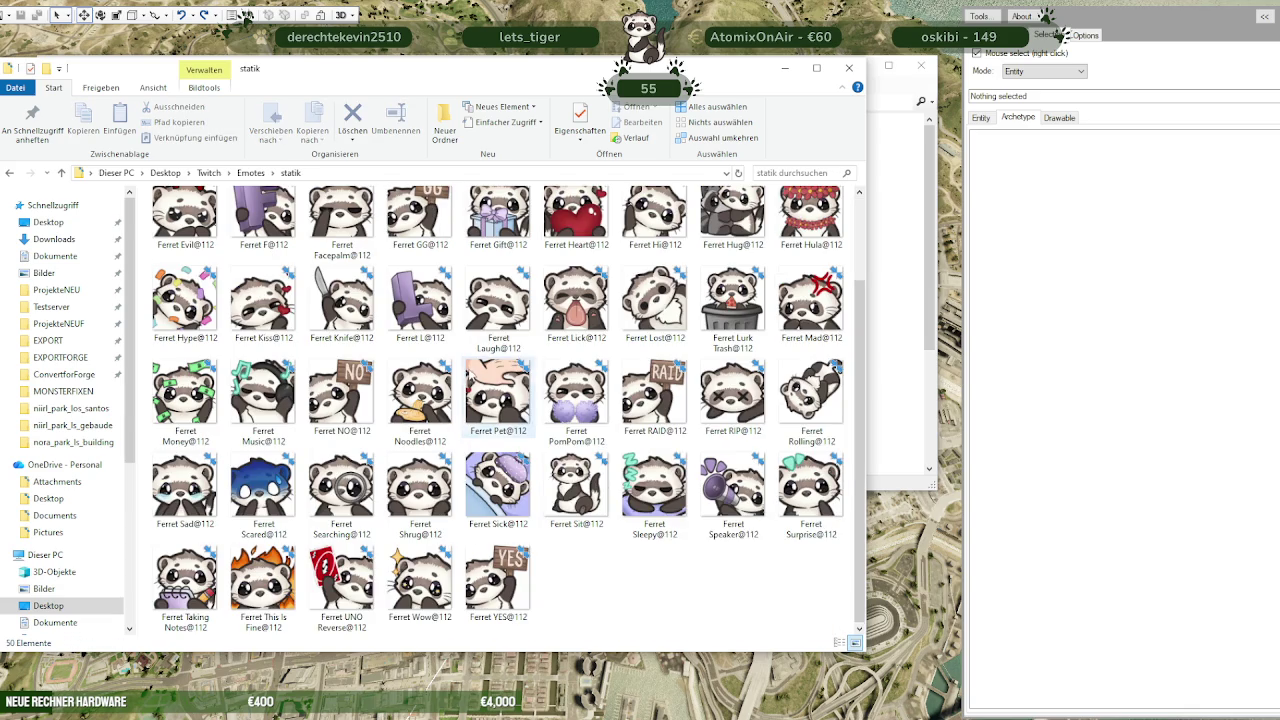
scroll(678, 470, up, 1)
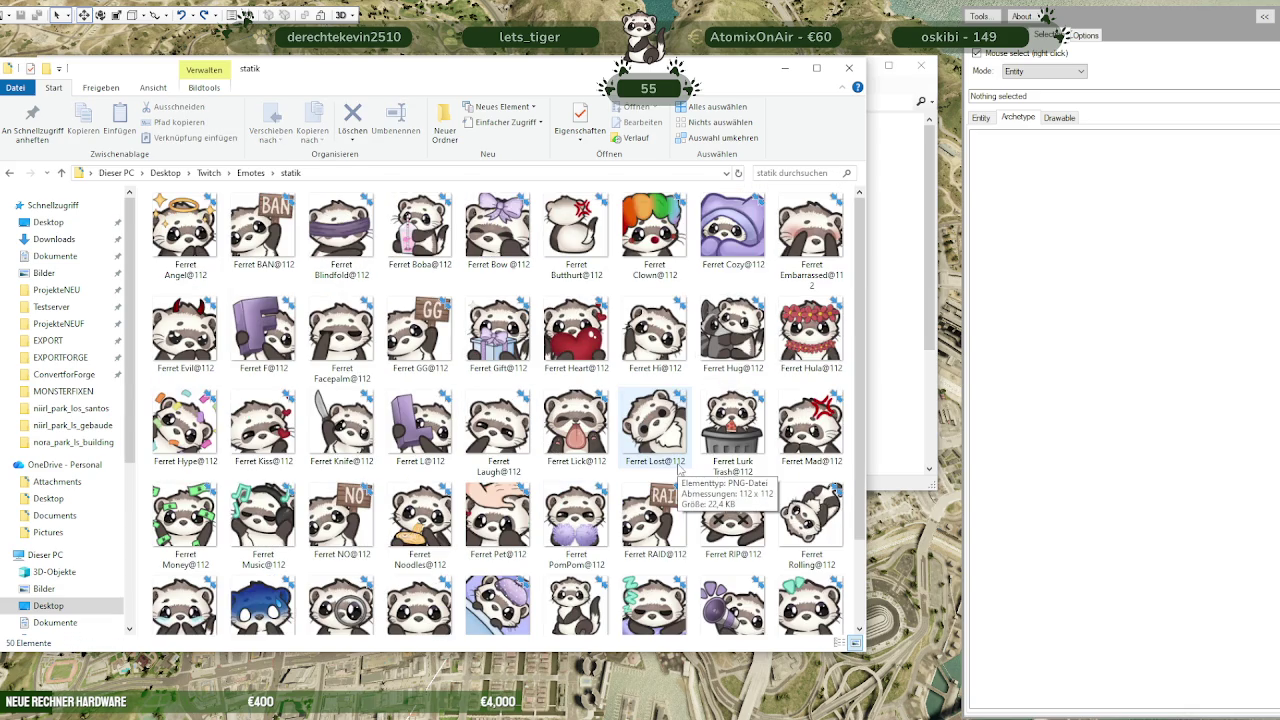
scroll(678, 470, down, 1)
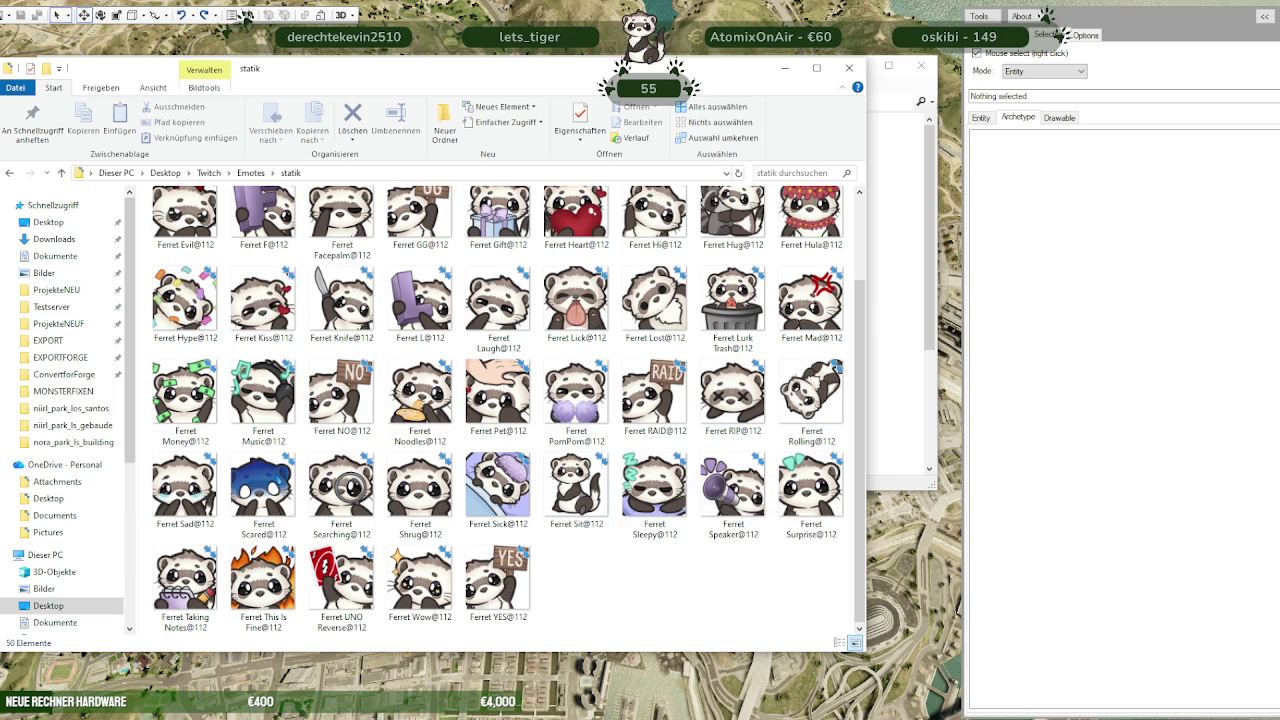
click(247, 17)
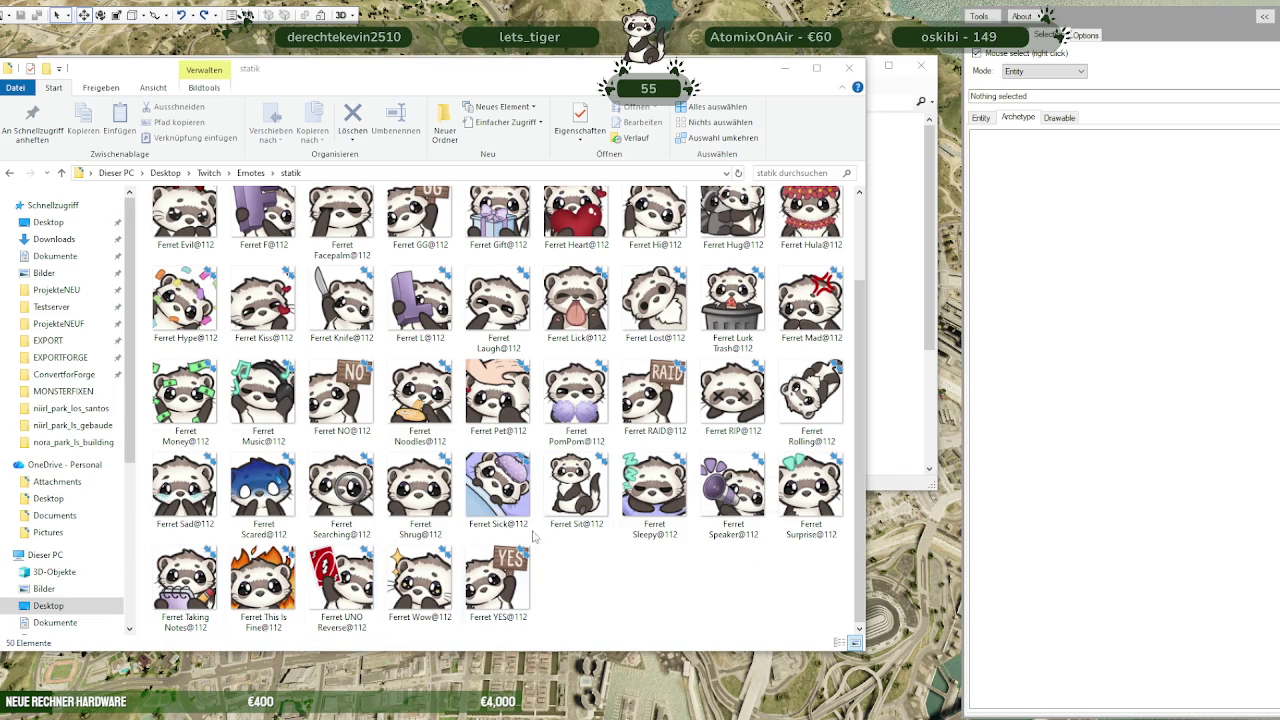
click(576, 490)
click(247, 17)
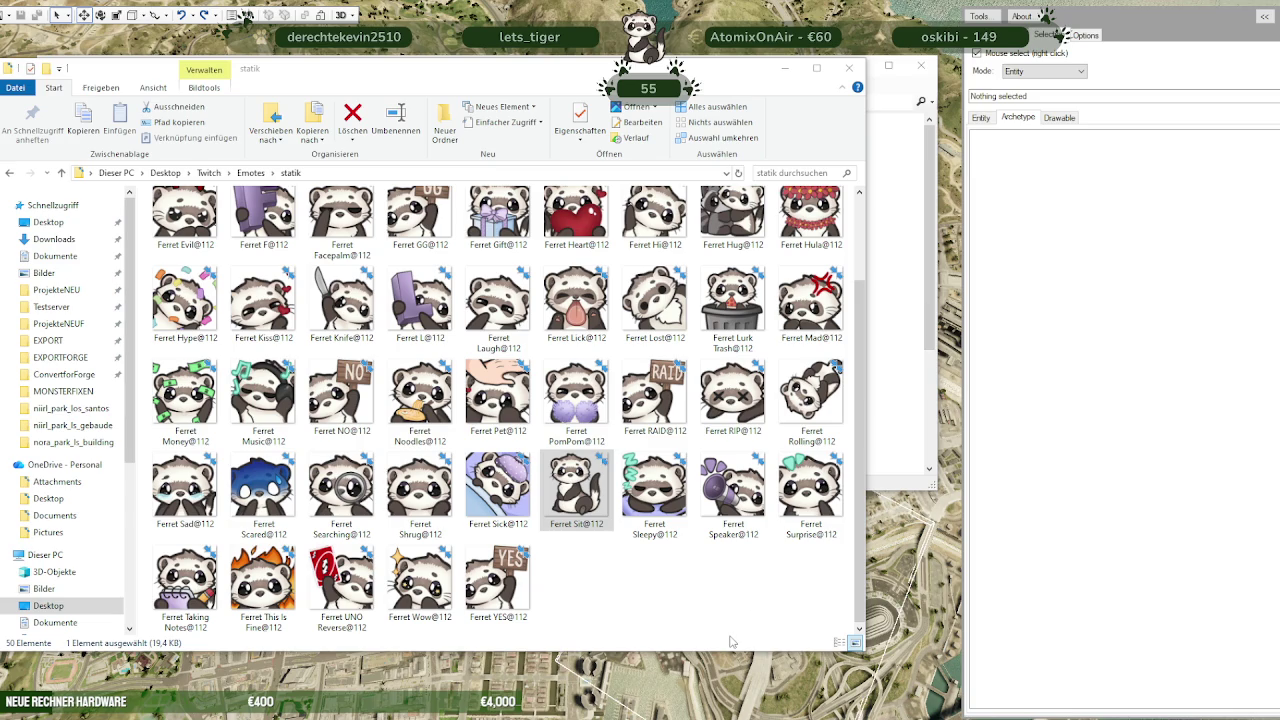
scroll(728, 630, up, 2)
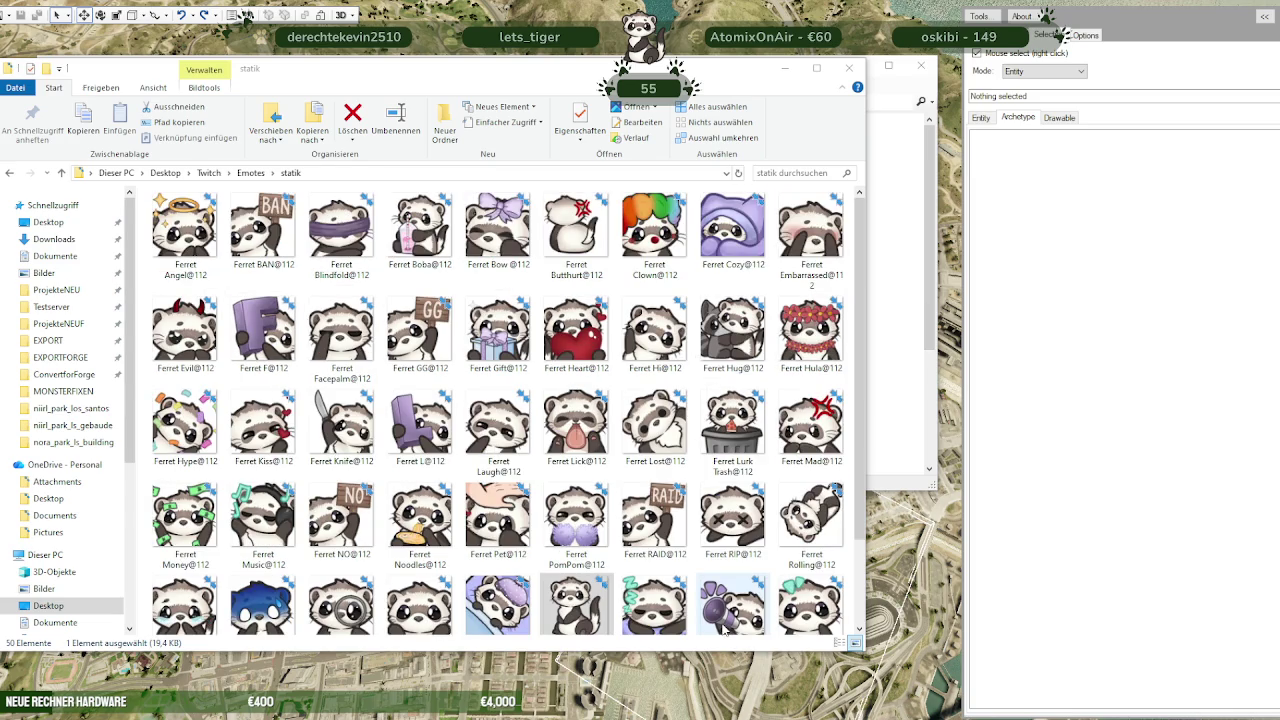
scroll(726, 628, down, 2)
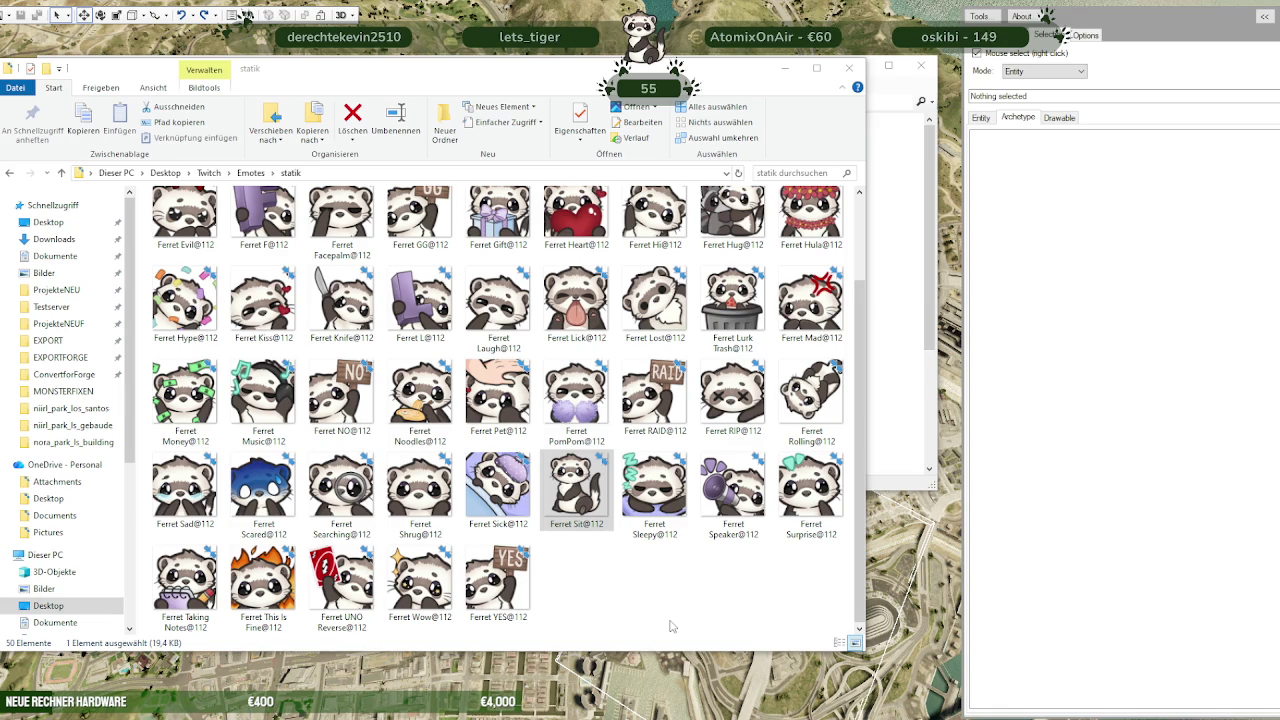
Look through the animiert folder, then preview the dino emote image and drag it out
click(251, 173)
double_click(185, 230)
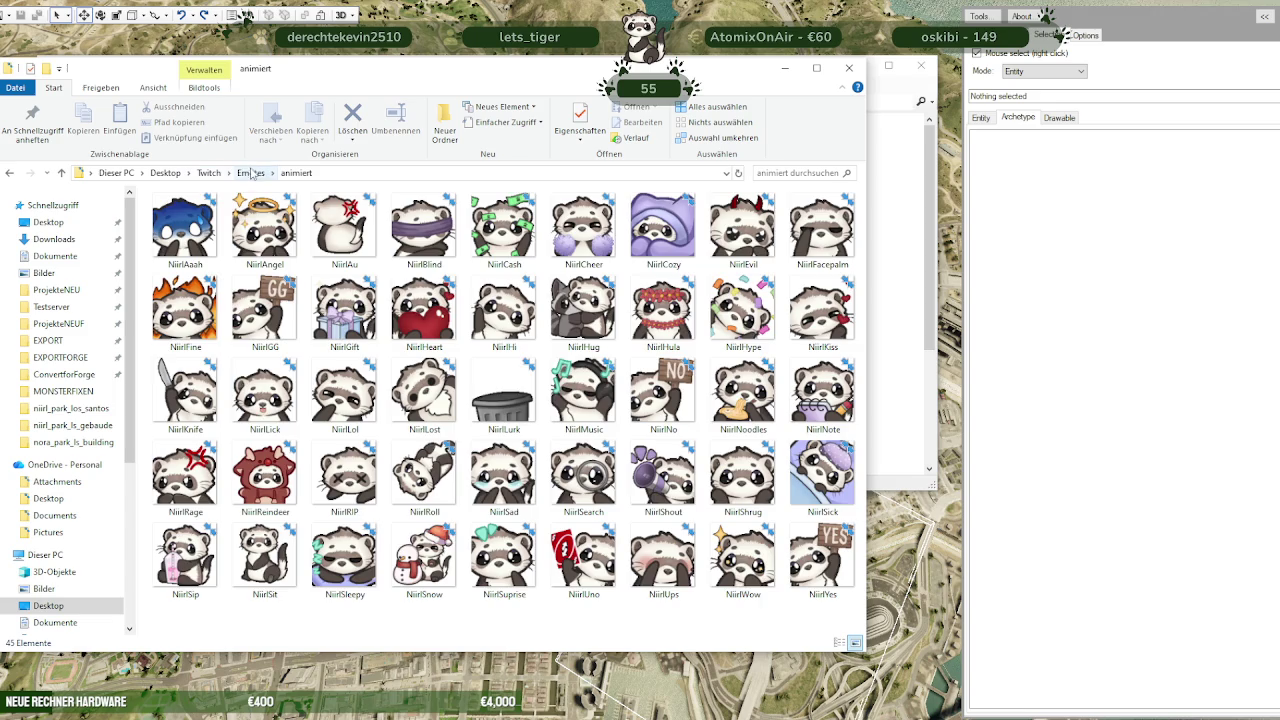
click(250, 172)
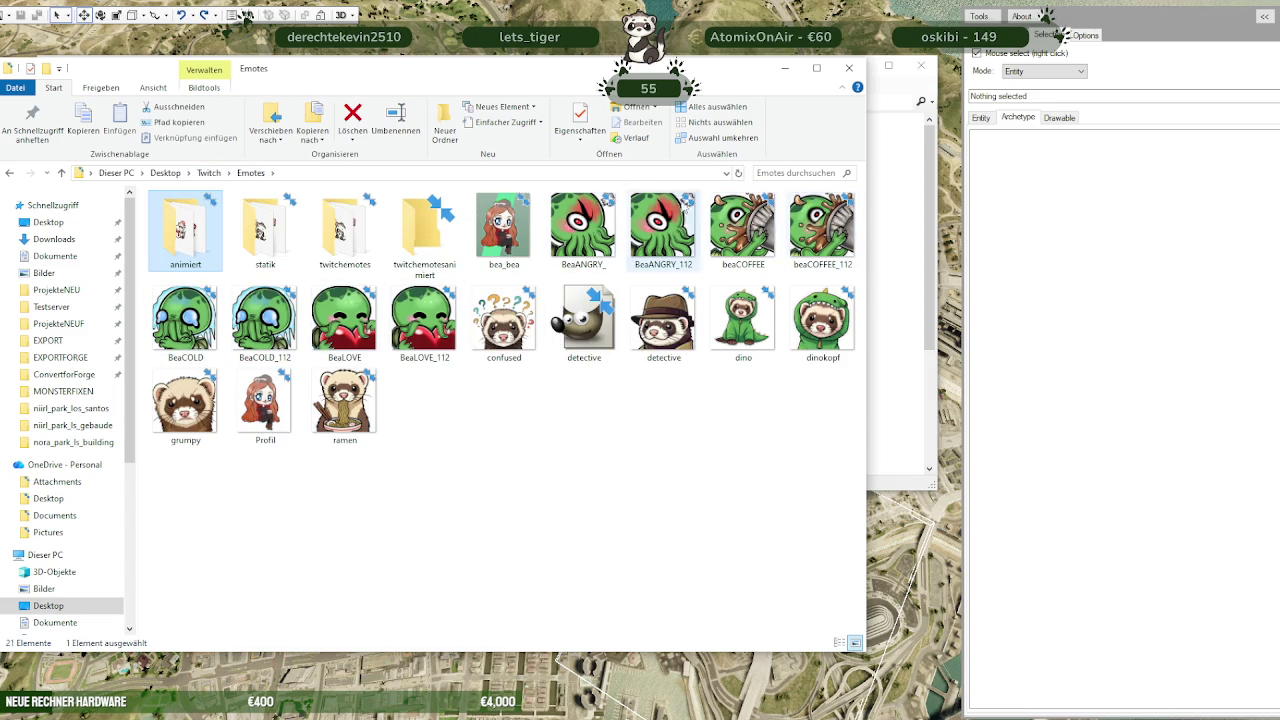
click(742, 320)
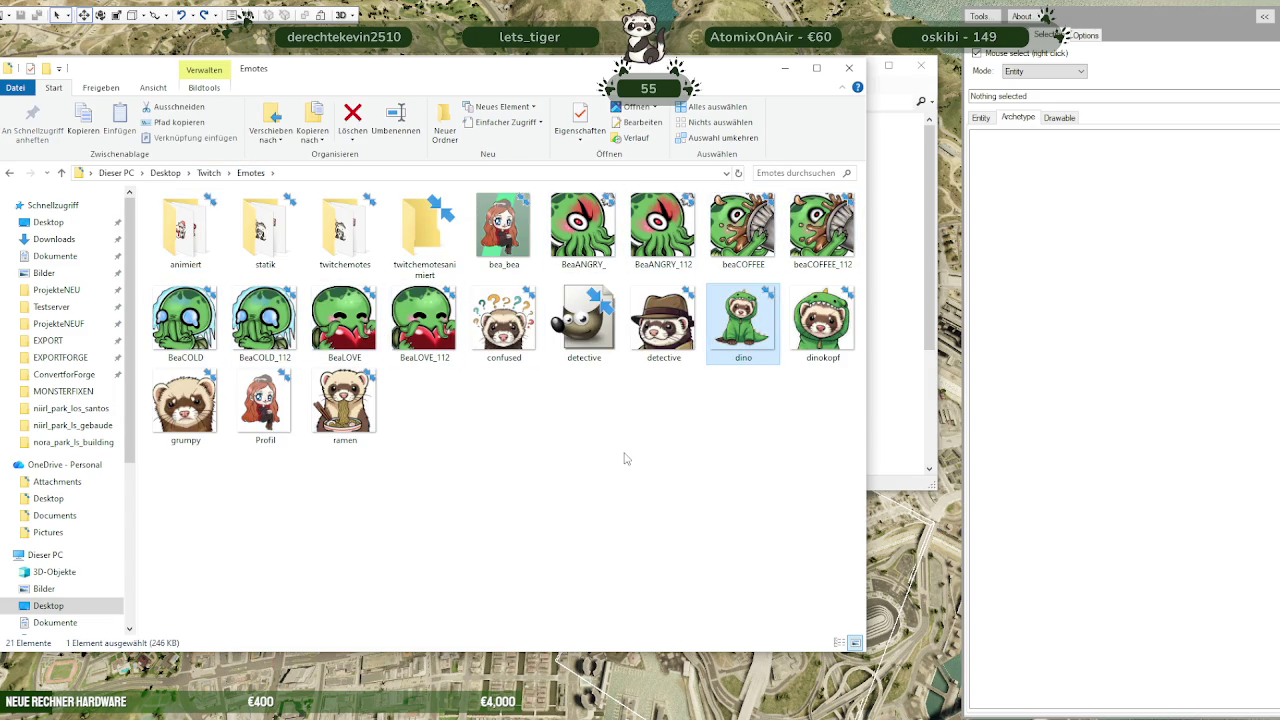
key(Return)
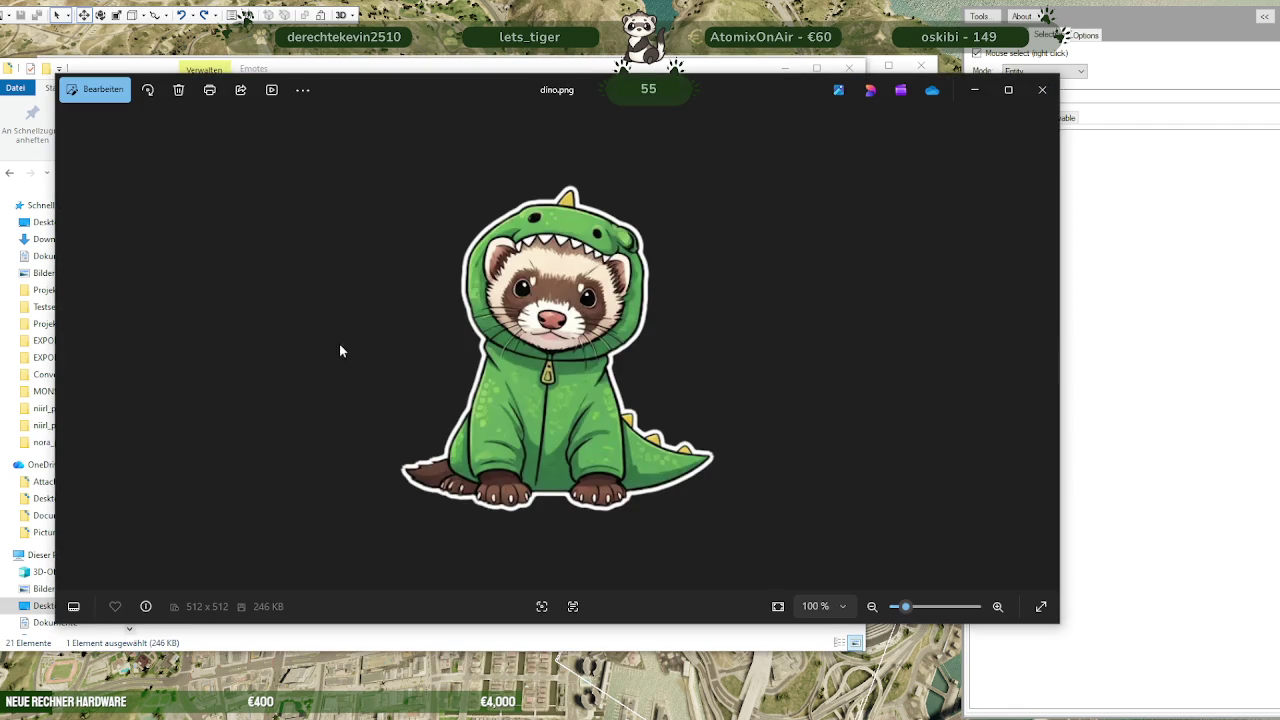
click(1042, 89)
drag(762, 322, 8, 418)
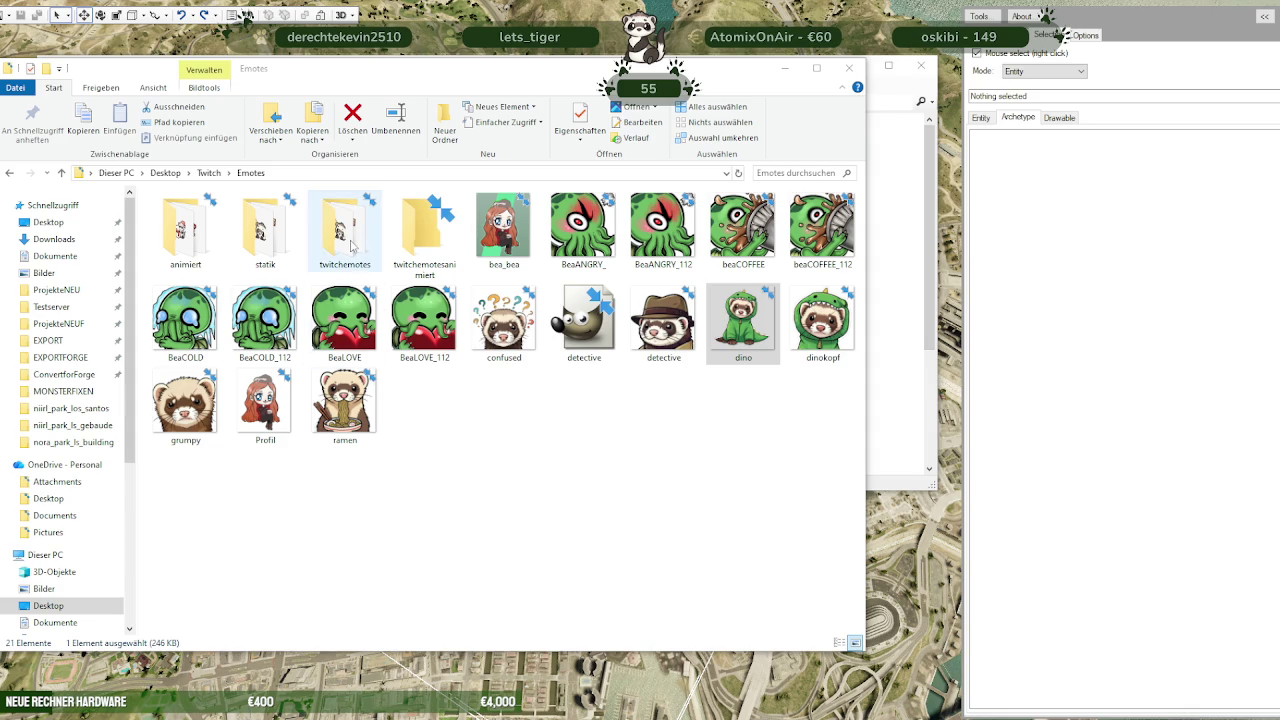
Check the twitchemotes and statik folders, then close File Explorer
double_click(345, 230)
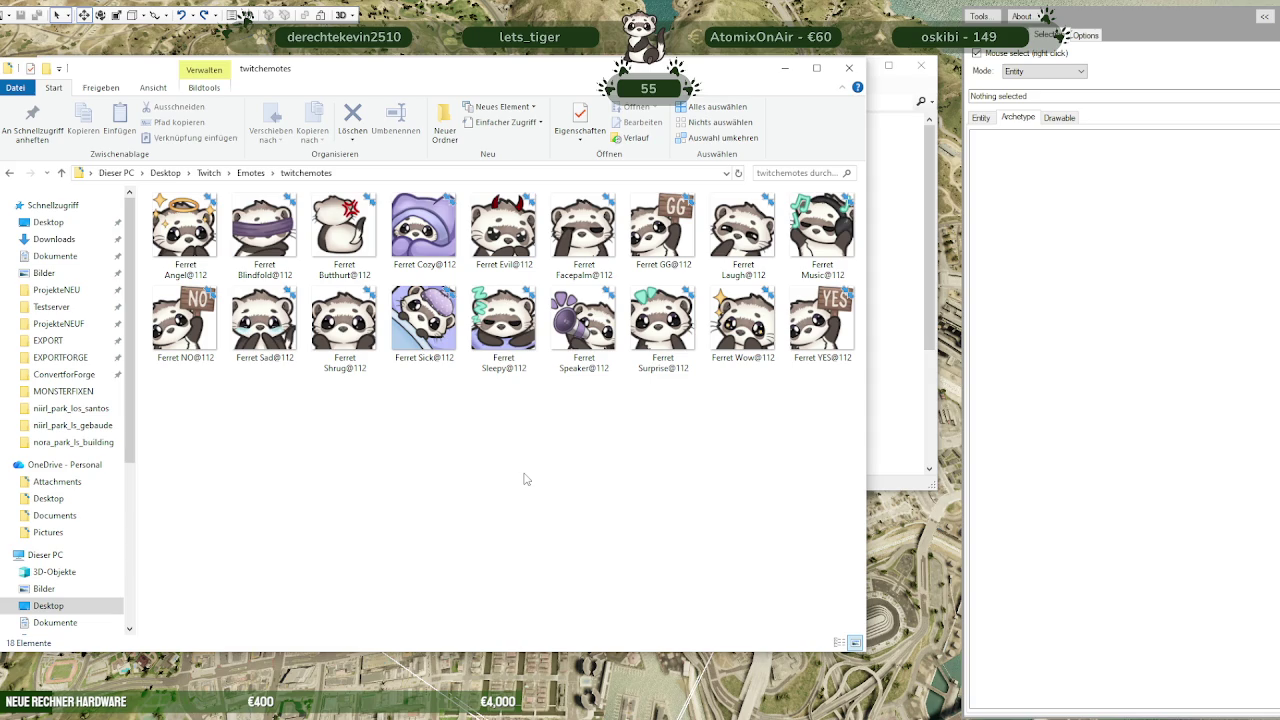
click(250, 172)
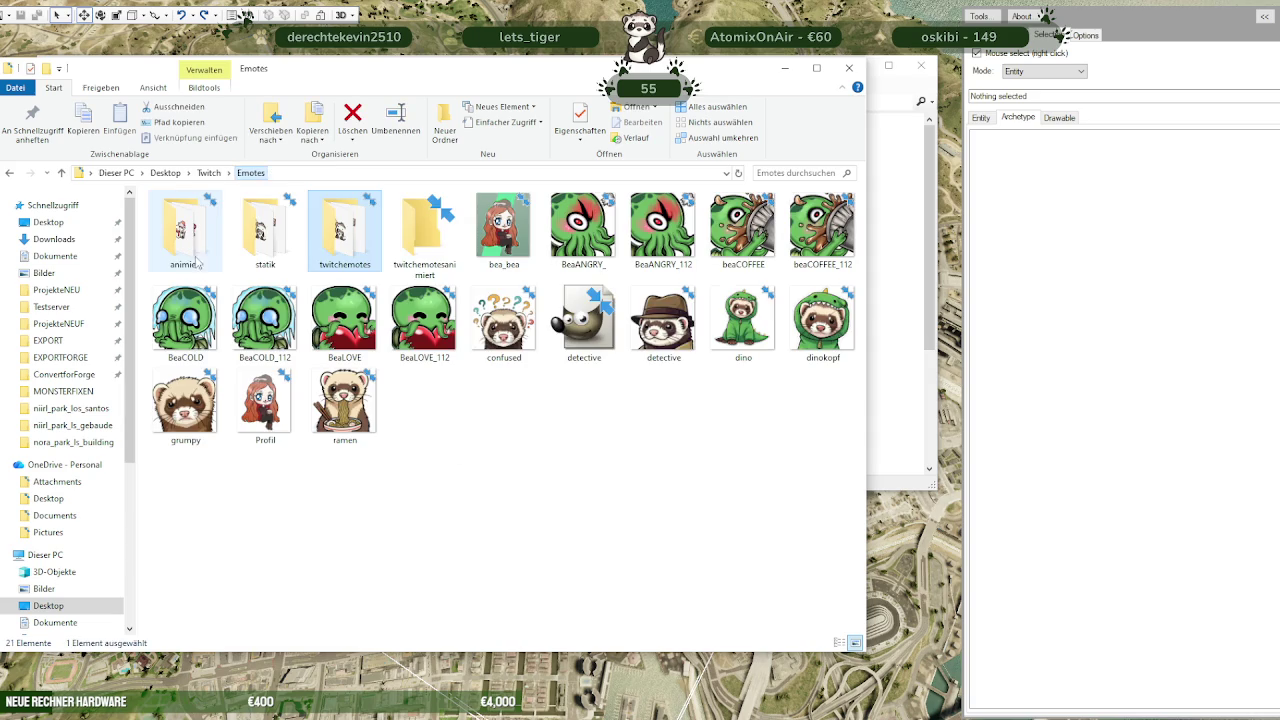
double_click(265, 230)
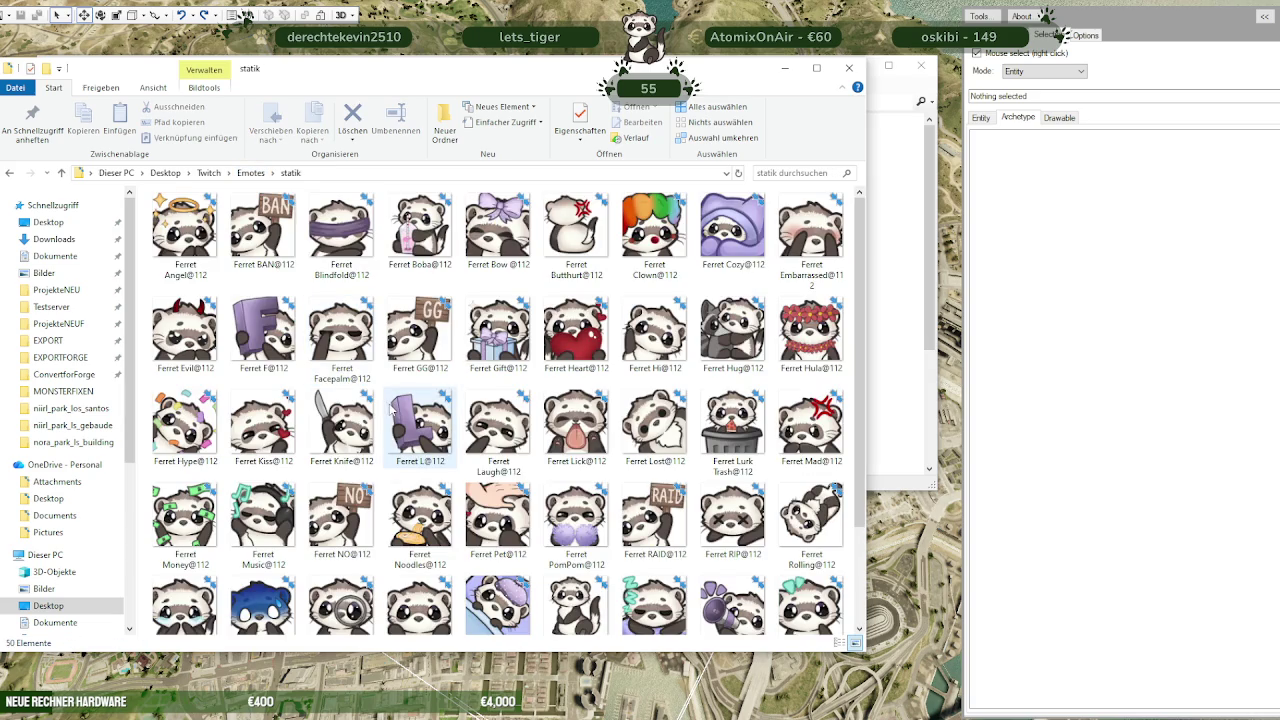
scroll(550, 453, down, 3)
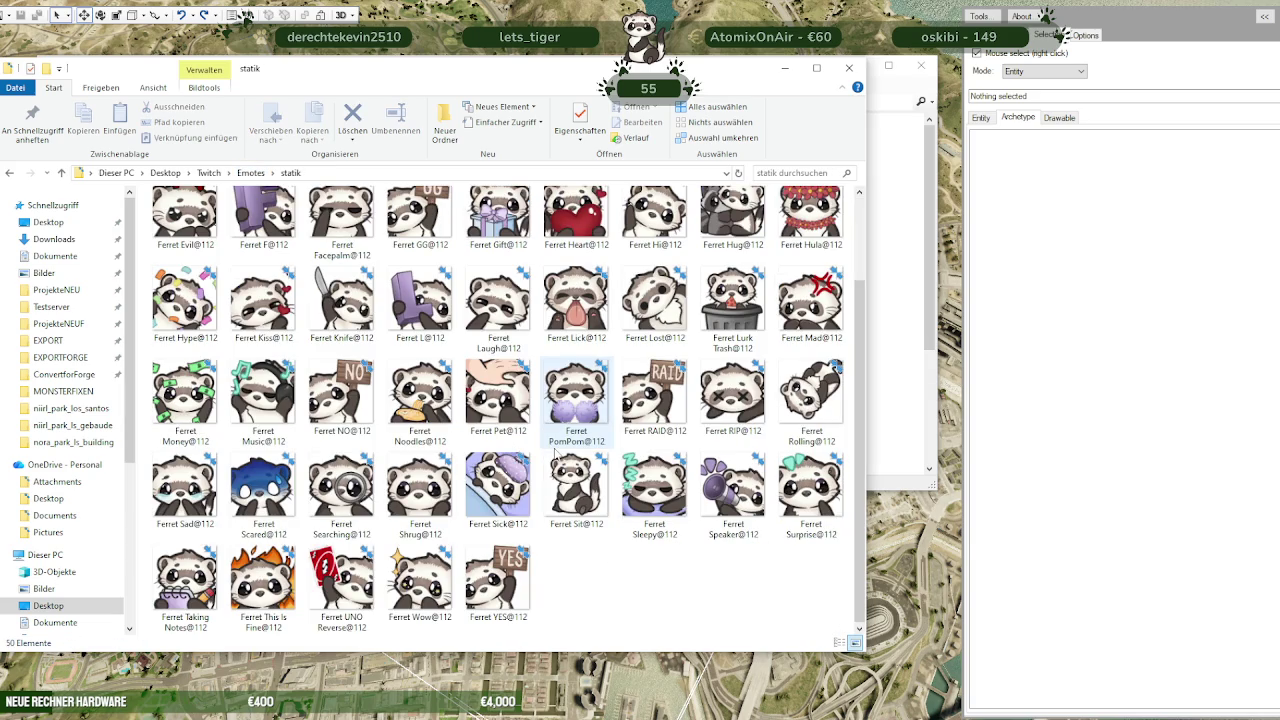
mouse_move(576, 490)
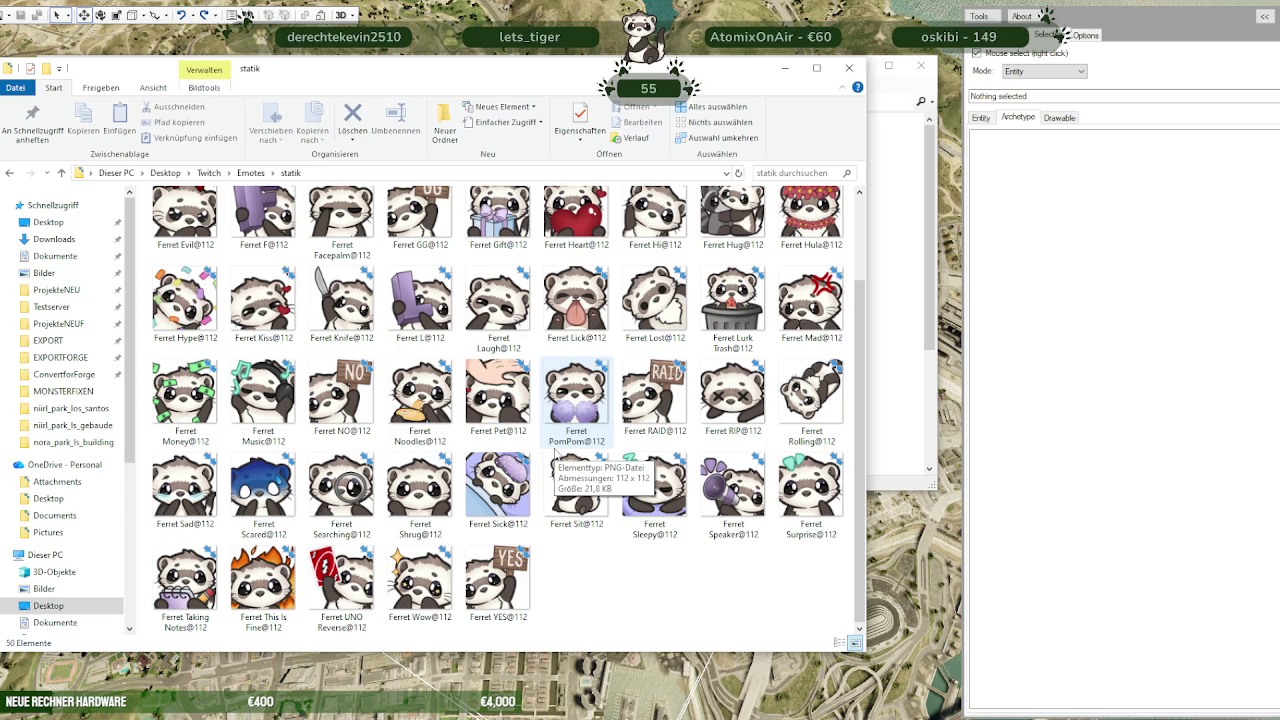
scroll(555, 452, up, 2)
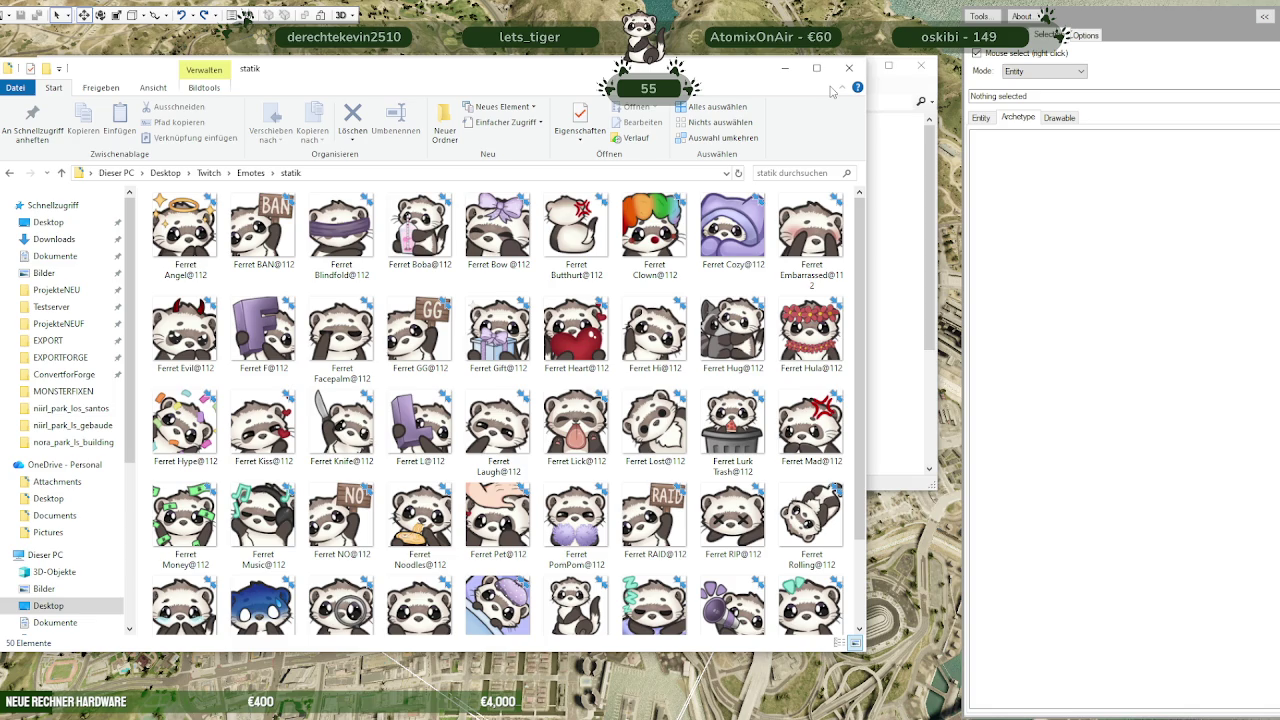
click(849, 67)
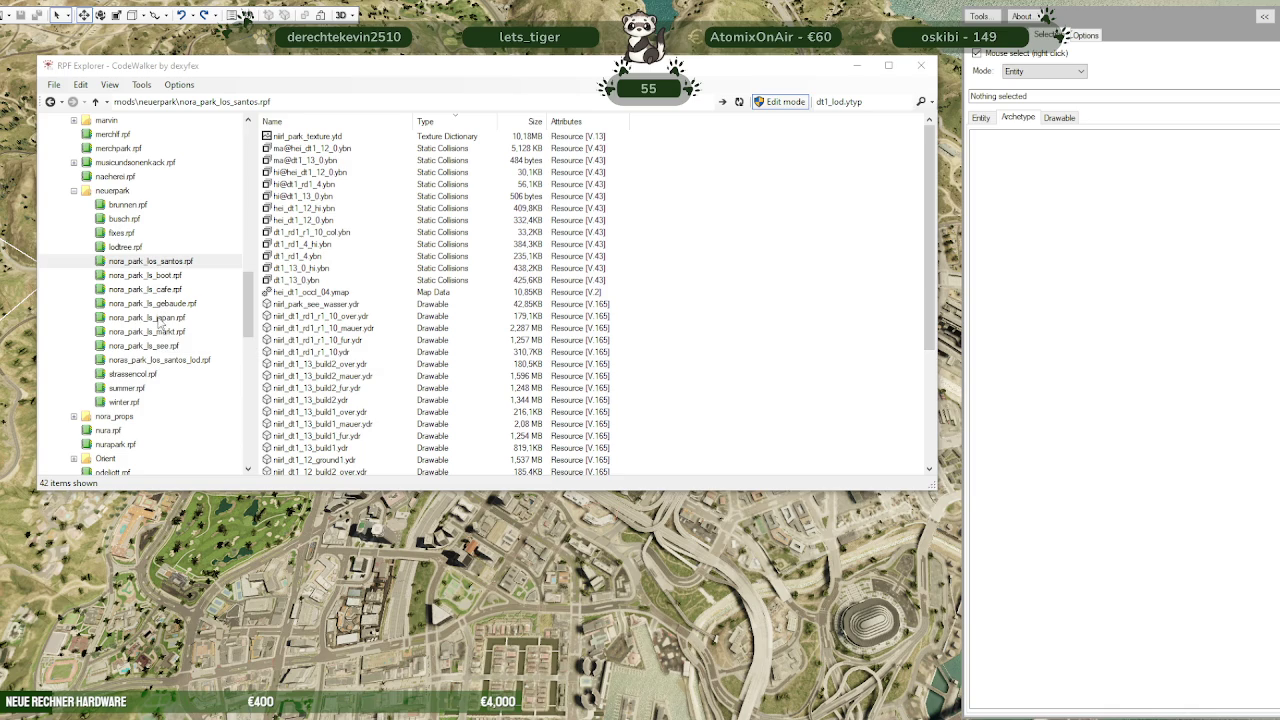
Open niirl_busch.ytd (53 textures) from busch.rpf
click(123, 220)
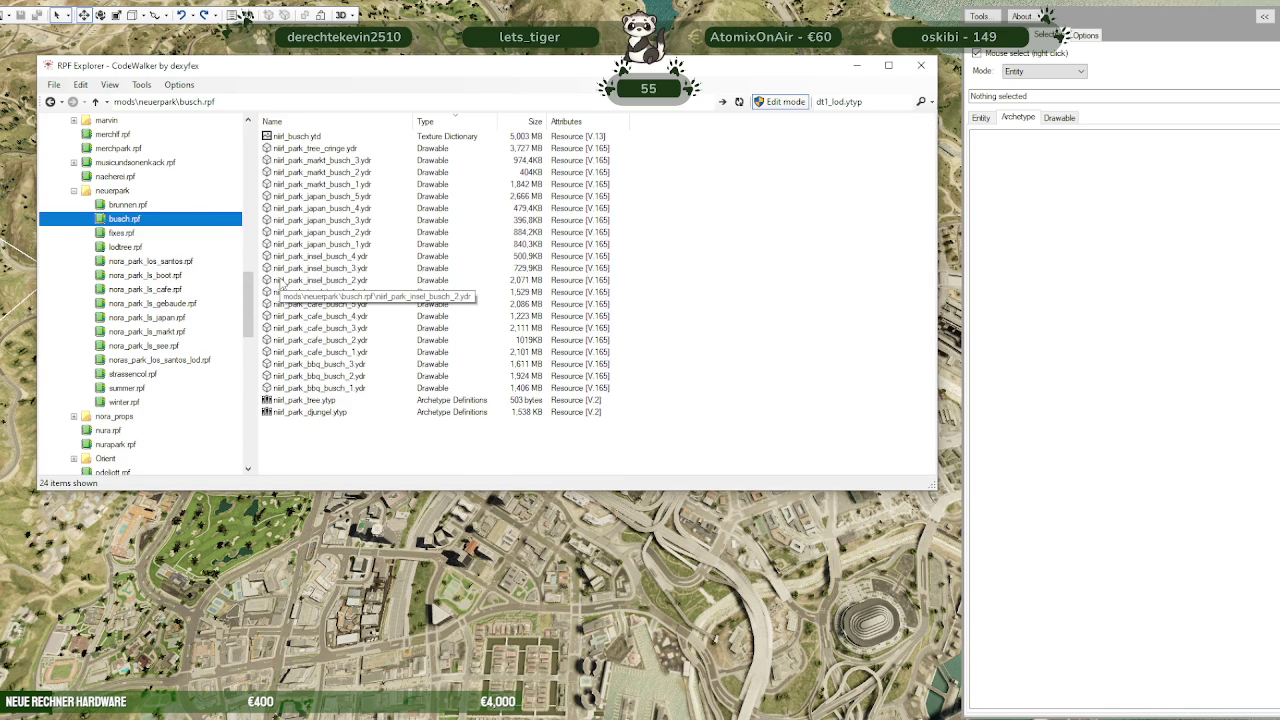
double_click(311, 136)
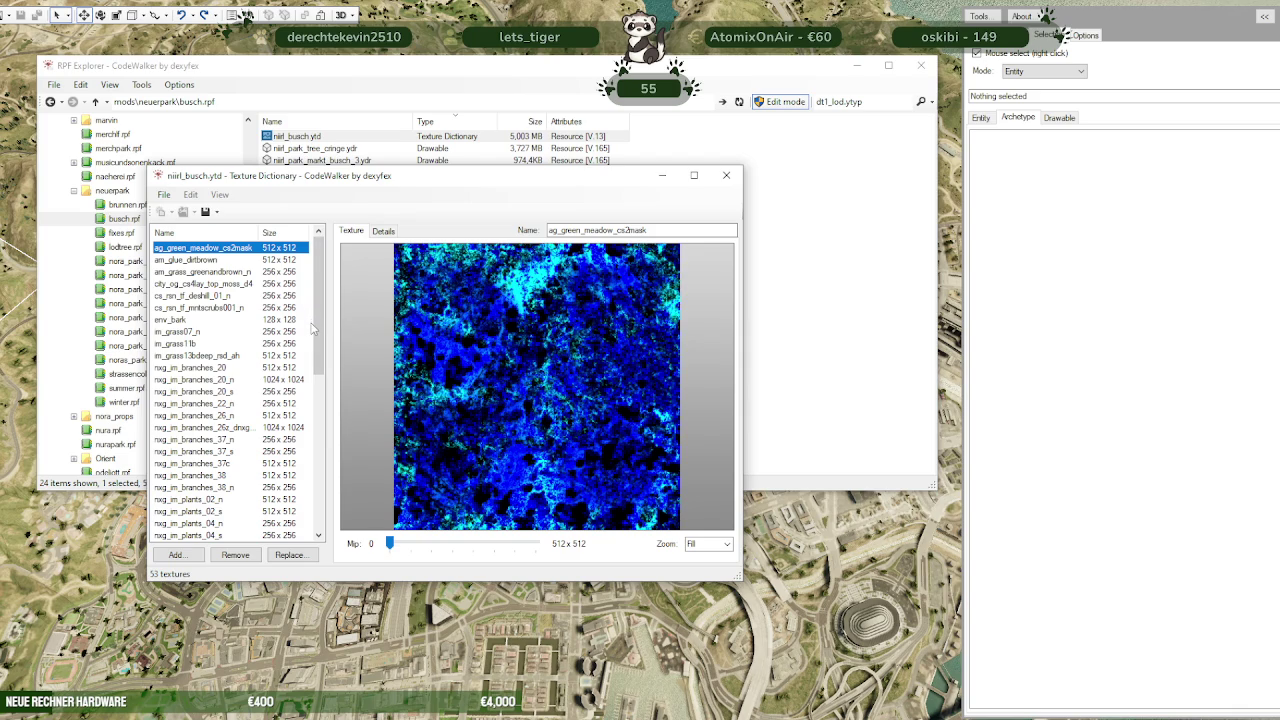
Add the nxg_im_branches_36_n normal map to the busch dictionary
click(245, 16)
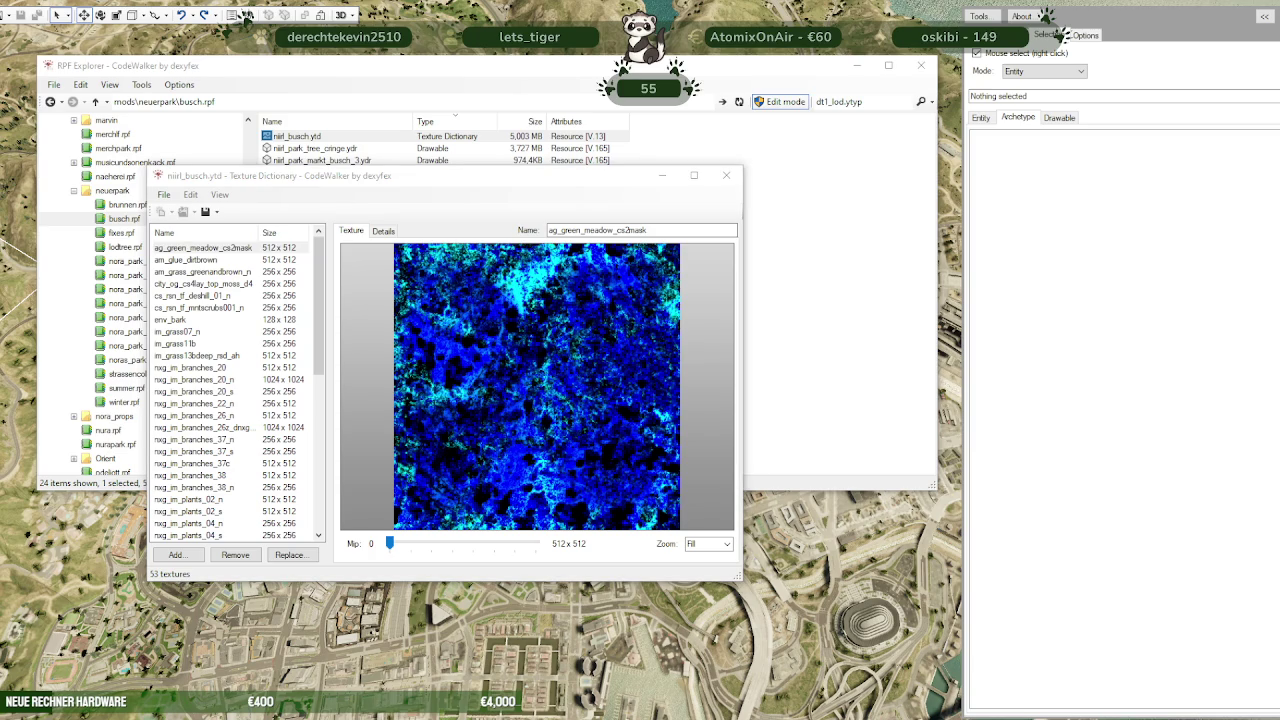
click(175, 554)
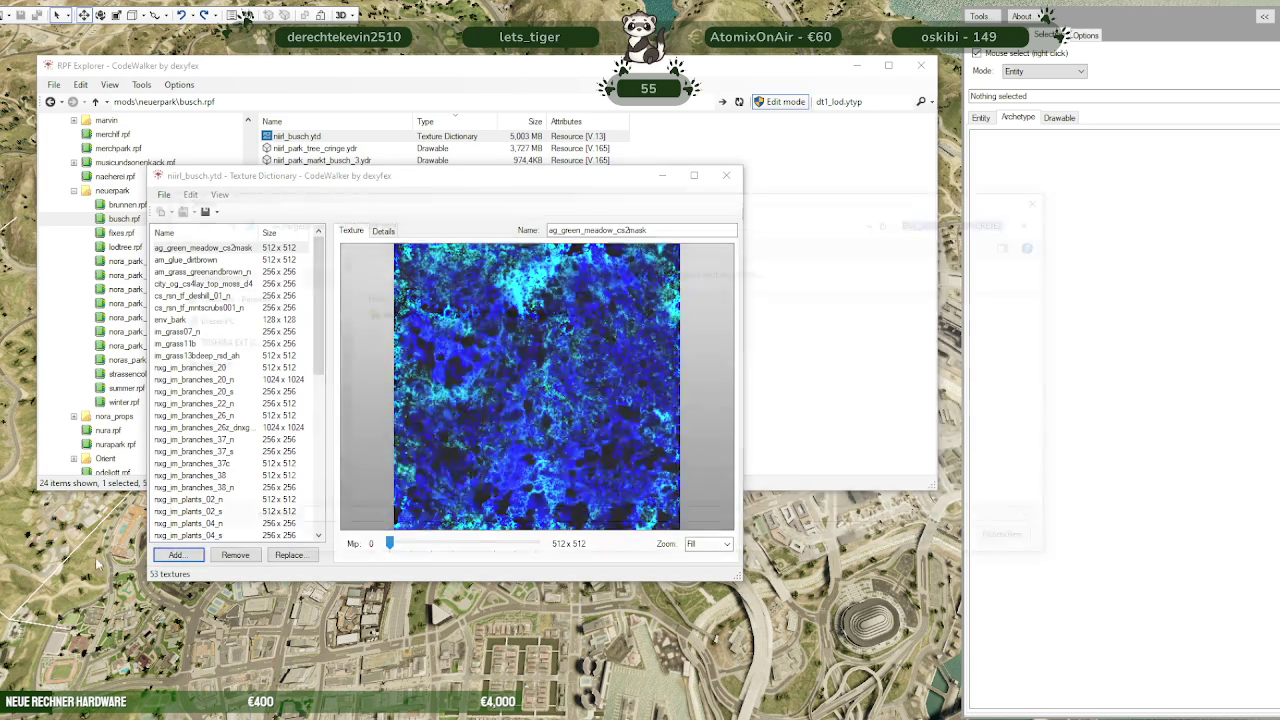
click(1043, 220)
text(nxg_im_branches_36_n)
click(385, 305)
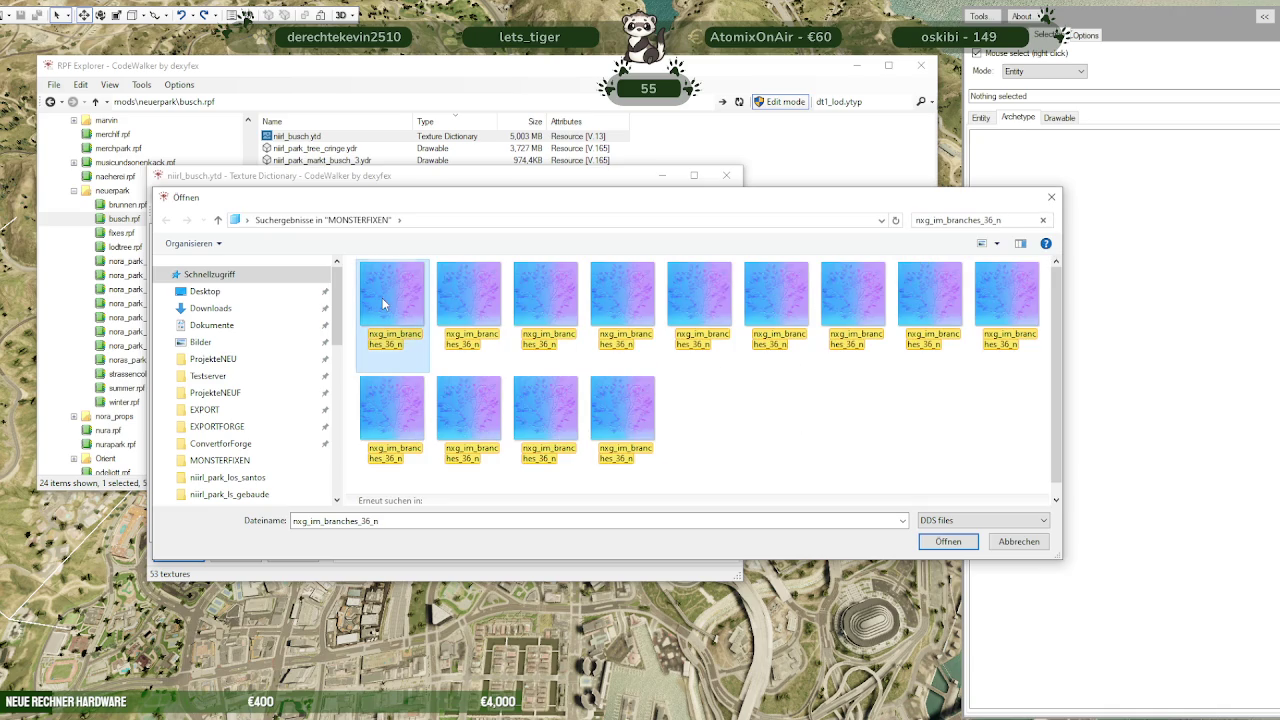
click(948, 541)
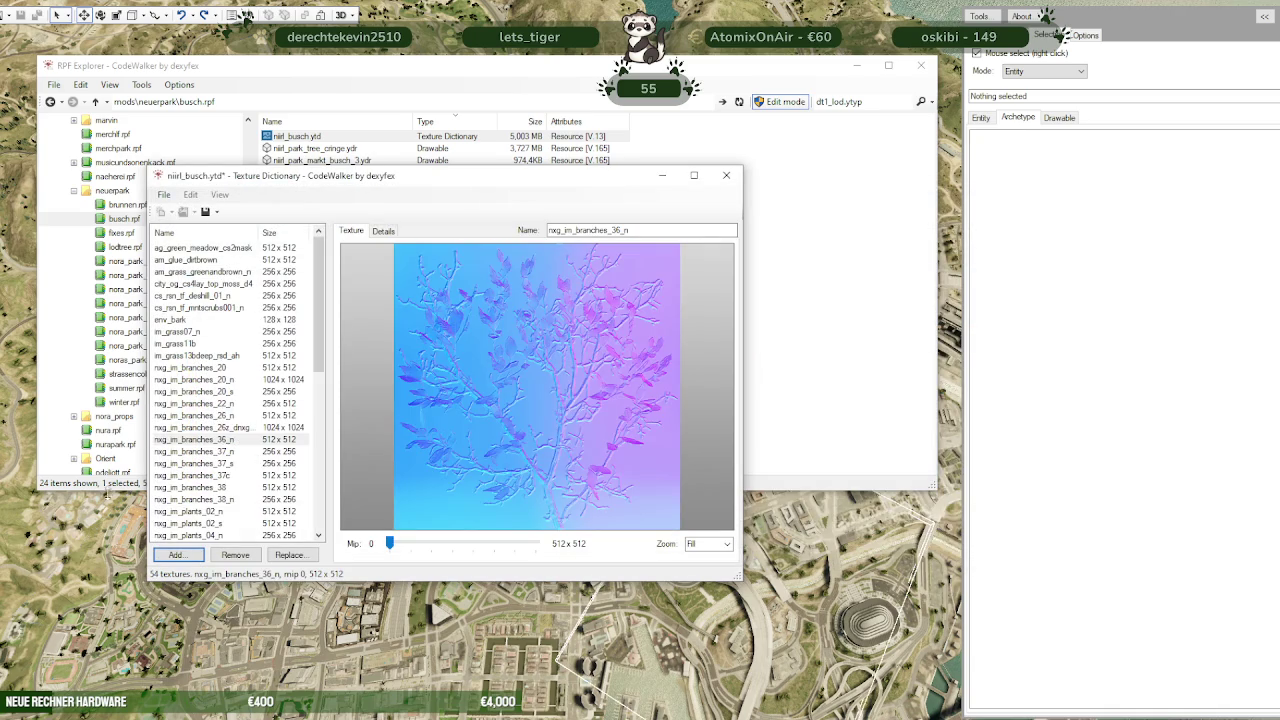
Add the nxg_im_branches_36 texture, bringing the dictionary to 55 textures
click(178, 555)
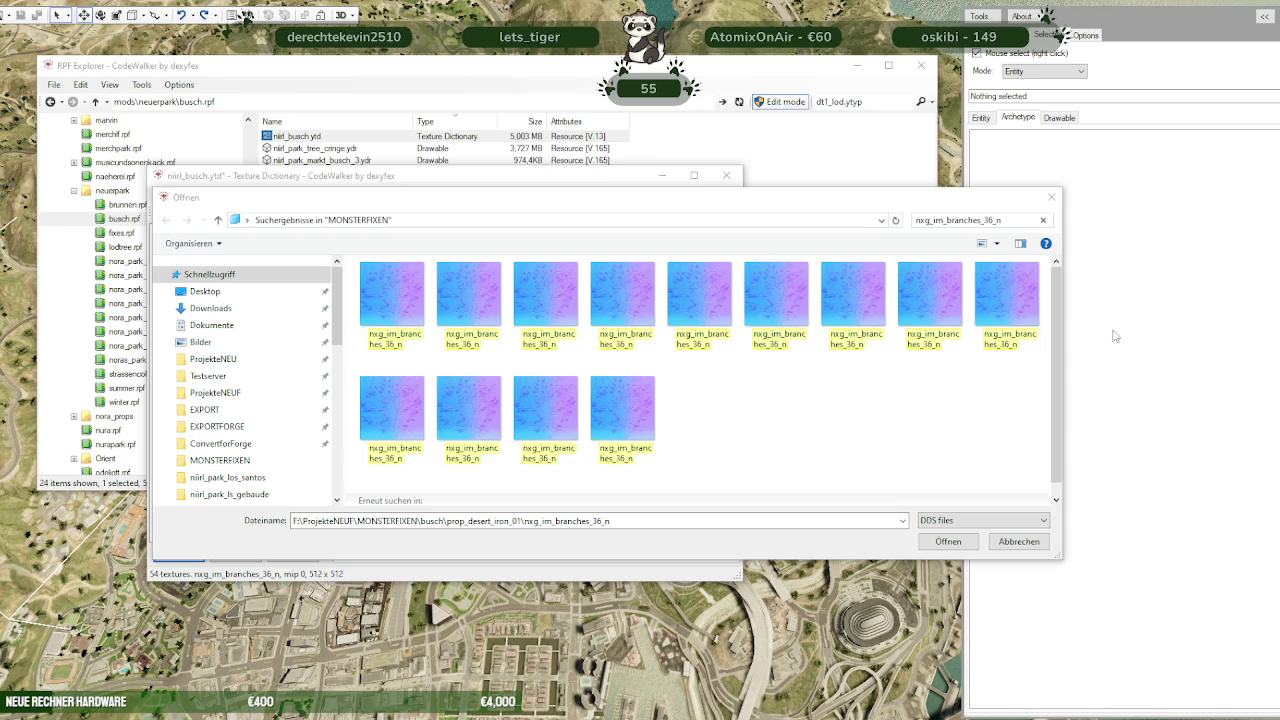
click(1043, 221)
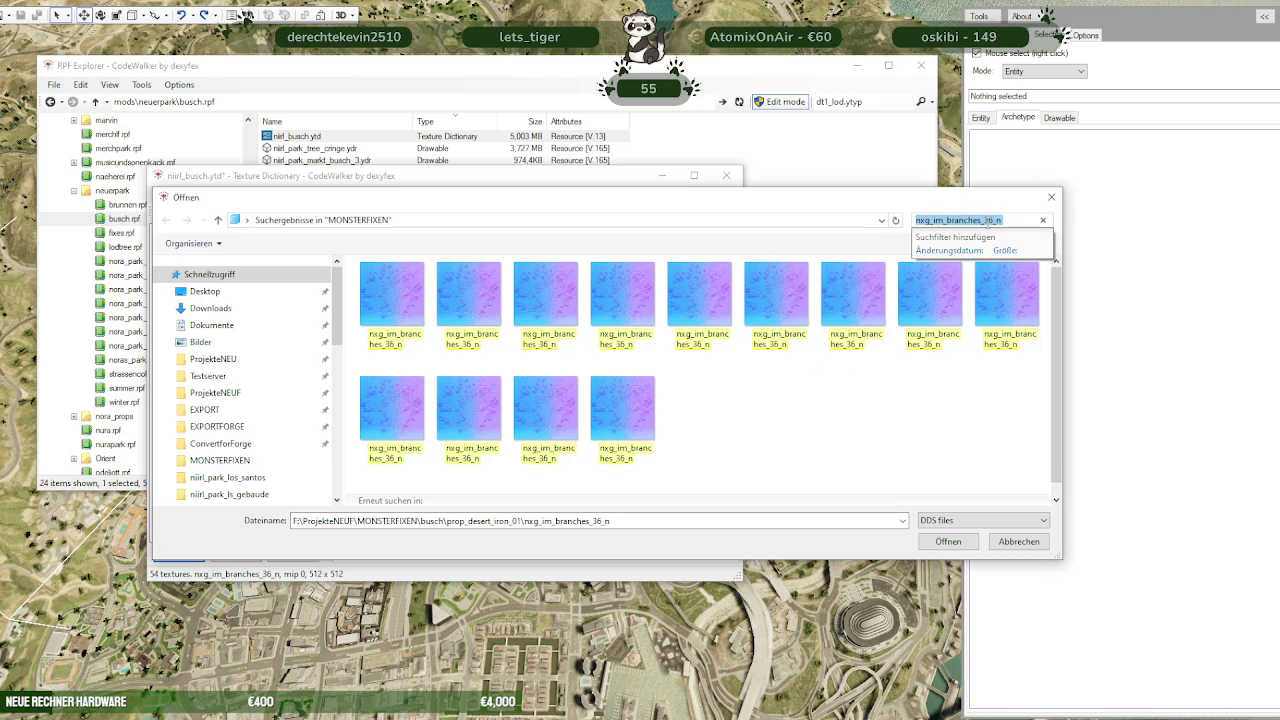
click(1043, 221)
text(nxg_im_branches_36)
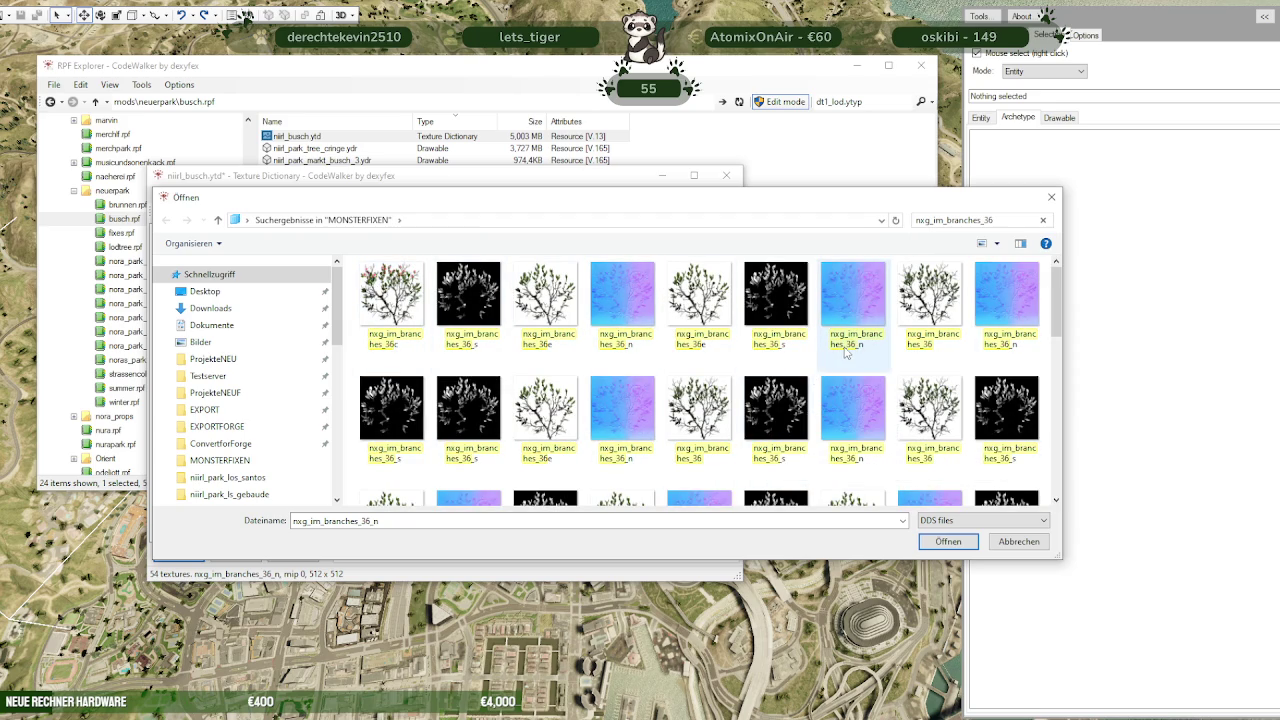
mouse_move(929, 305)
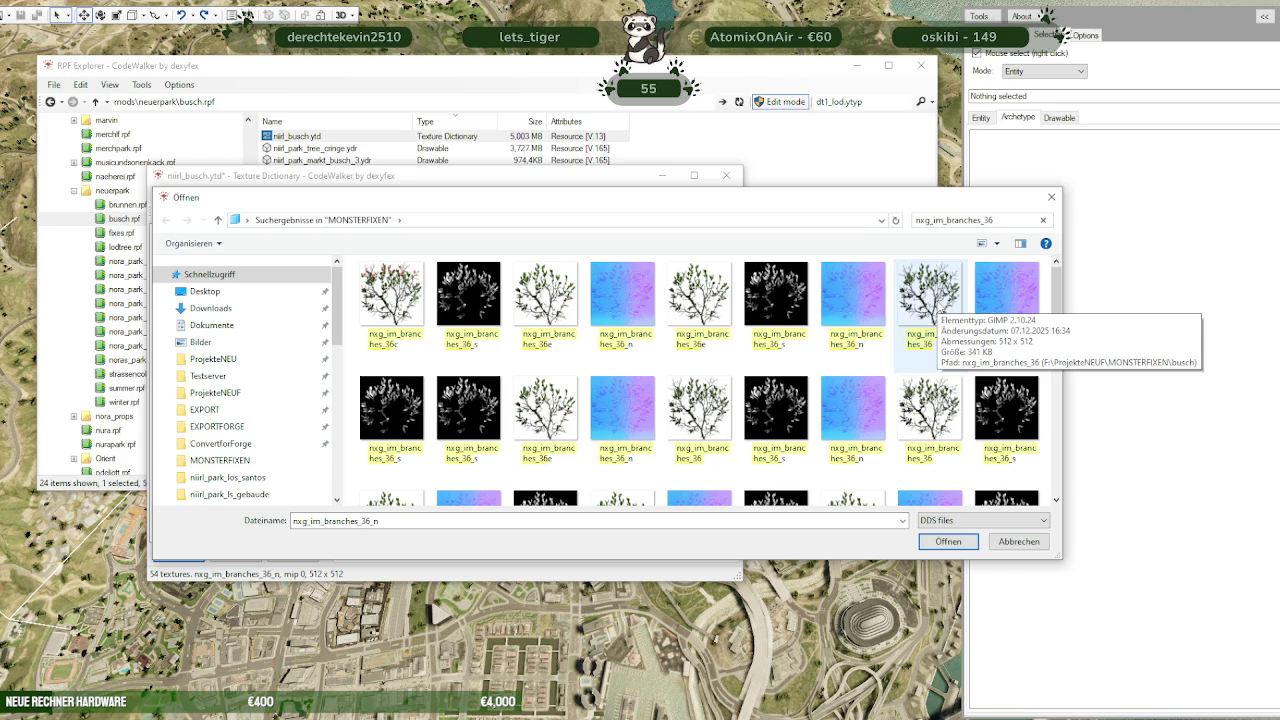
click(930, 300)
click(946, 545)
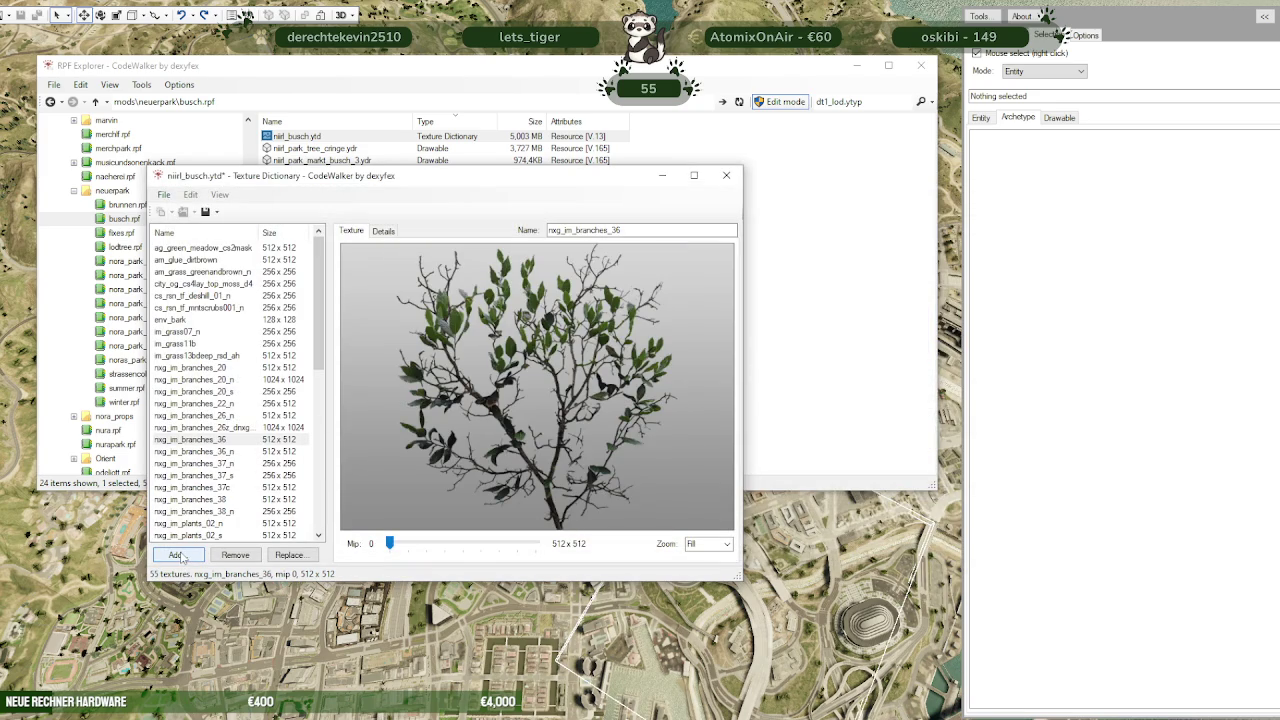
scroll(295, 400, down, 10)
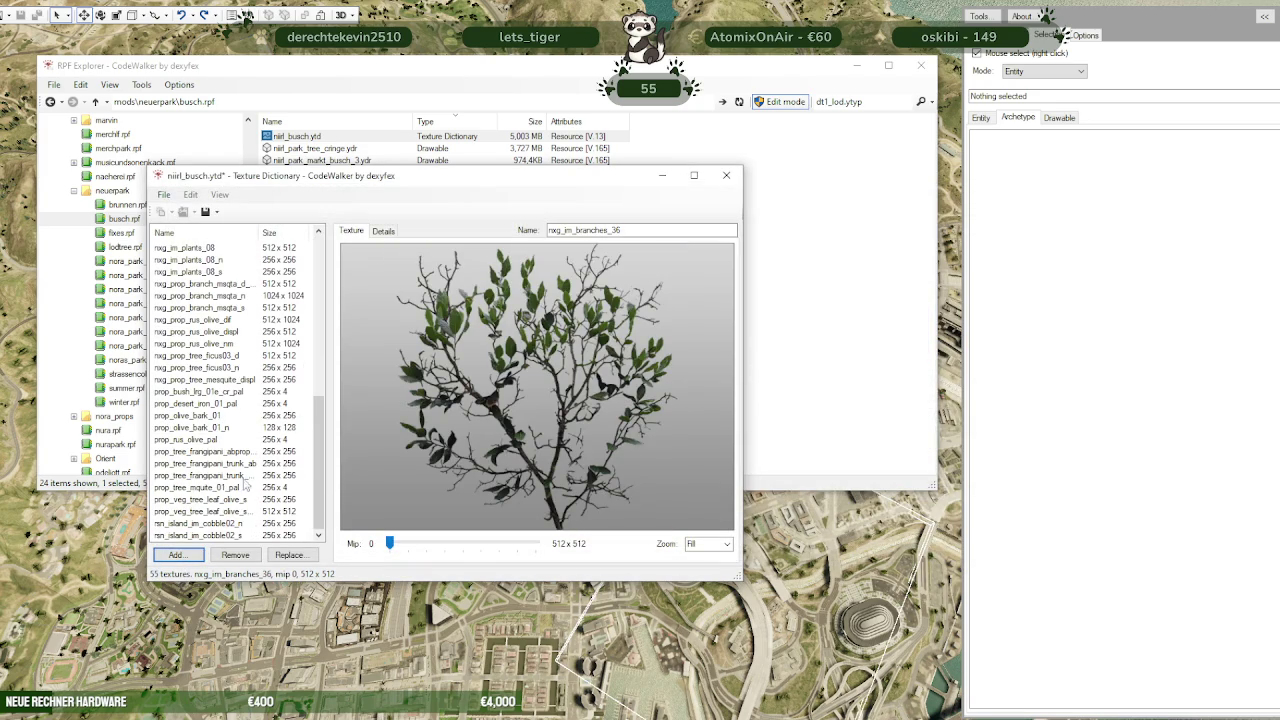
scroll(226, 511, up, 2)
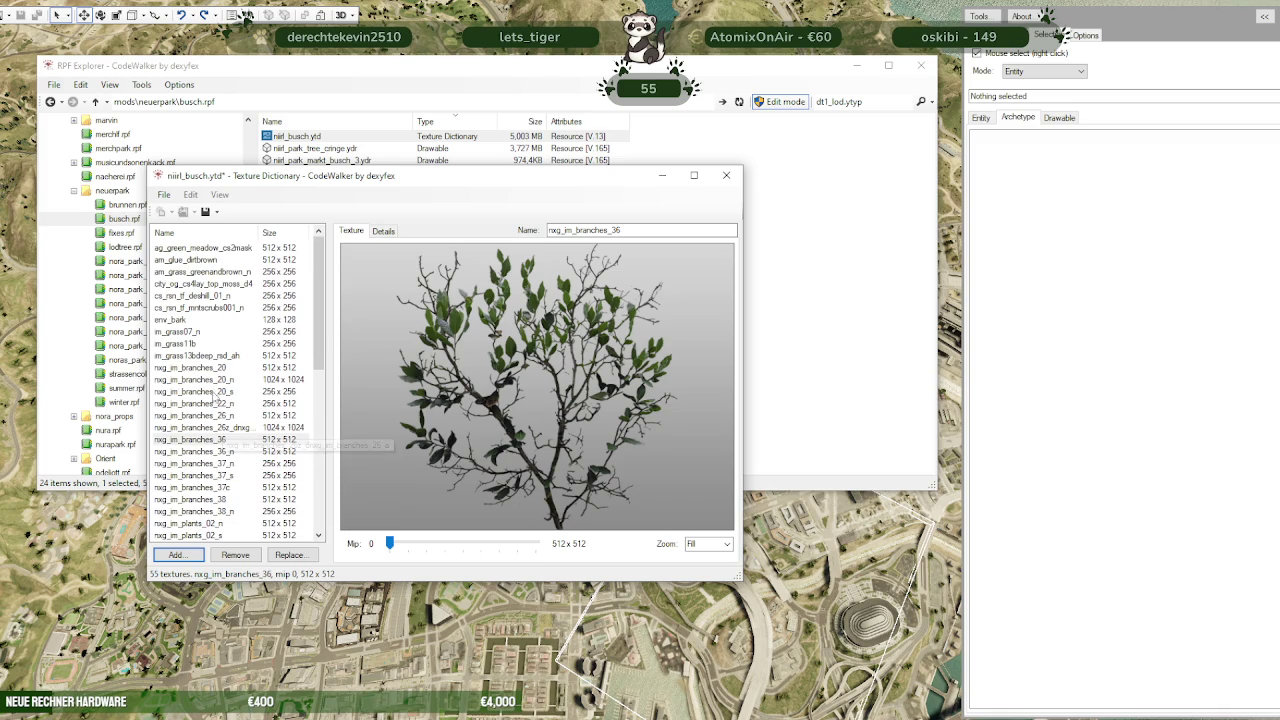
click(200, 553)
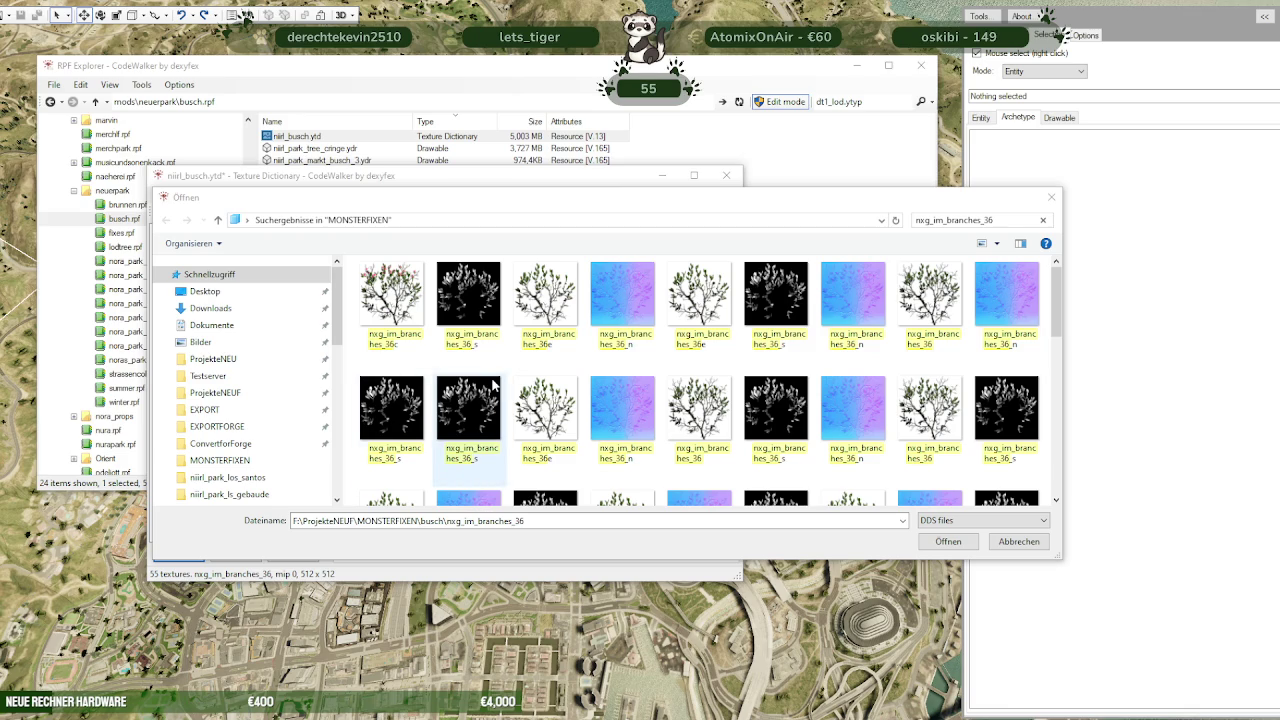
Add nxg_im_branches_36e and nxg_im_branches_36_s to the busch dictionary
click(550, 305)
click(946, 541)
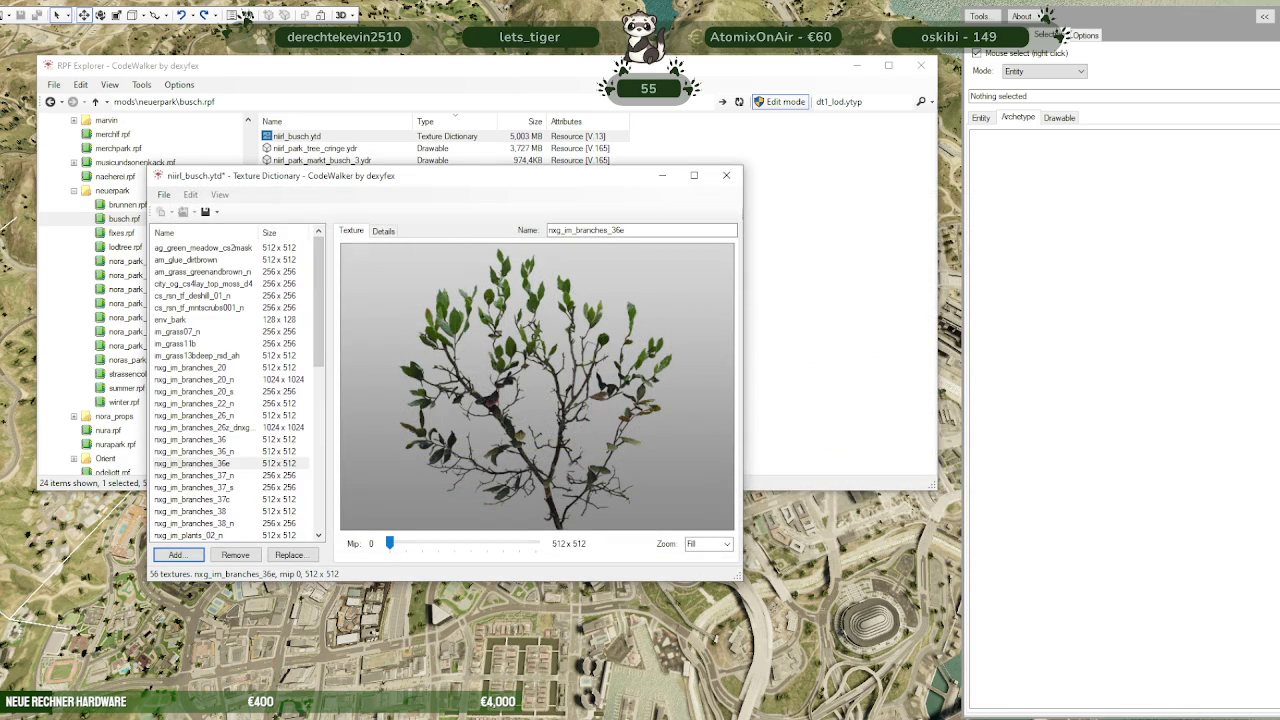
click(246, 16)
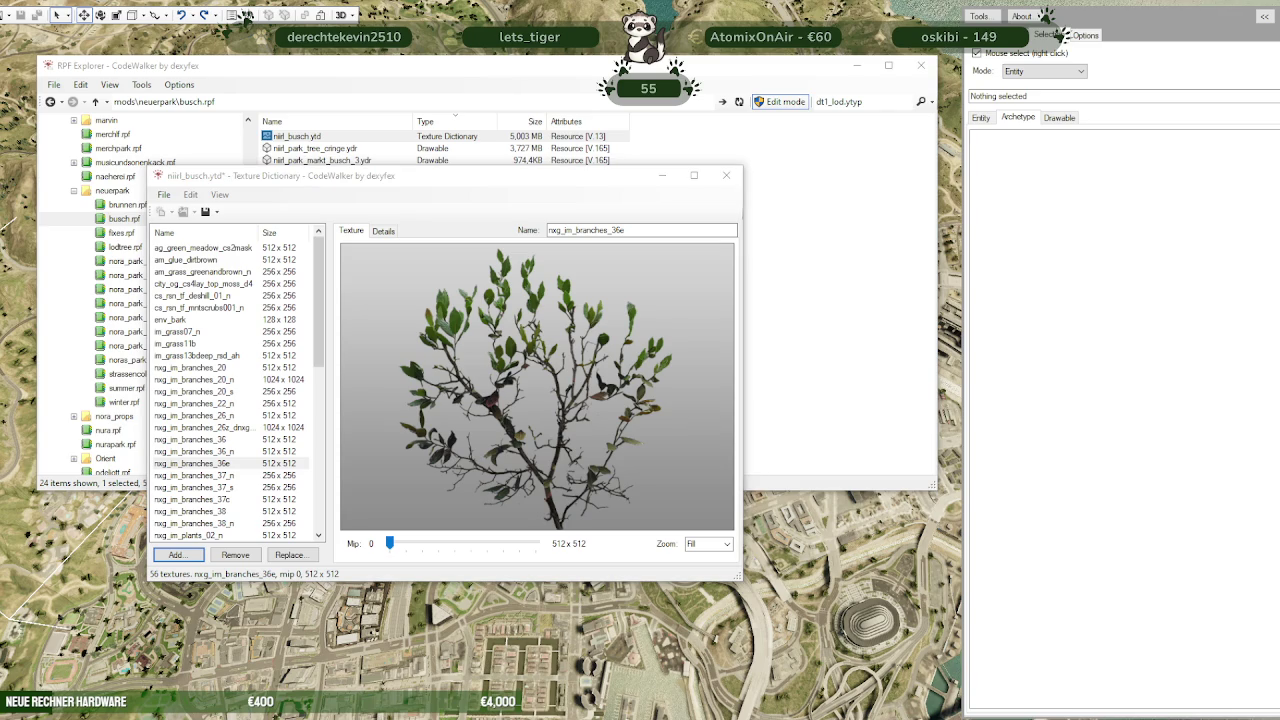
click(176, 554)
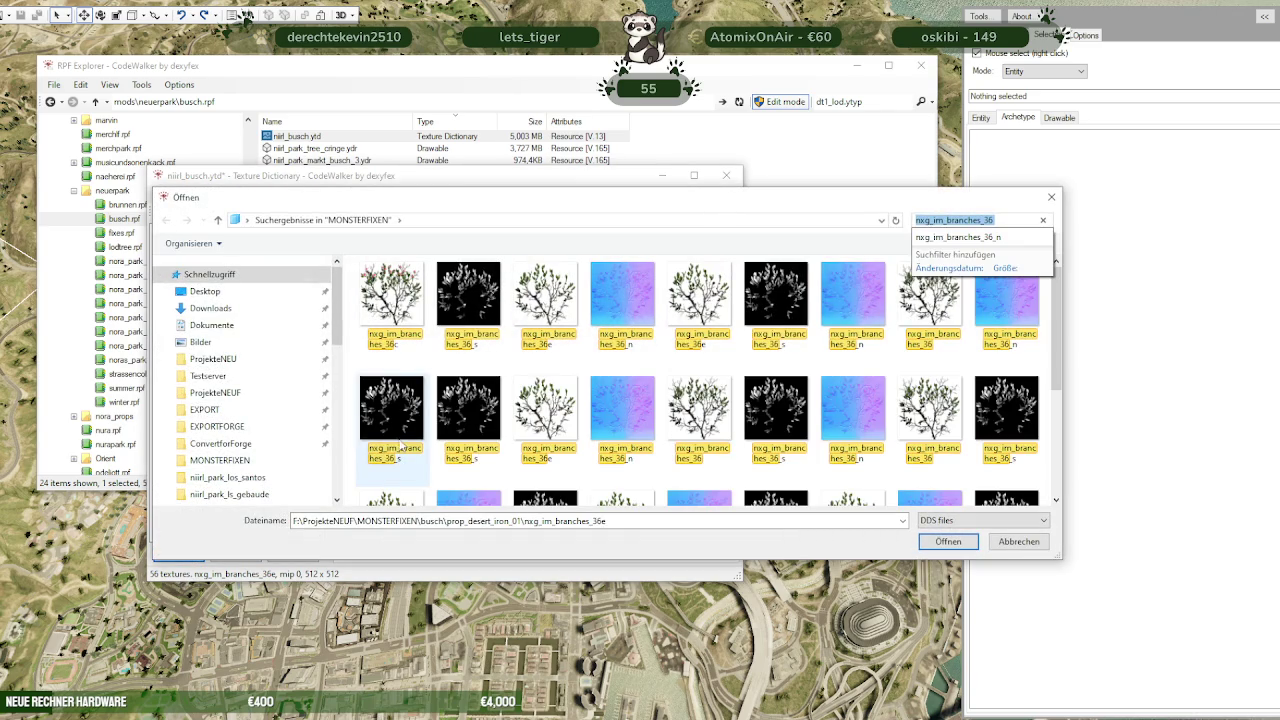
click(462, 308)
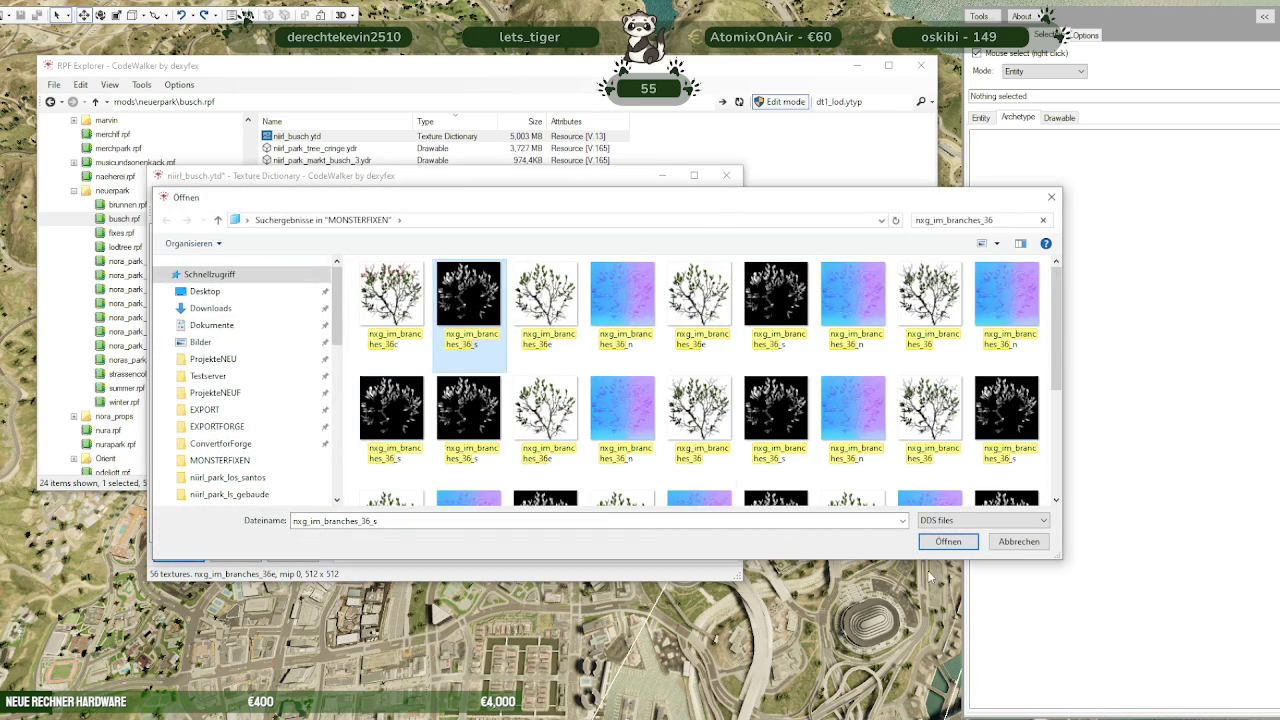
click(948, 541)
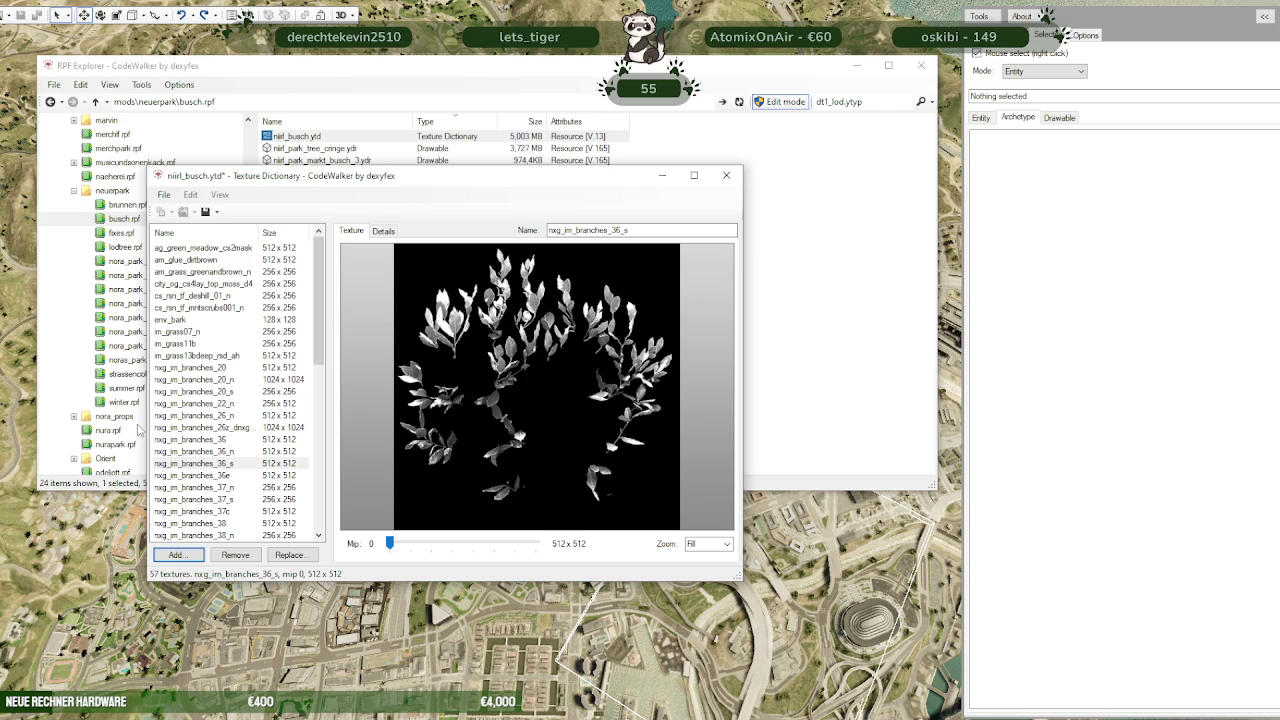
Search branches_30 and add the 512 x 512 nxg_im_branches_30_s texture
click(175, 554)
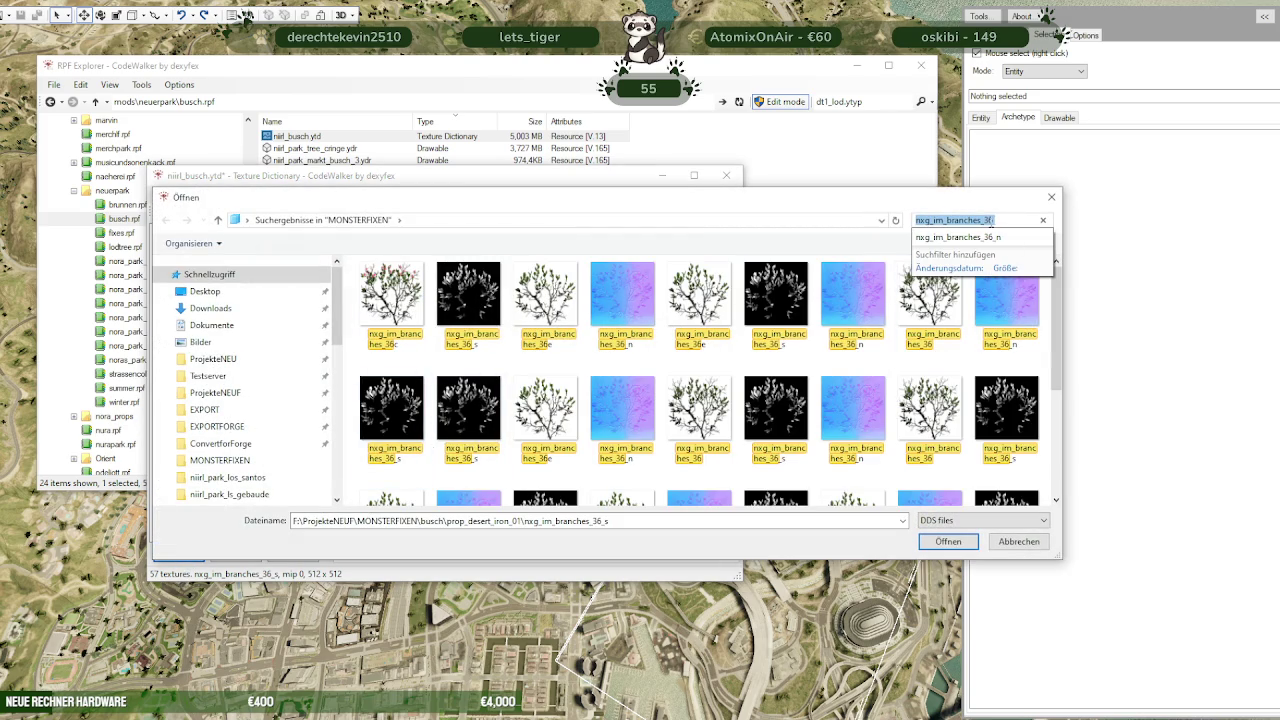
click(997, 220)
key(BackSpace)
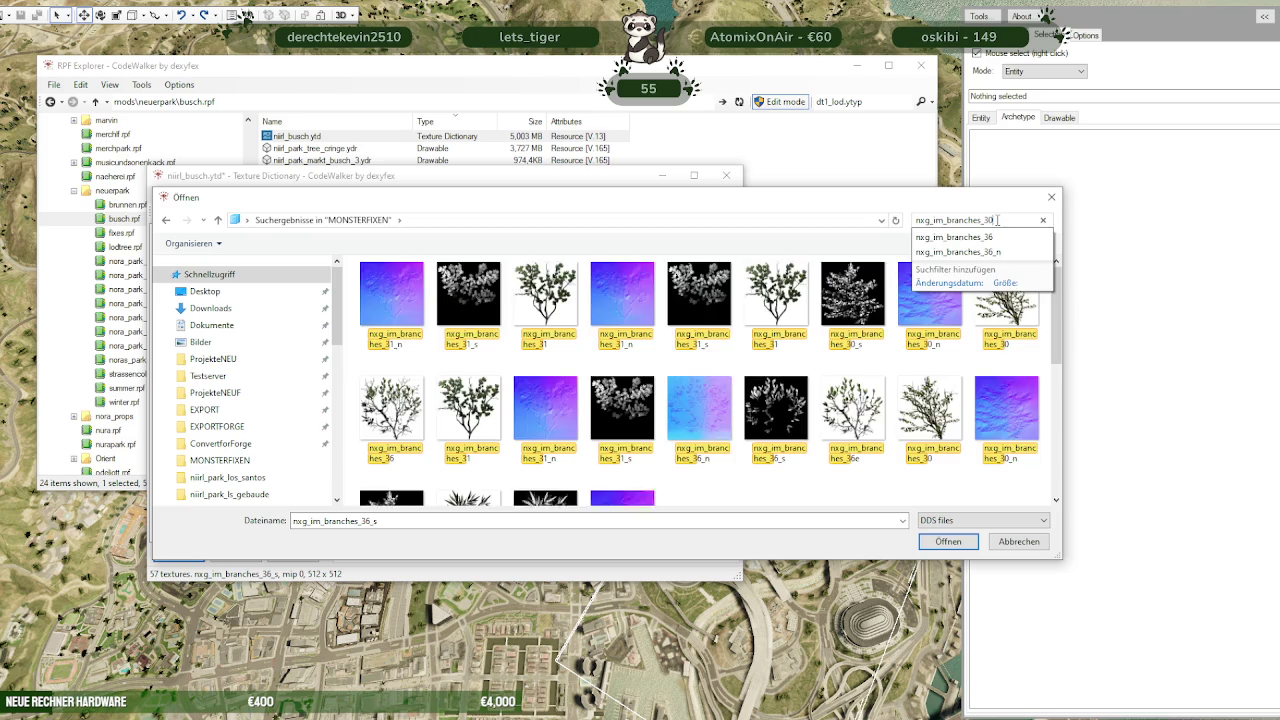
text(0)
click(556, 302)
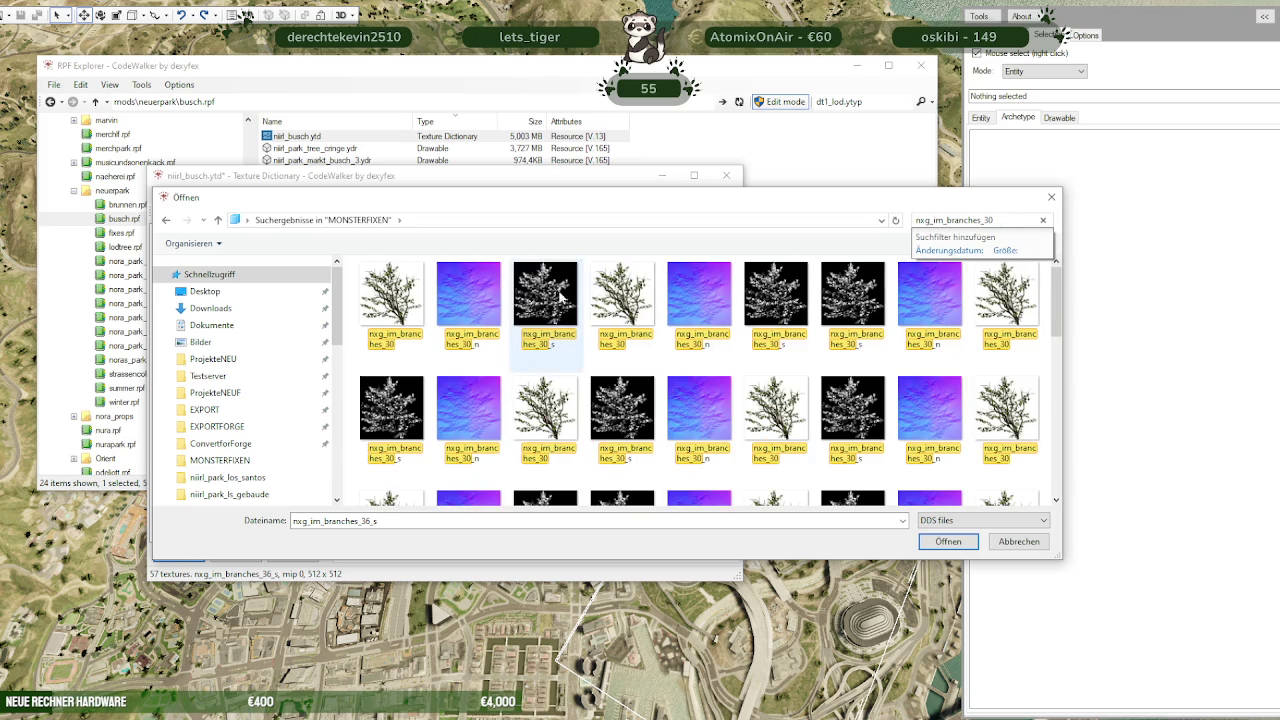
click(940, 541)
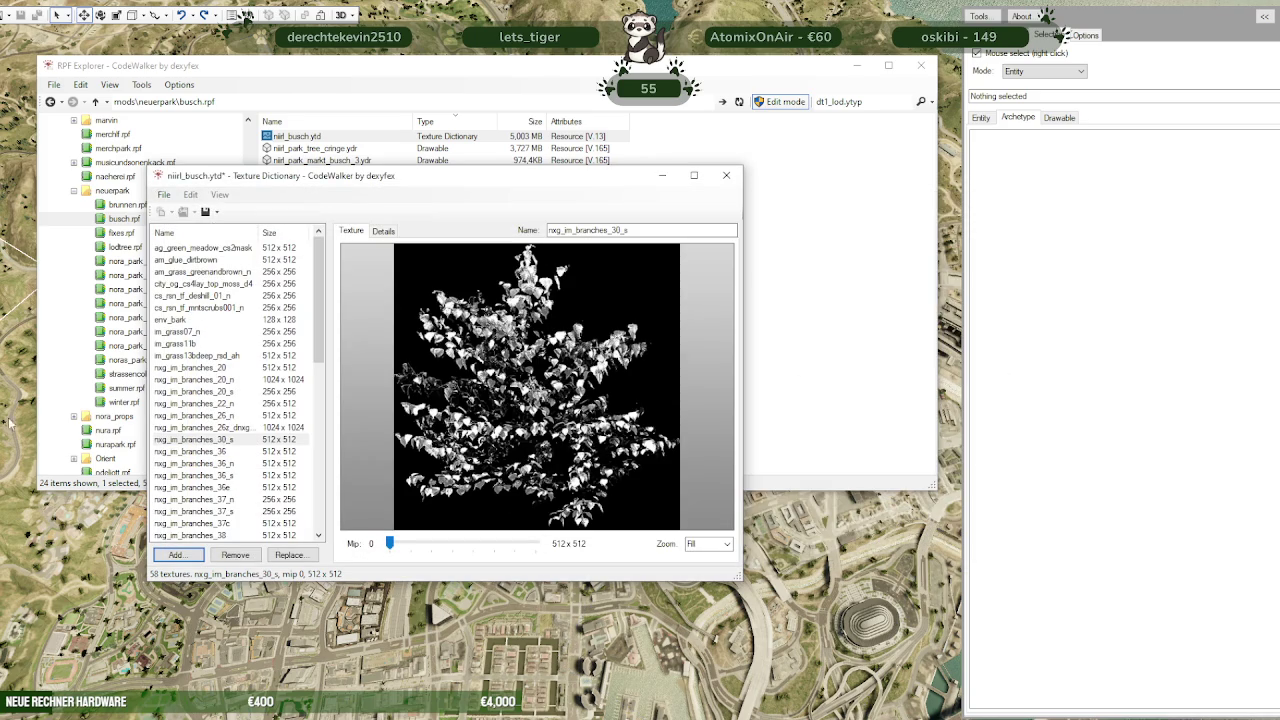
click(247, 16)
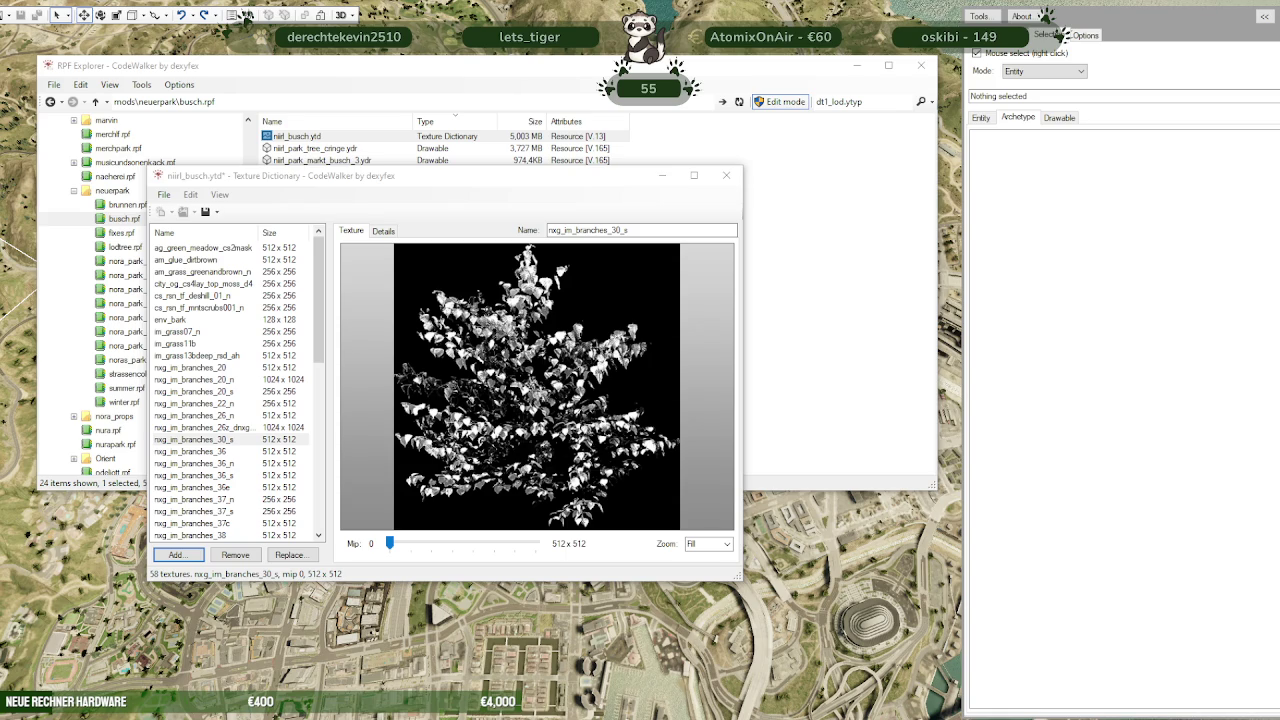
Add the 256 x 256 prop_tree_frangipani_s texture to the busch dictionary
click(176, 554)
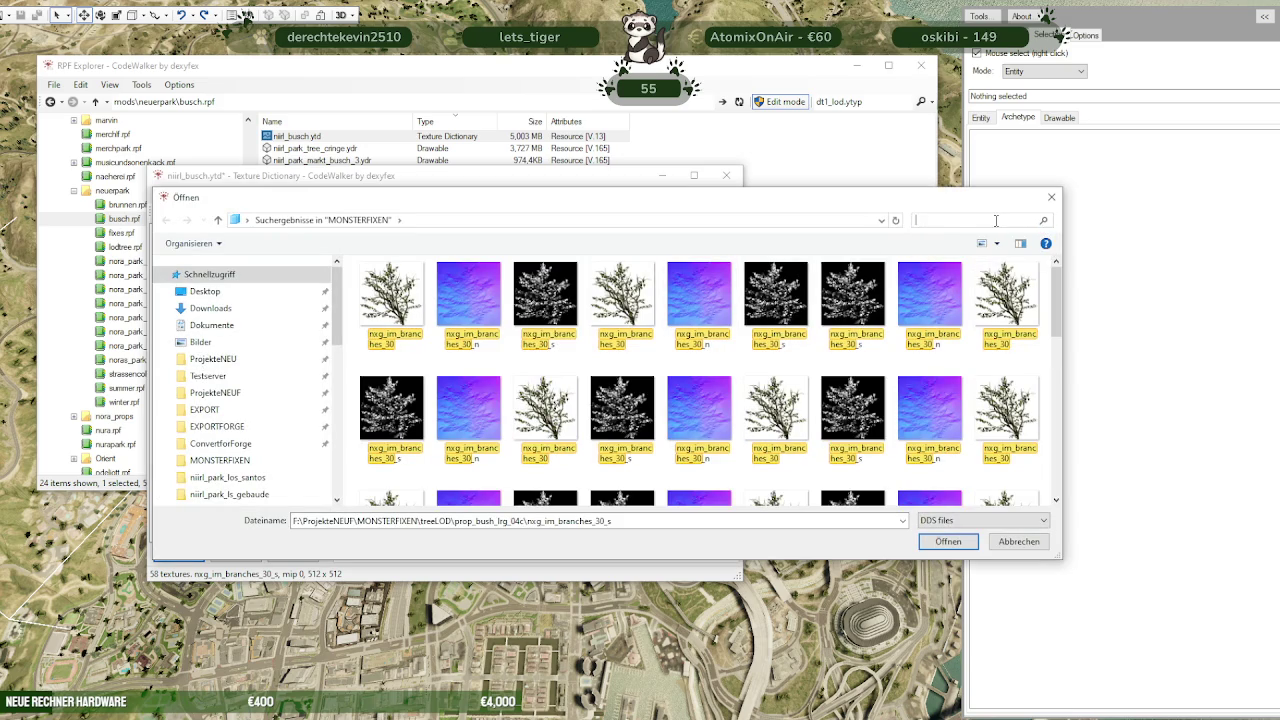
text(prop_tree_frangipani_s)
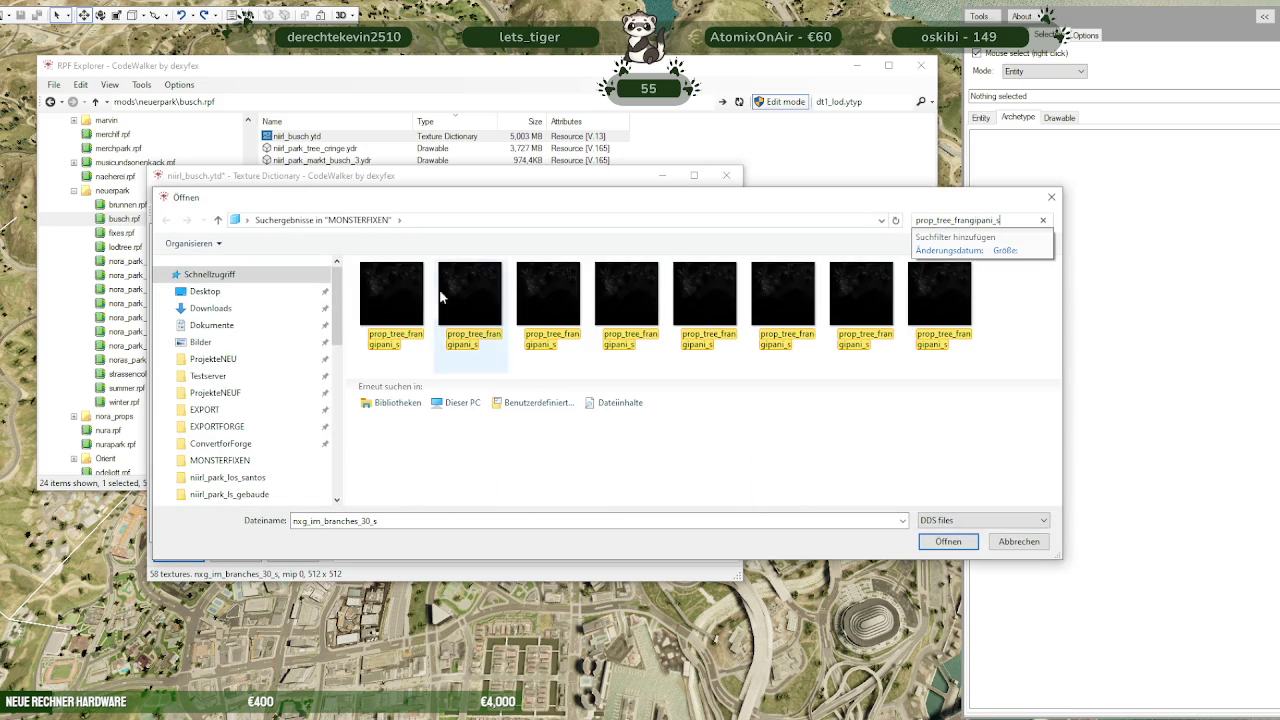
click(389, 300)
click(945, 542)
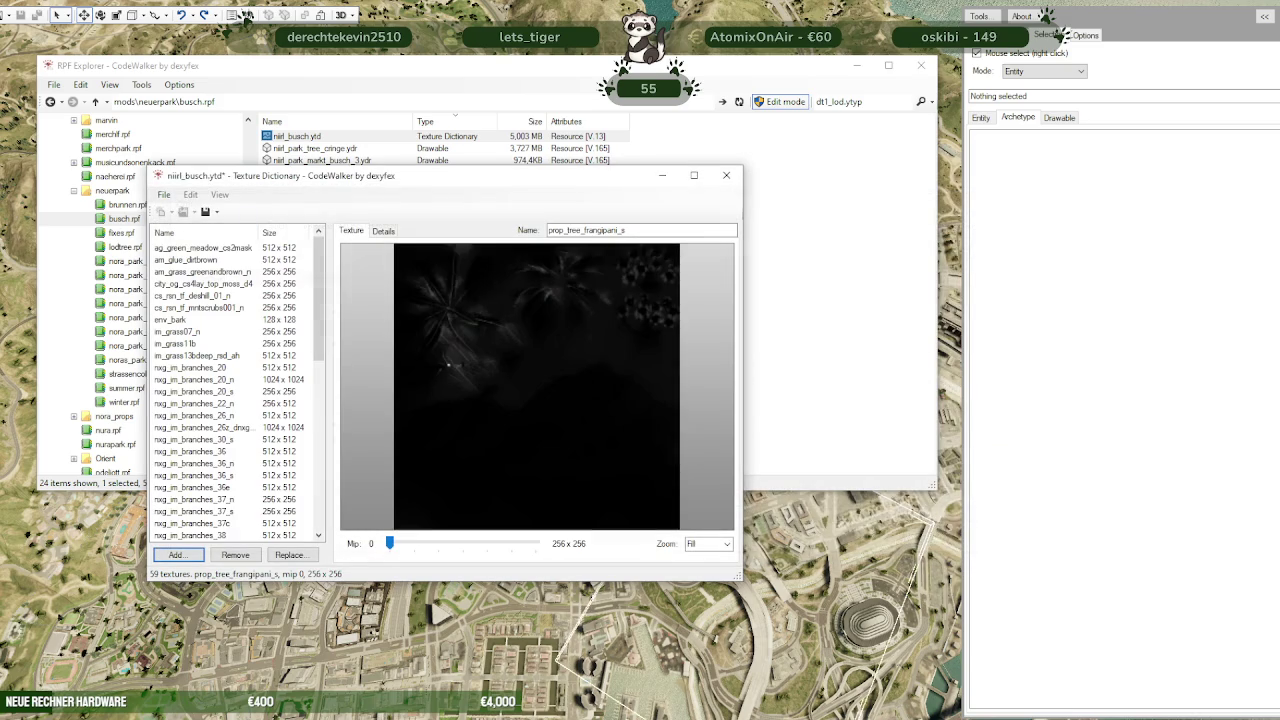
click(247, 15)
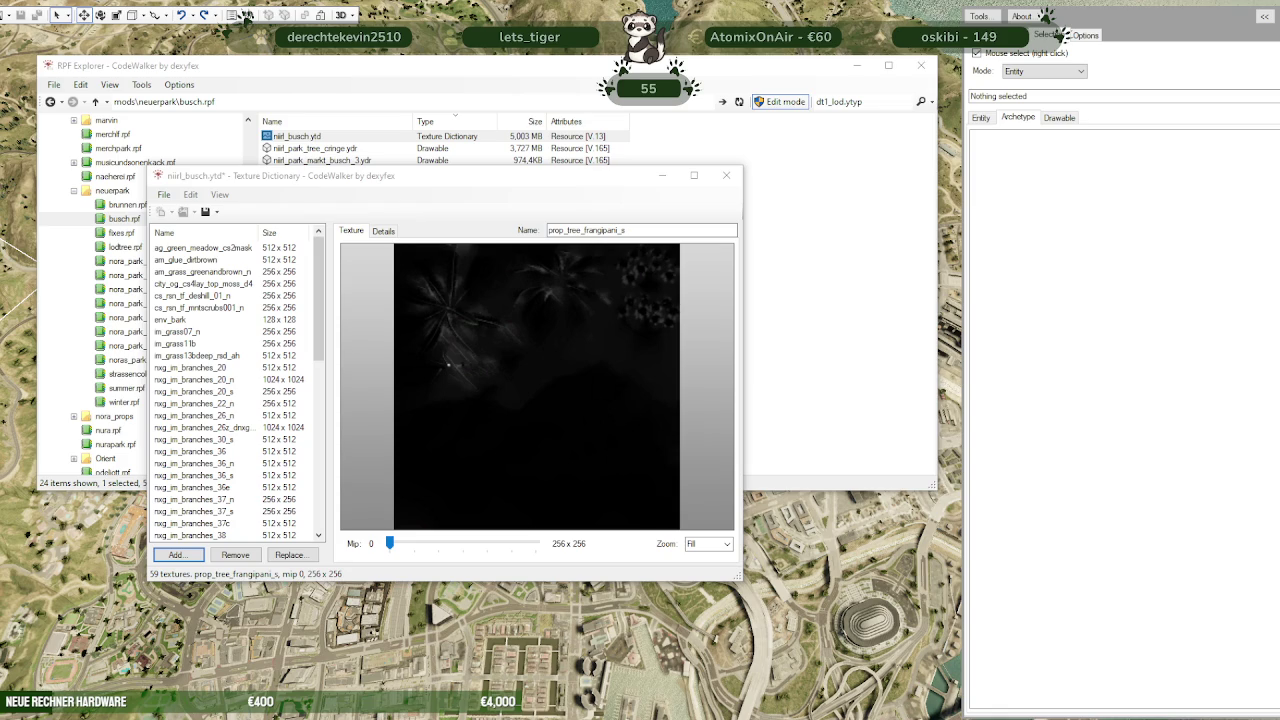
Search for env_woodgrain texture files to add next
click(176, 555)
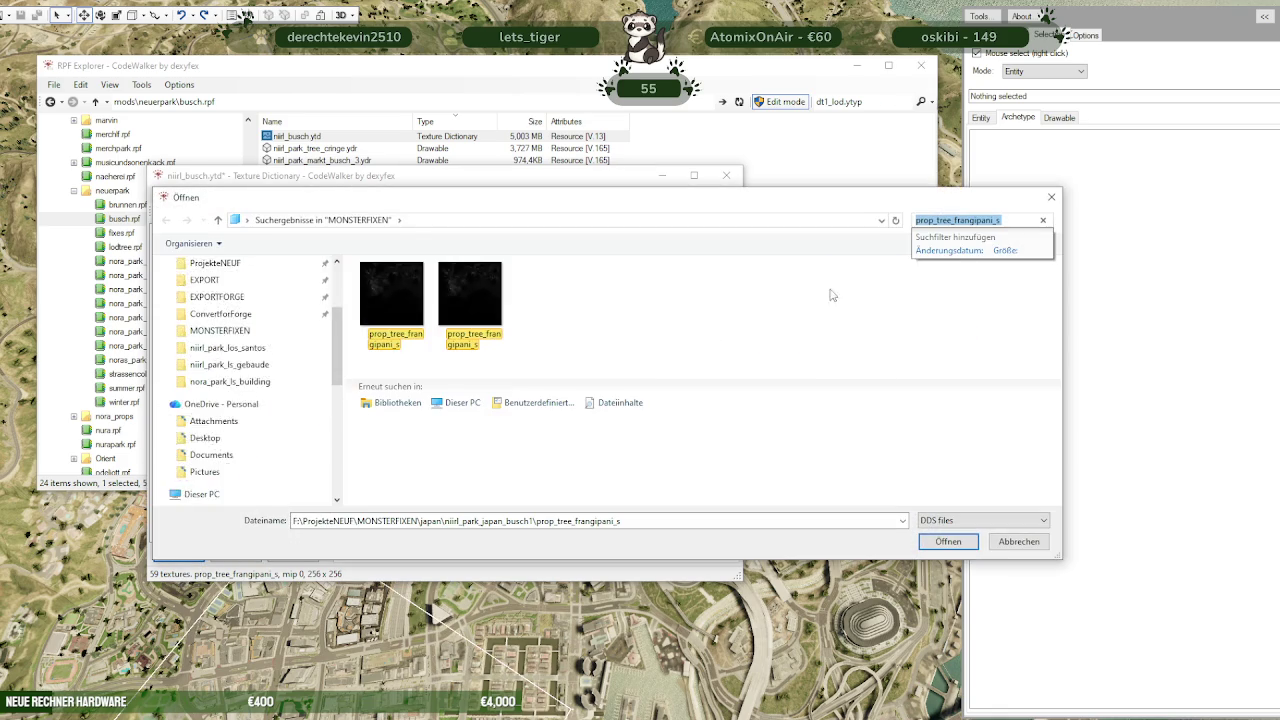
click(1043, 220)
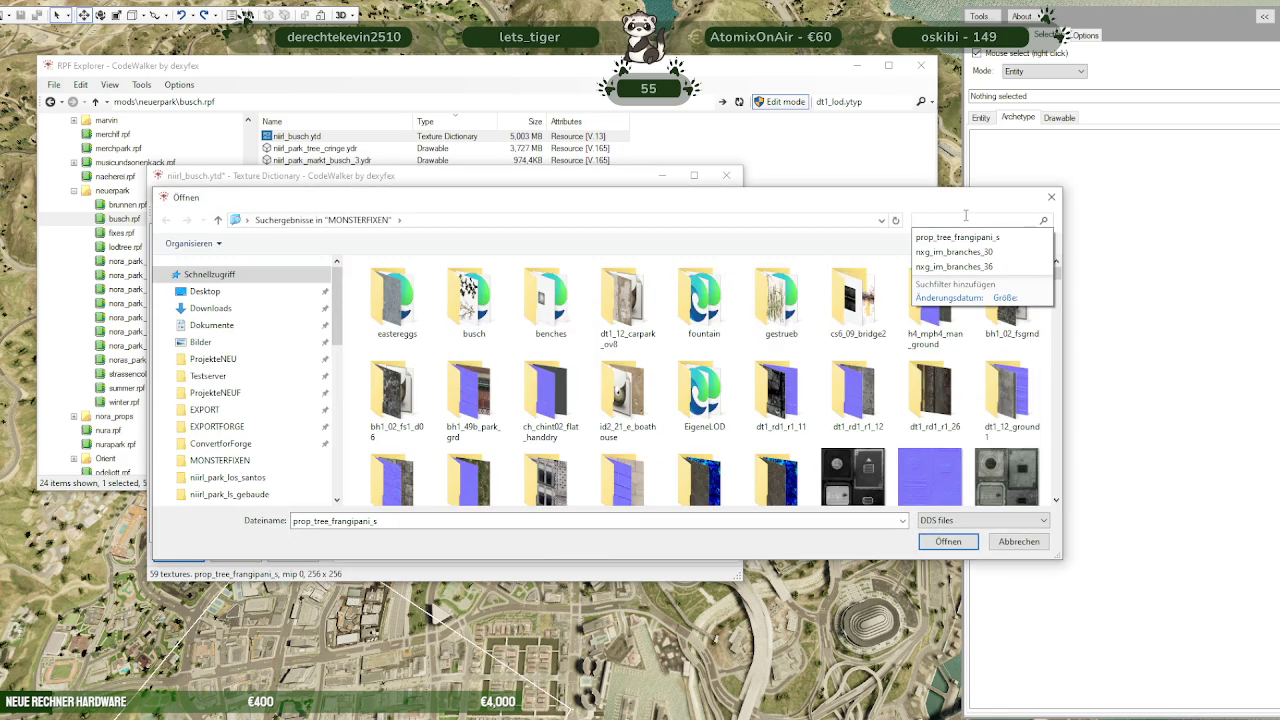
text(env_woodgrain)
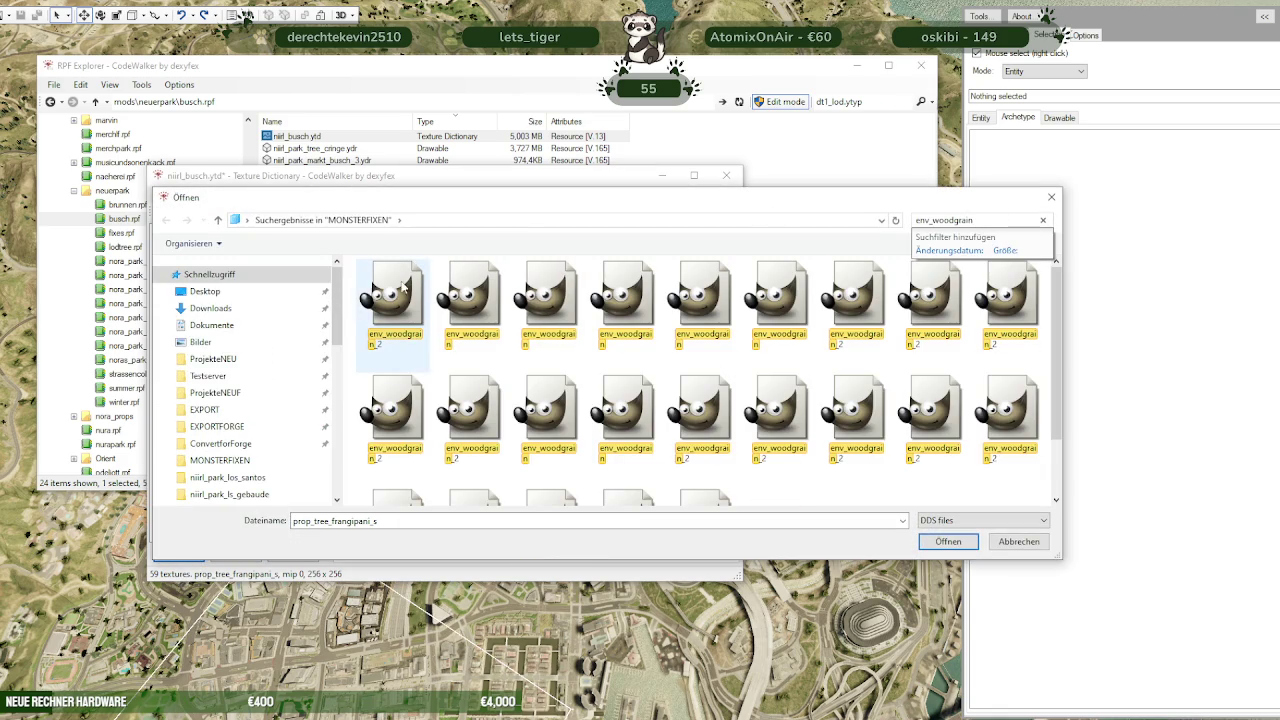
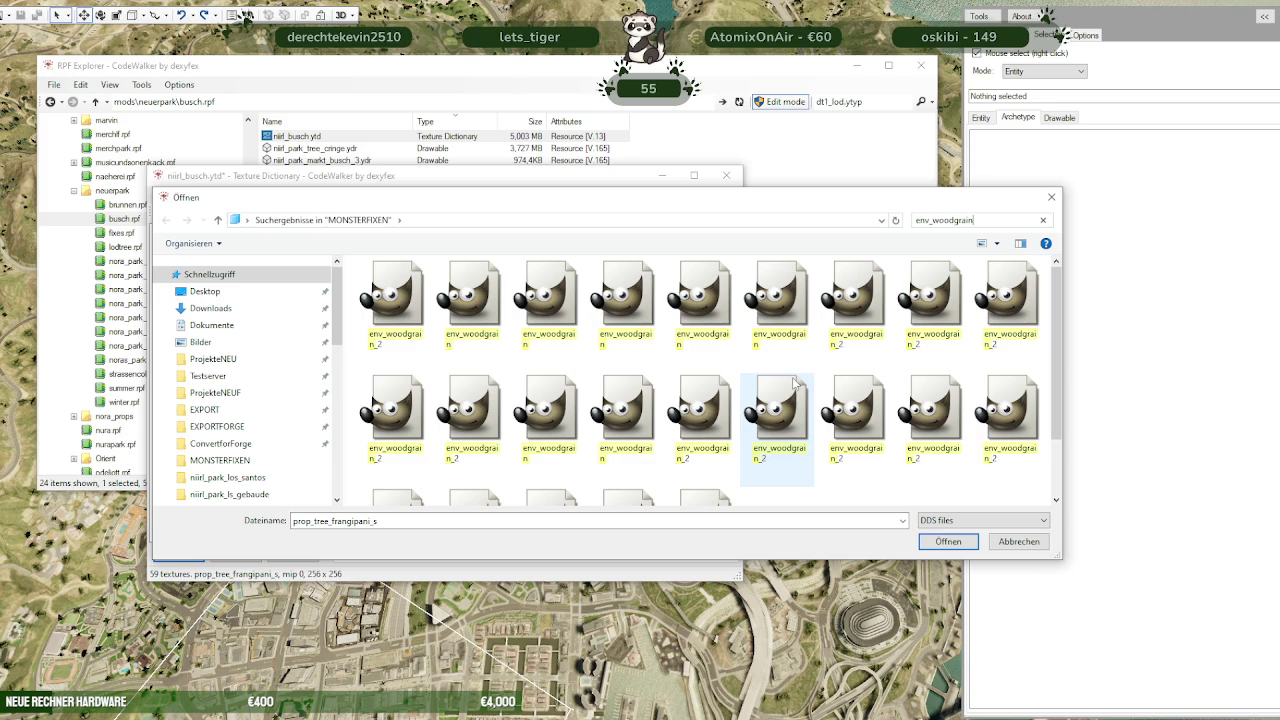
Add the env_woodgrain texture file to niirl_busch.ytd
scroll(796, 383, down, 2)
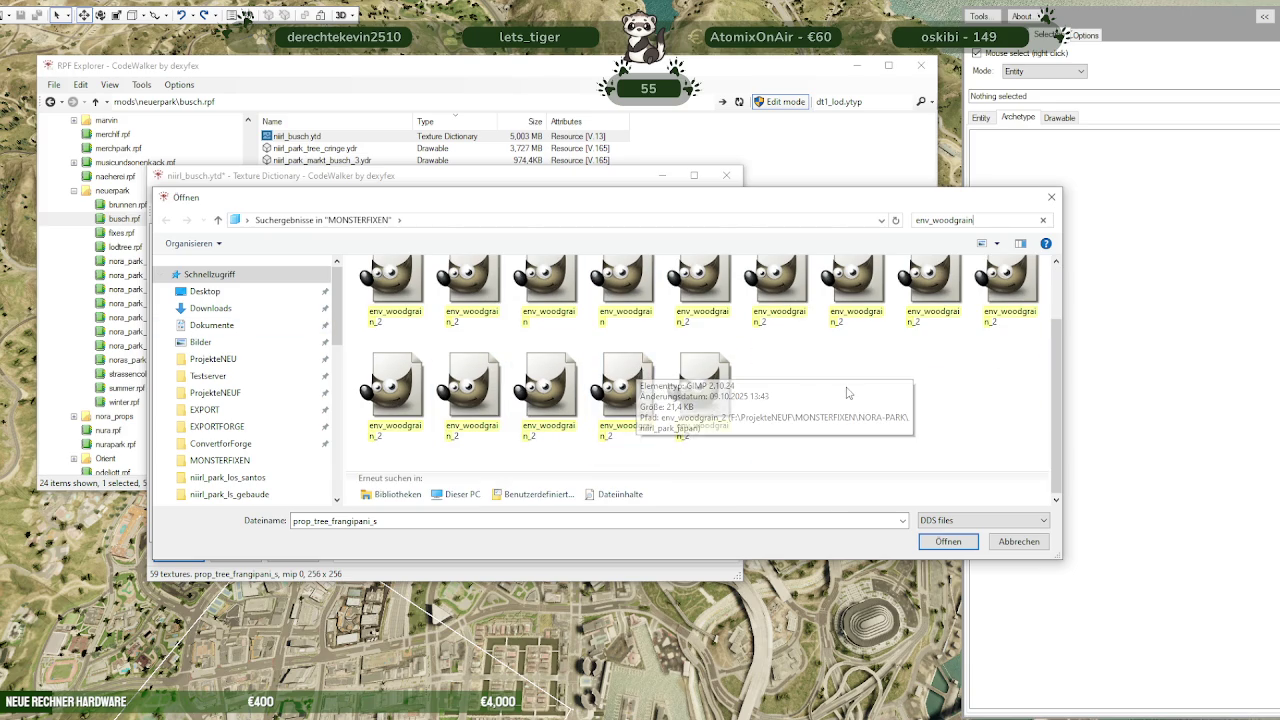
scroll(876, 413, up, 1)
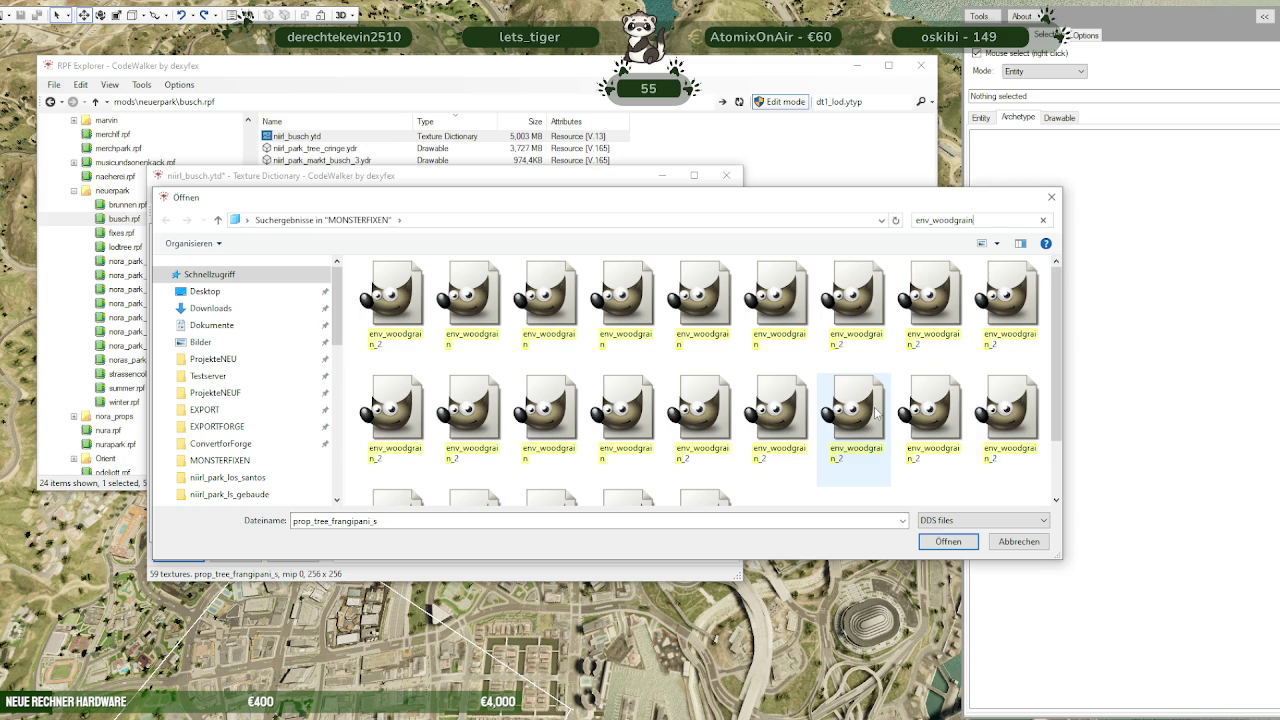
scroll(876, 411, down, 1)
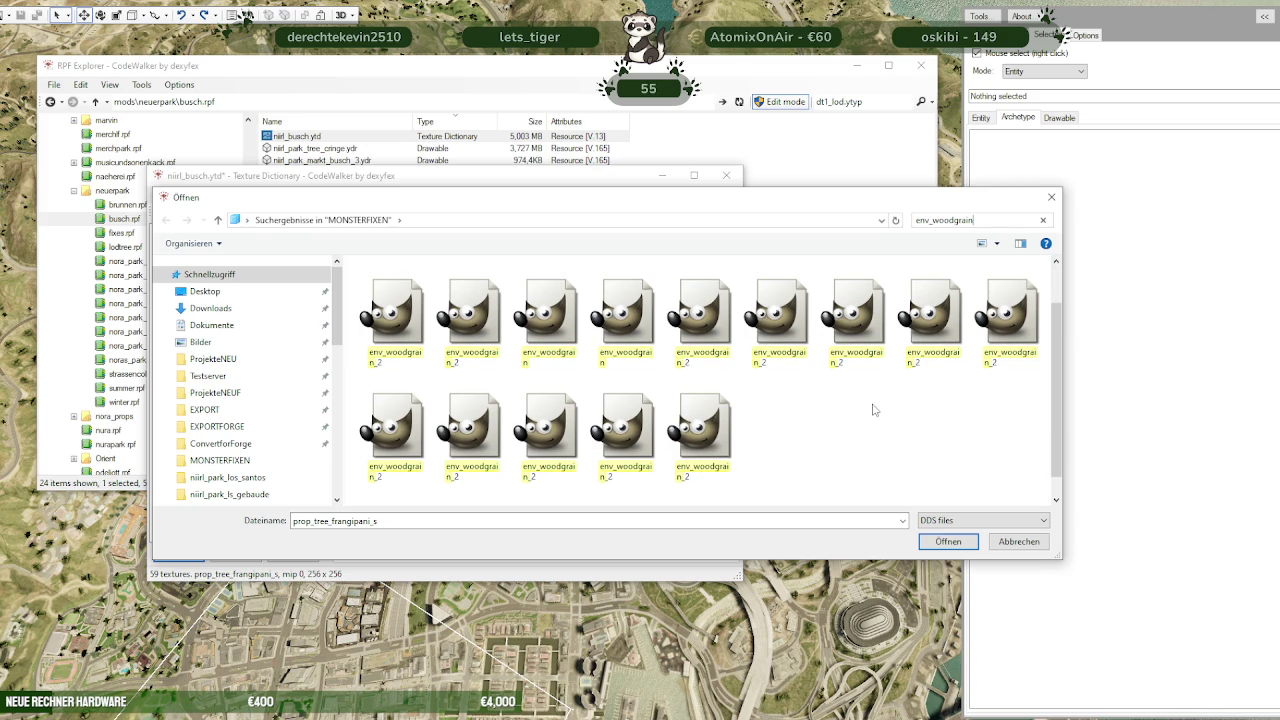
click(630, 318)
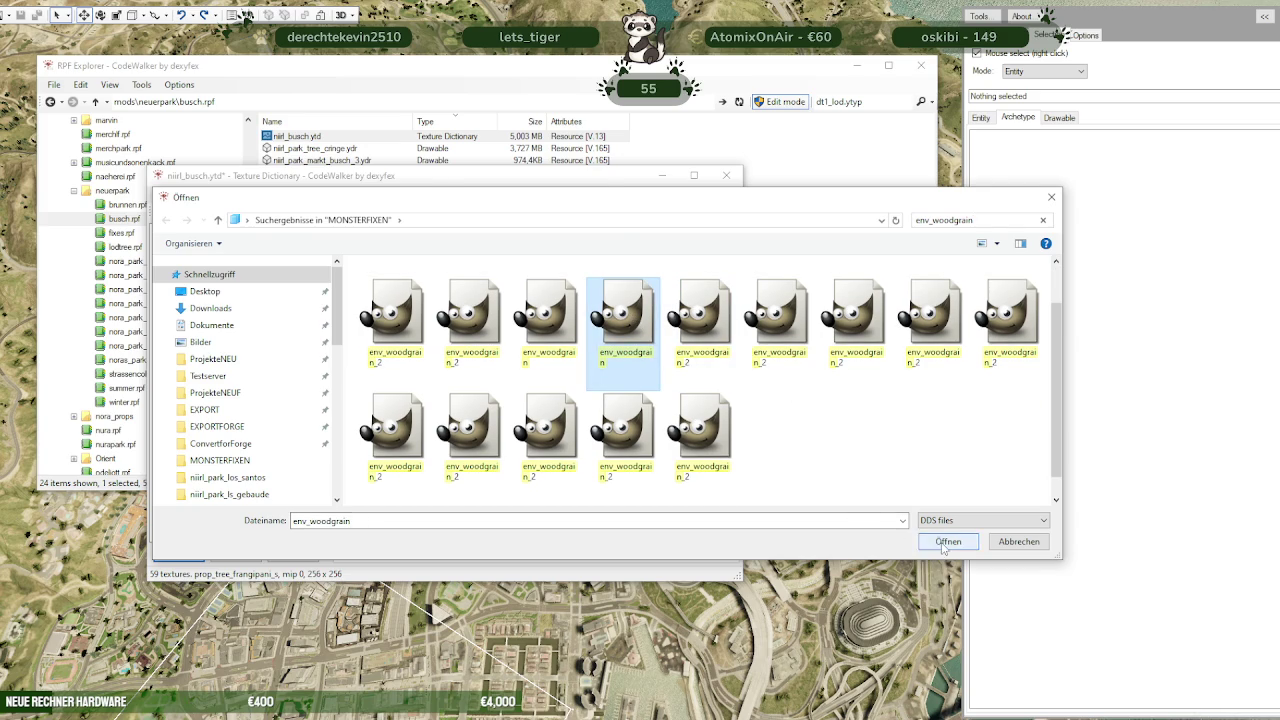
click(945, 542)
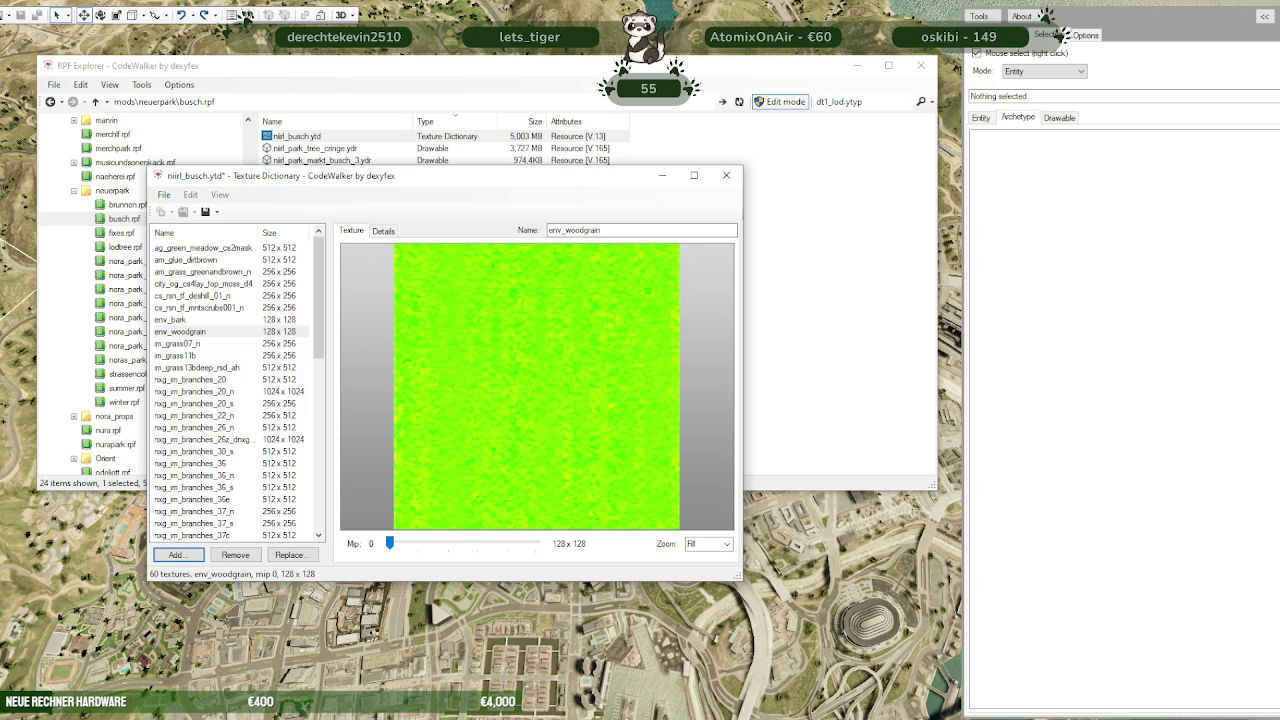
Search for prop_bush_lrg_01_core_base and add it to the dictionary, reaching 61 textures
click(247, 17)
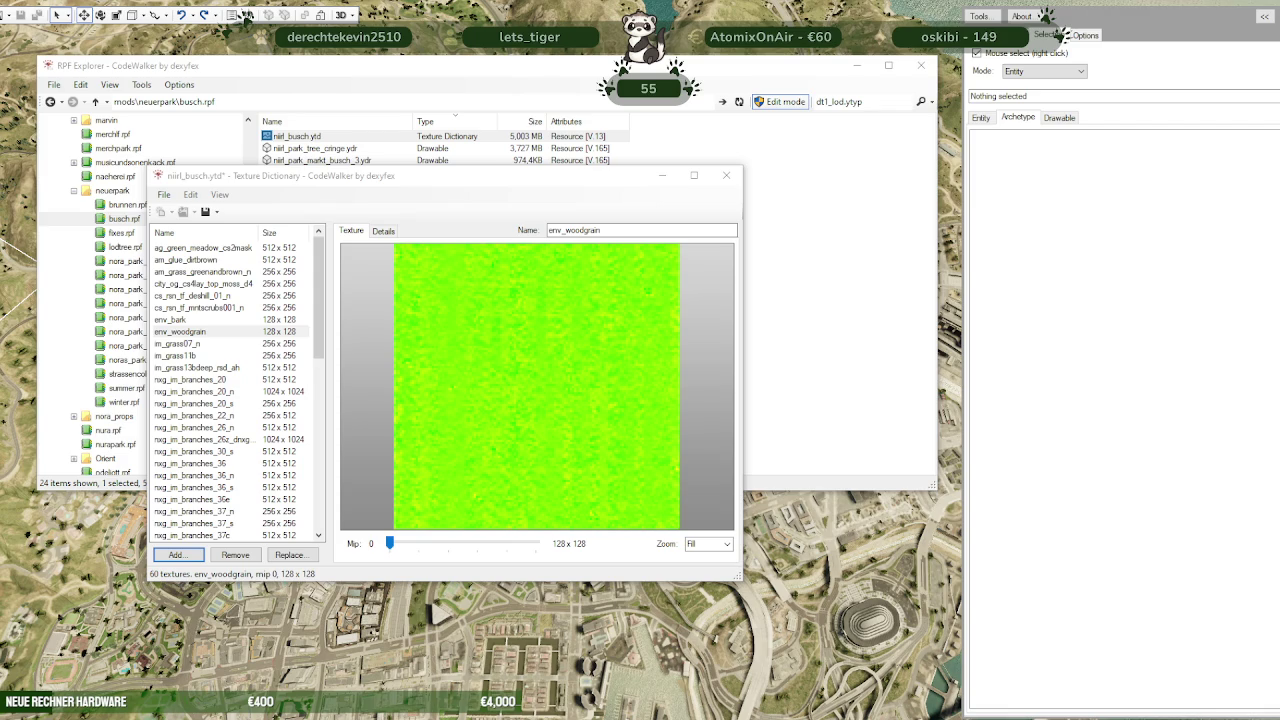
click(176, 554)
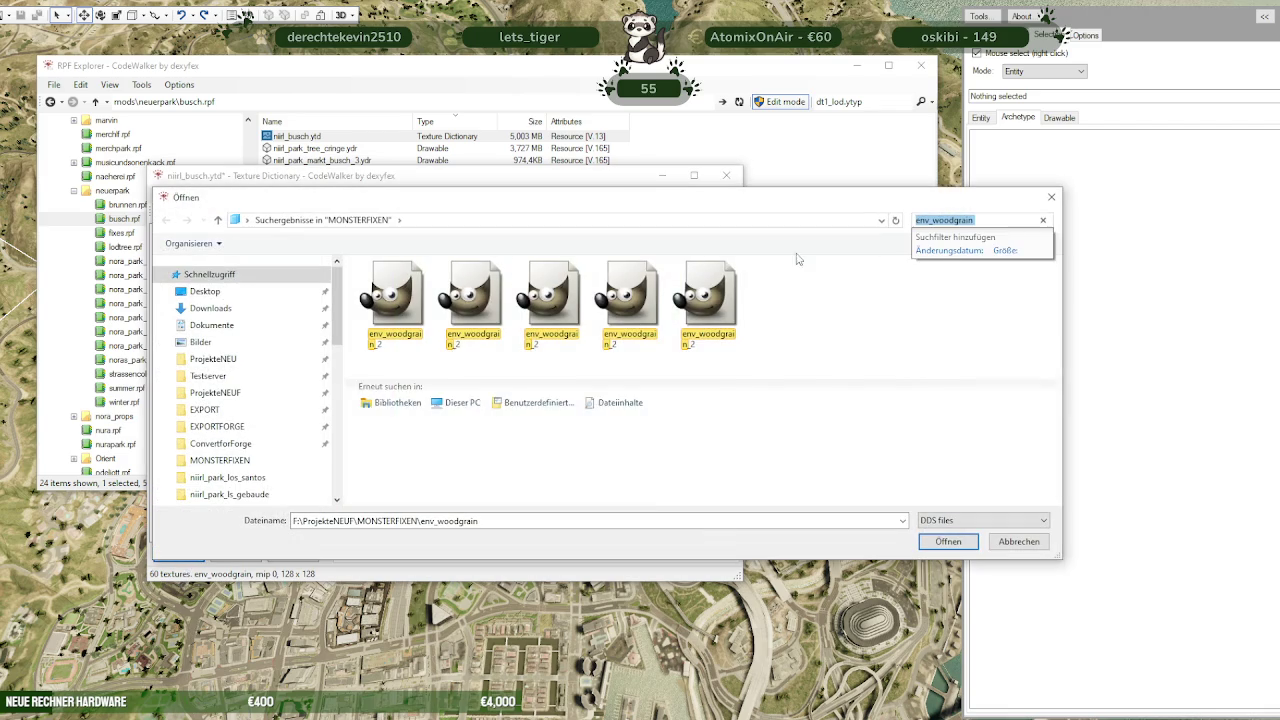
click(1043, 220)
text(prop_bush_lrg_01_core_base)
key(Return)
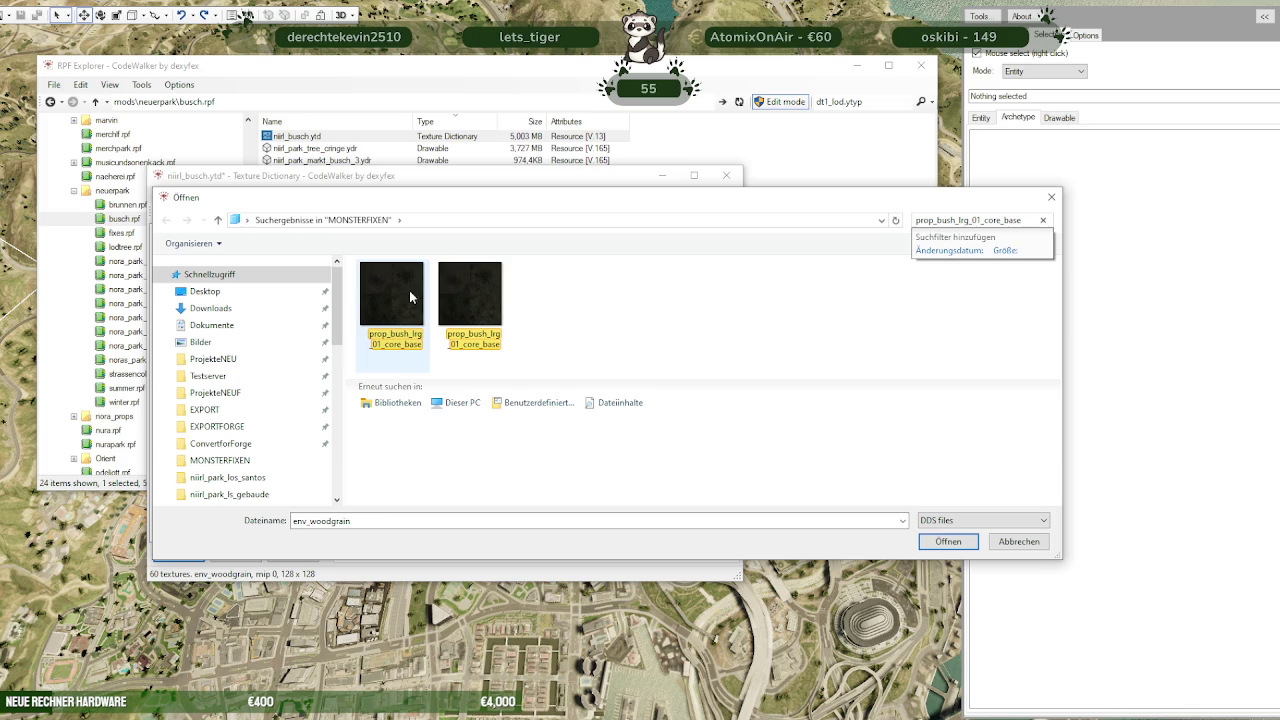
click(405, 292)
click(946, 542)
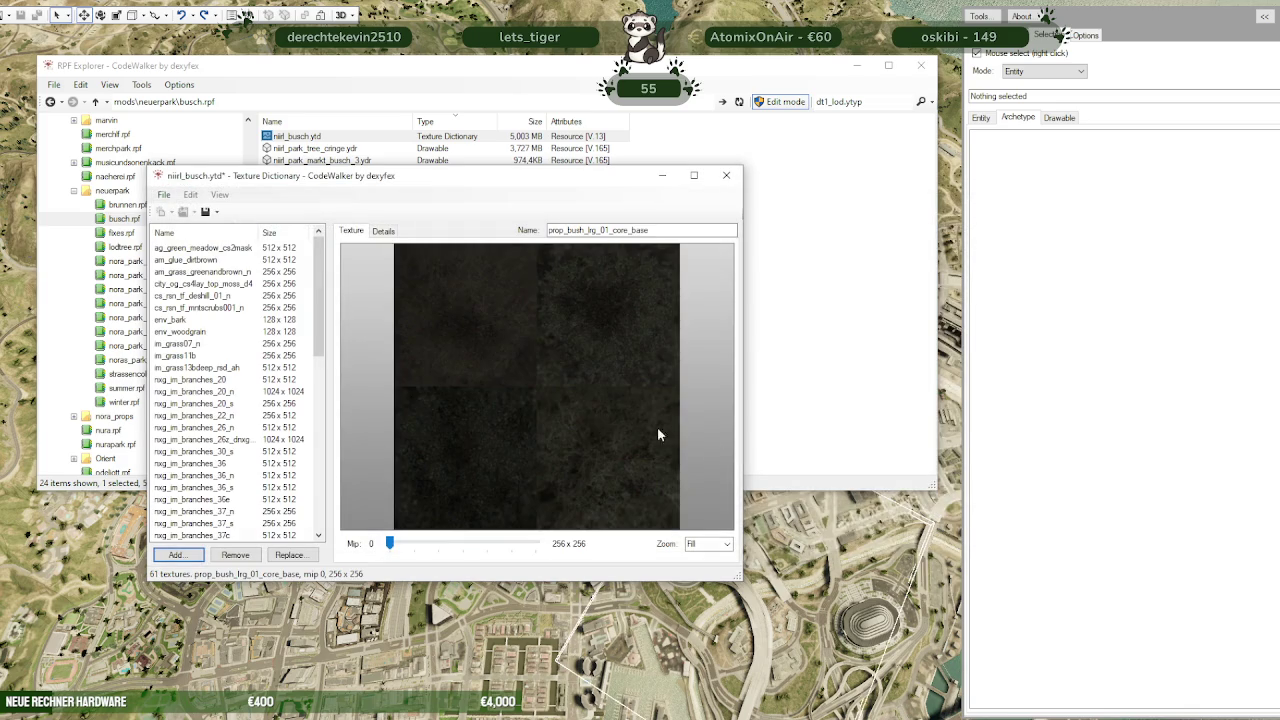
Add prop_veg_tree_leaf_olive_small_nm from the MONSTERFIXEN folder to niirl_busch.ytd
click(245, 17)
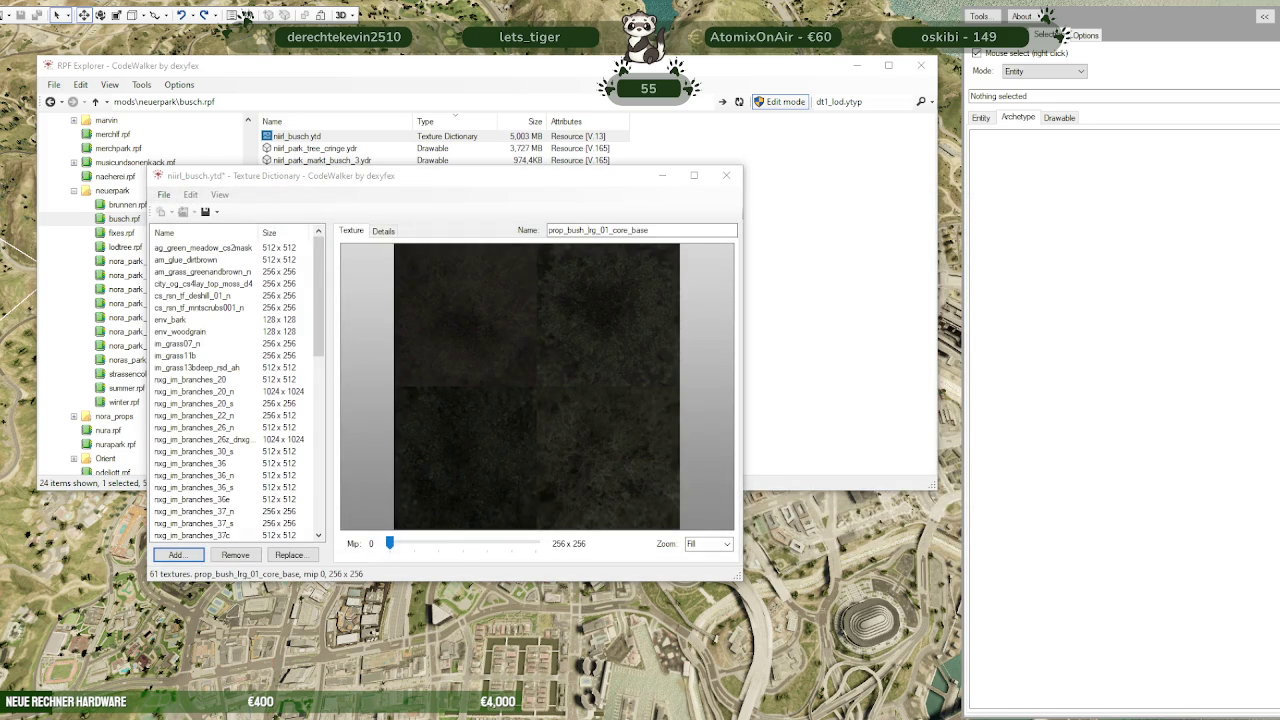
click(176, 554)
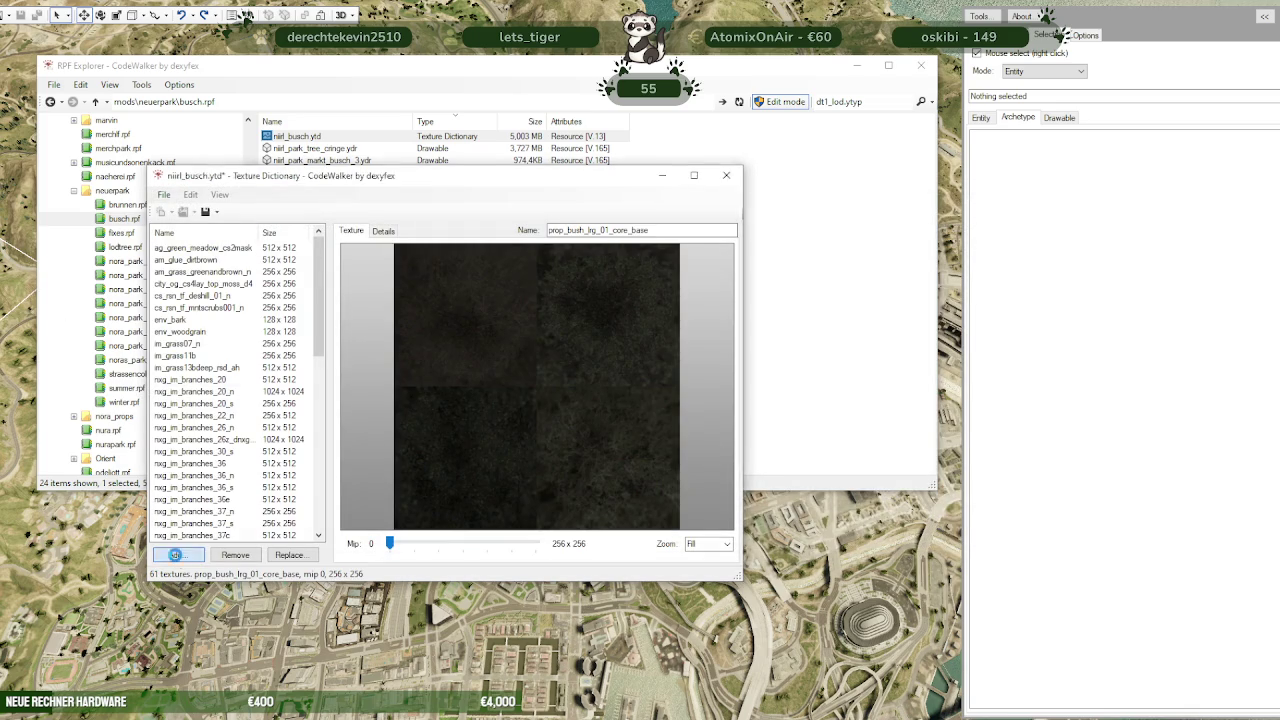
click(1036, 222)
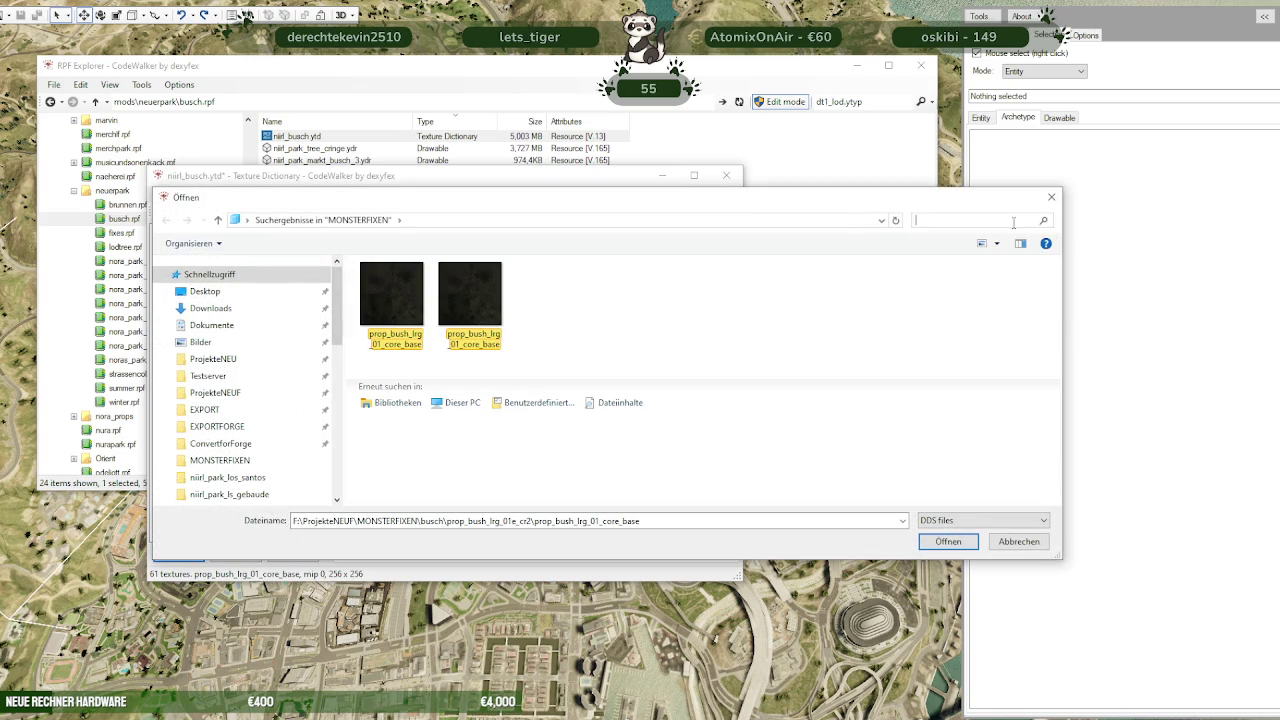
key(ctrl+v)
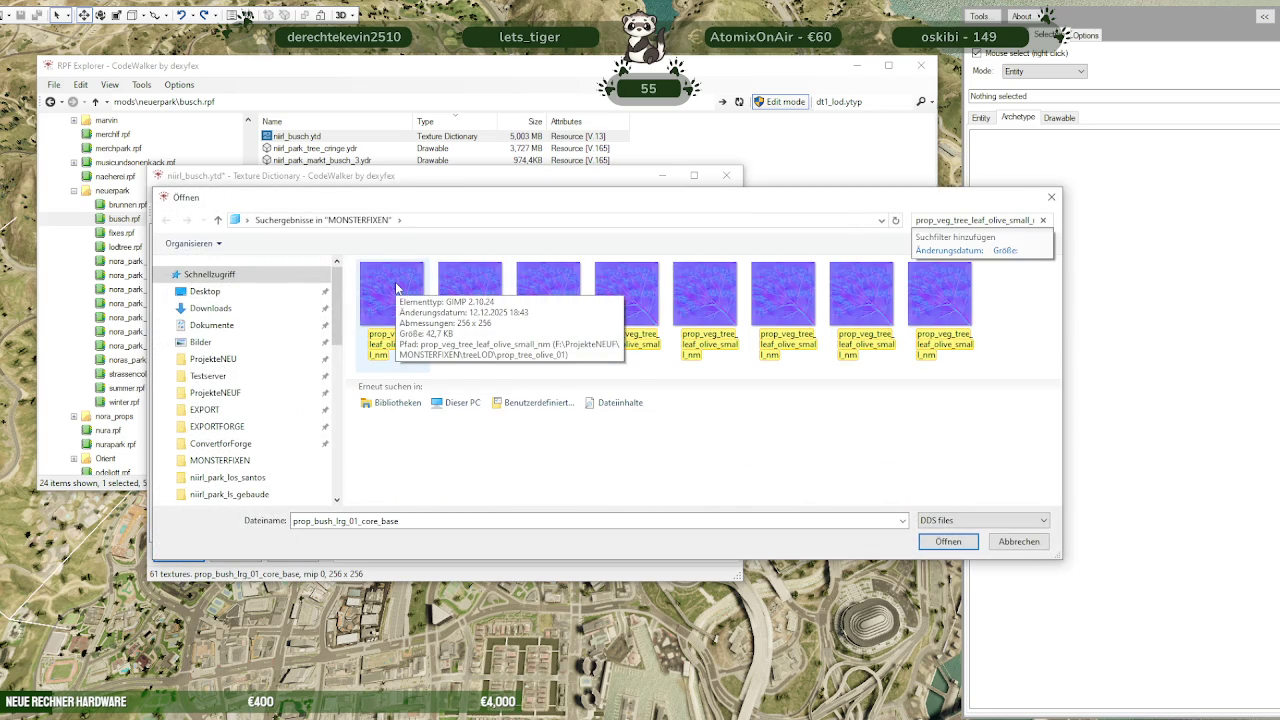
click(396, 288)
click(938, 543)
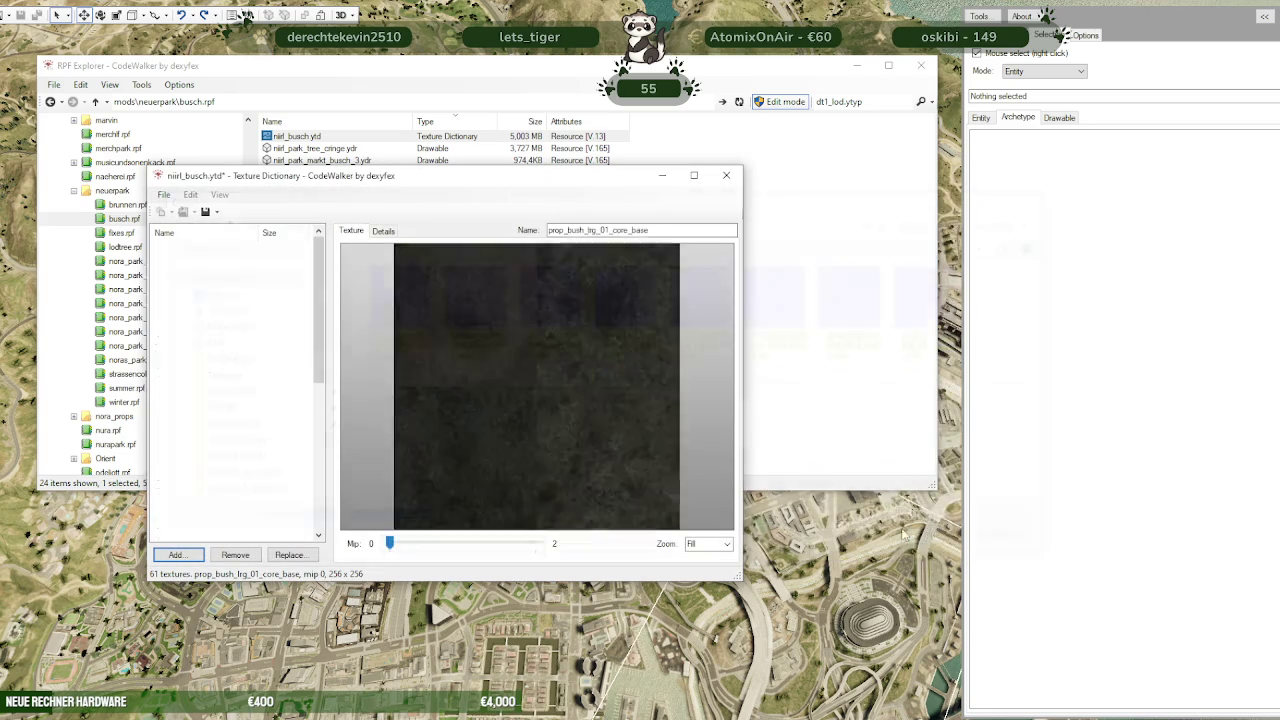
Search for prop_tree_frangipani_trunk_s and add it, bringing the dictionary to 63 textures
click(245, 15)
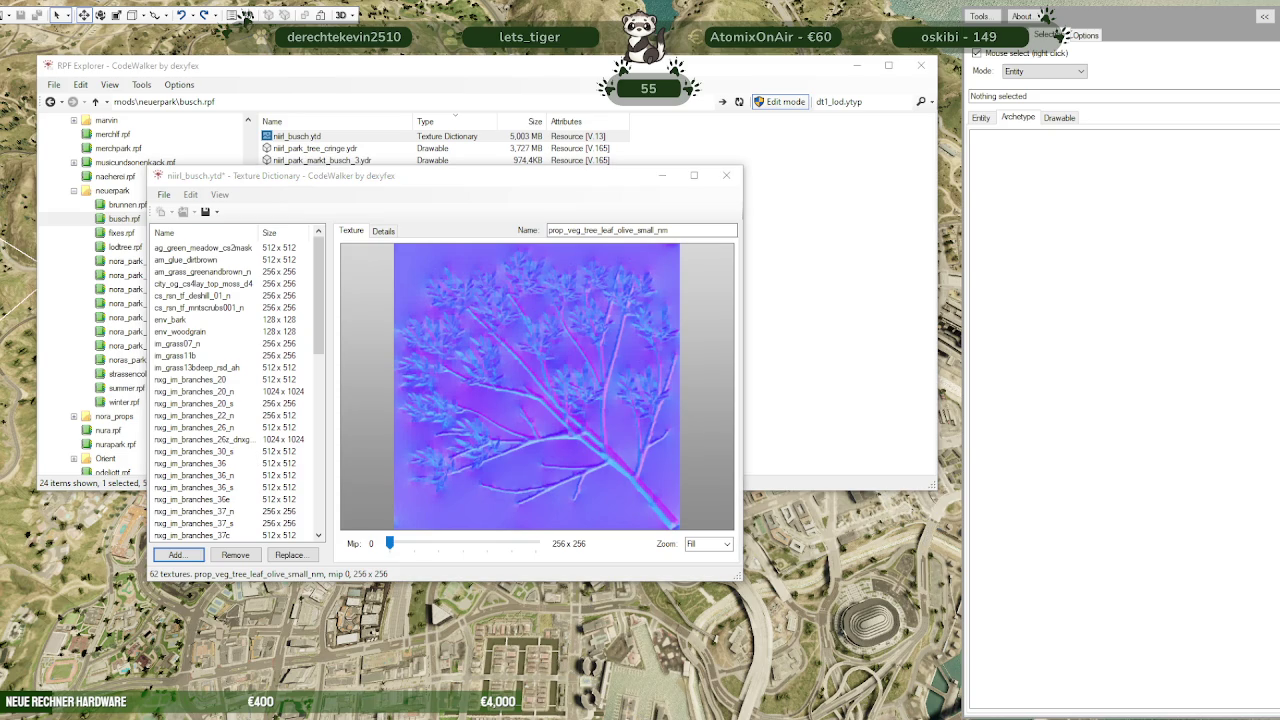
click(1020, 220)
text(prop_tree_frangipani_trunk_)
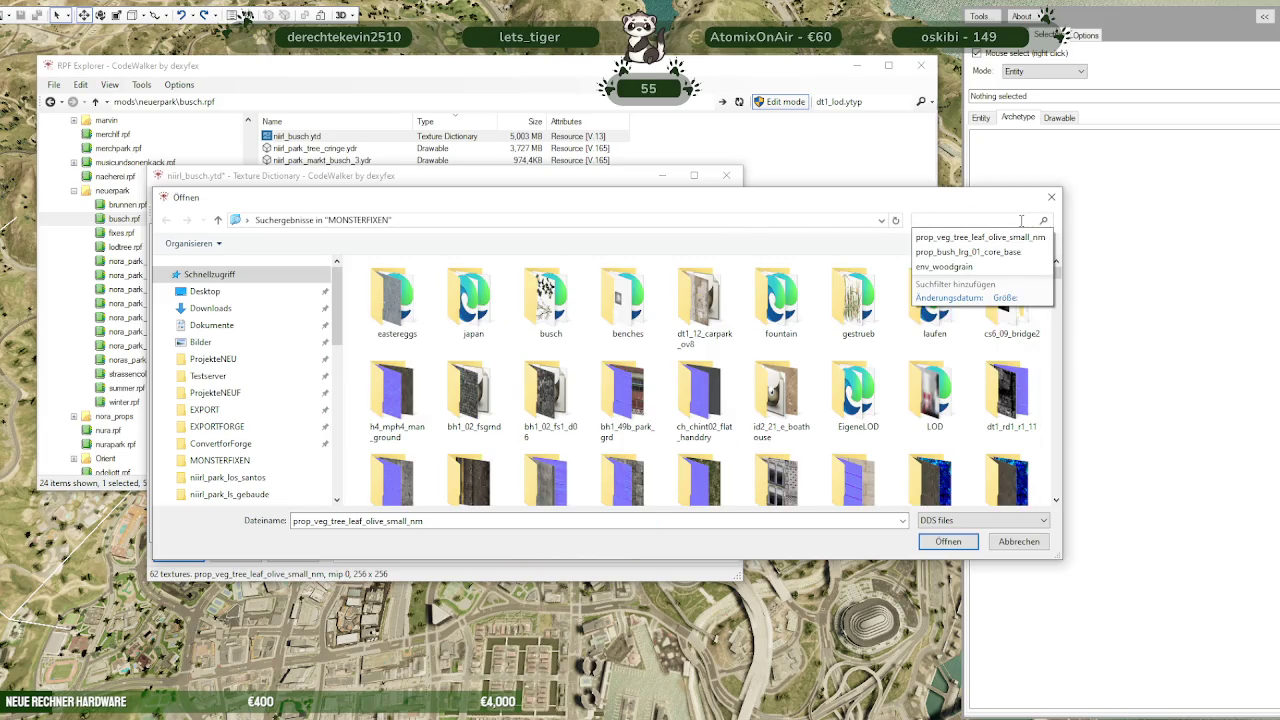
text(s)
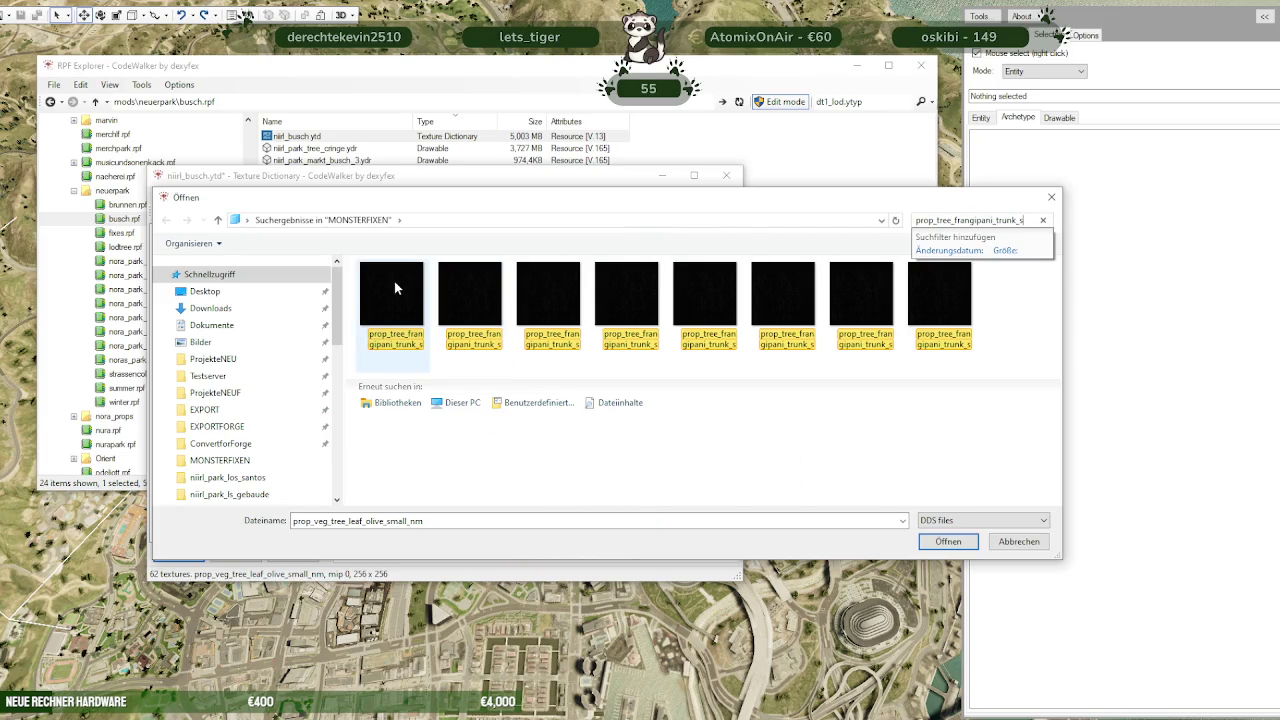
click(390, 299)
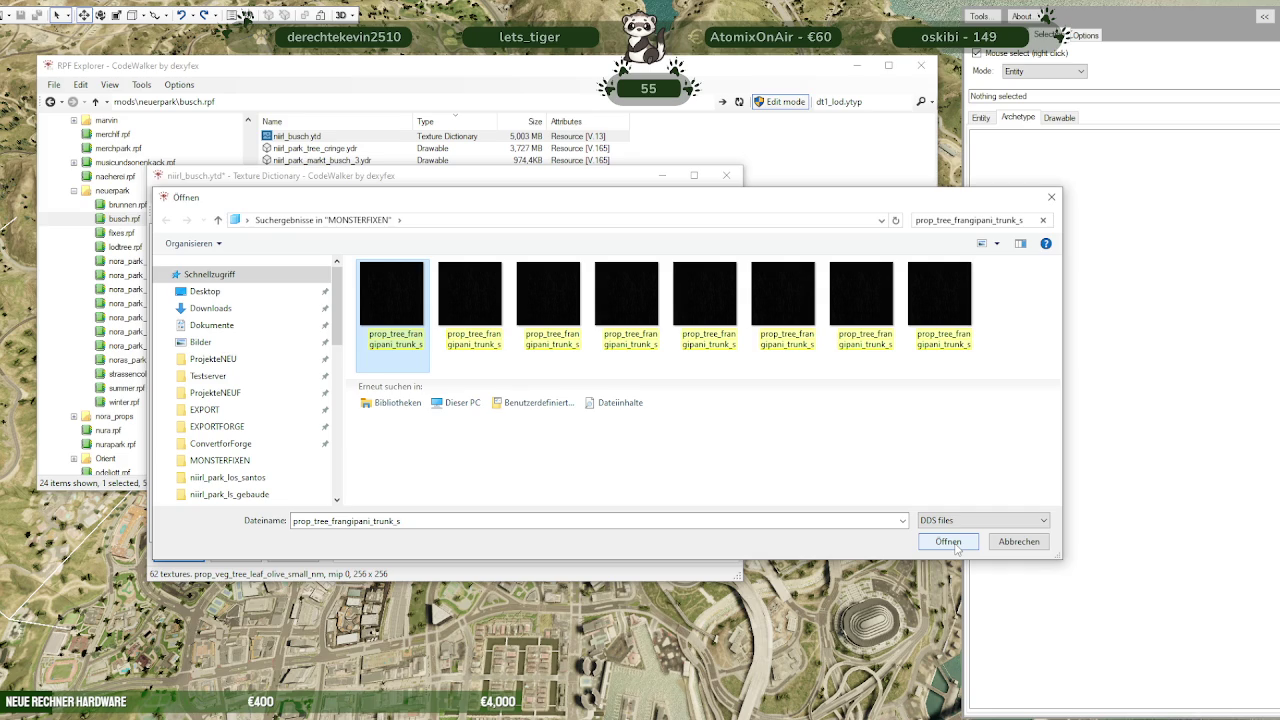
click(950, 542)
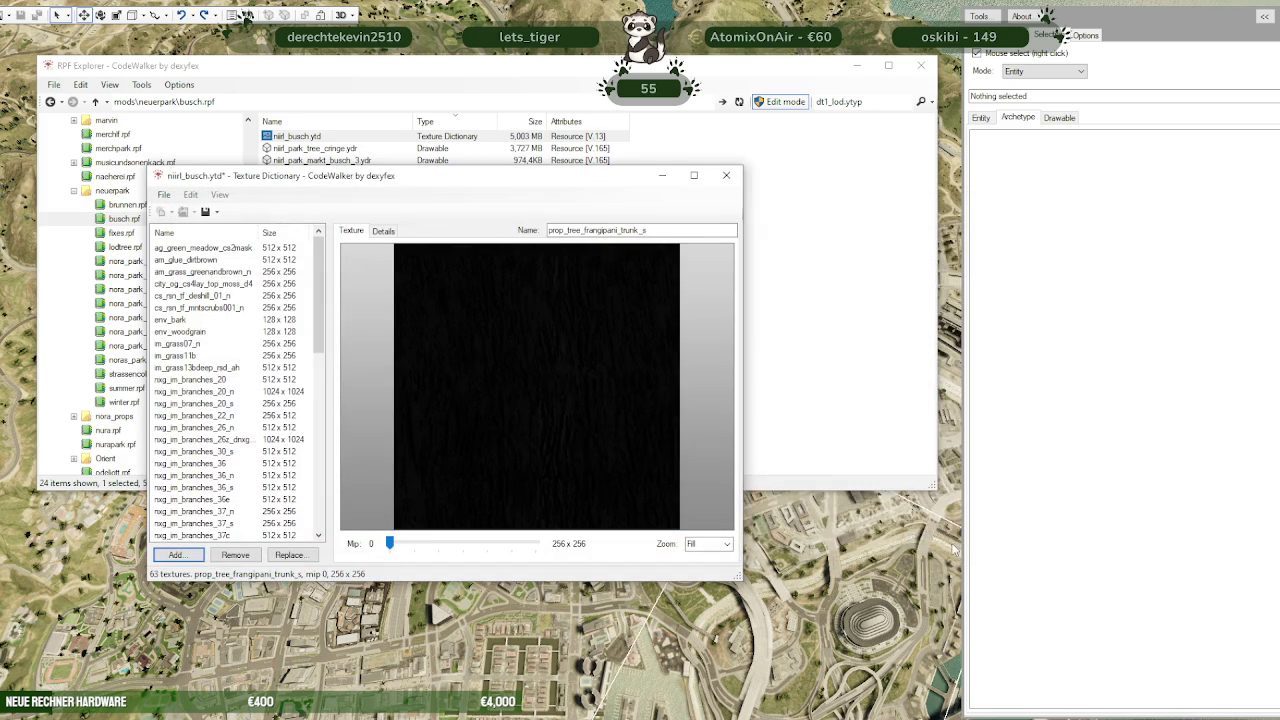
Add nxg_im_branches_38_s to niirl_busch.ytd after clearing the frangipani search
click(175, 555)
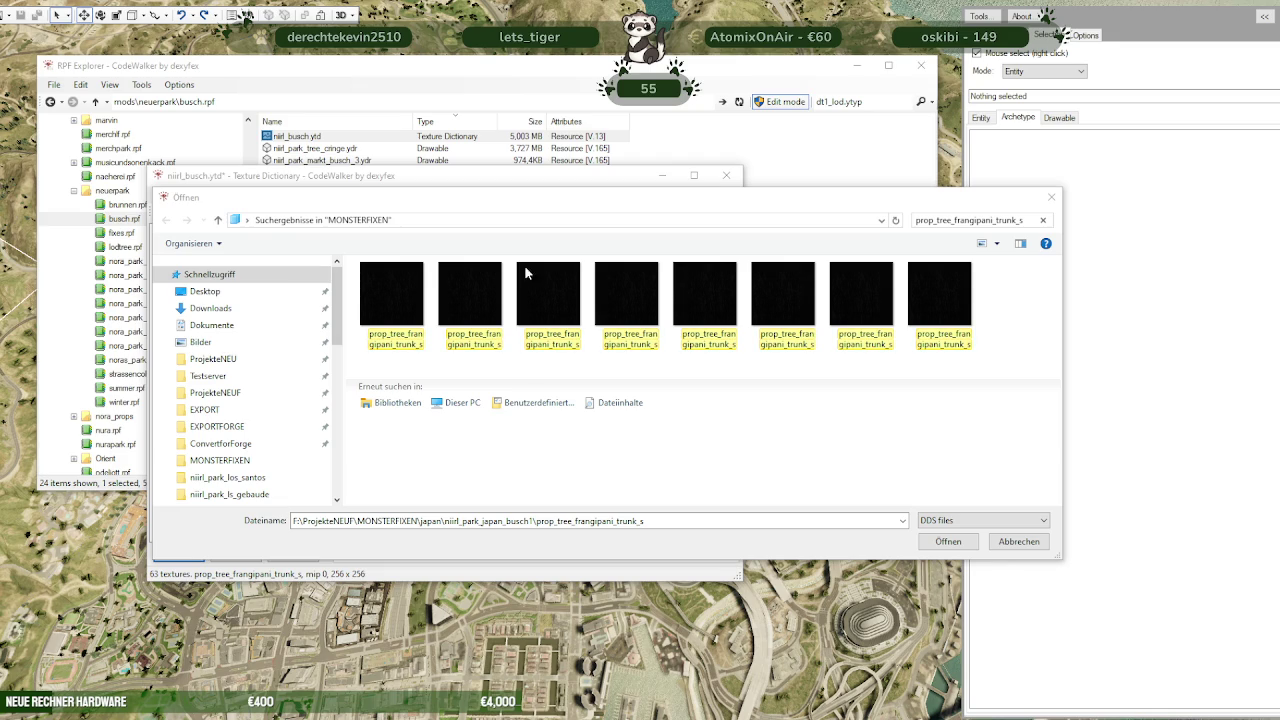
click(1038, 220)
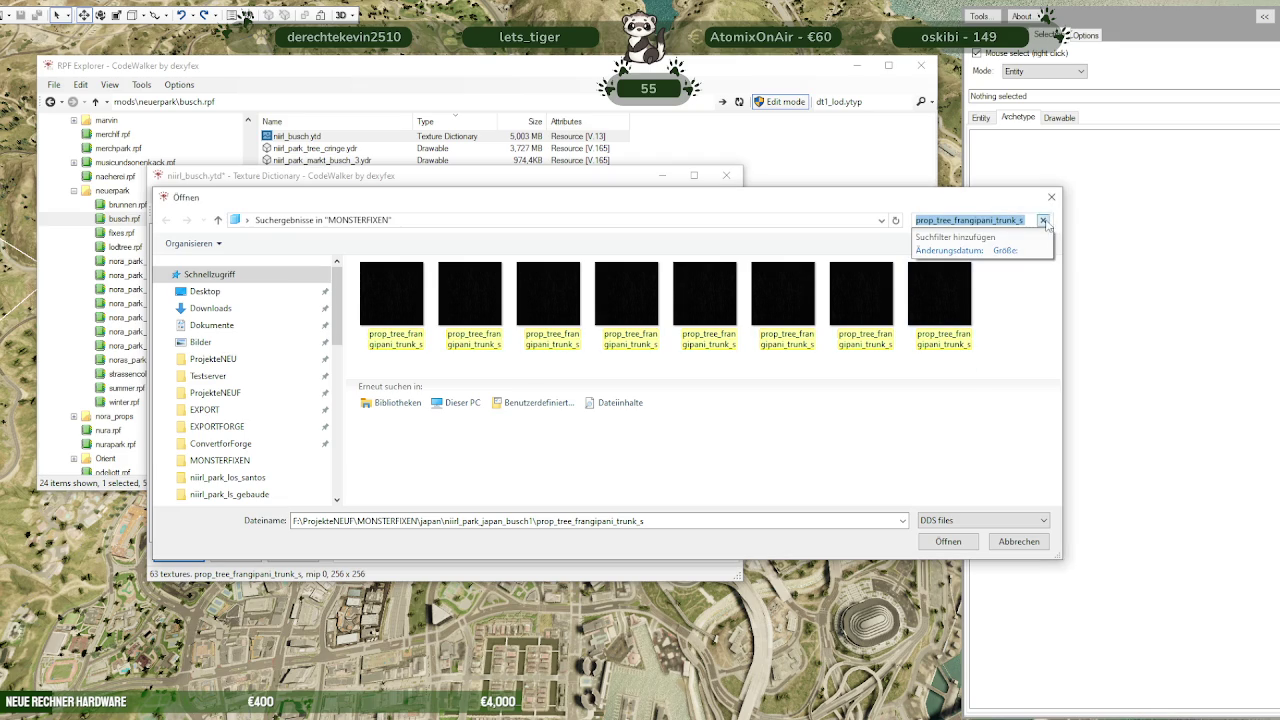
click(1043, 220)
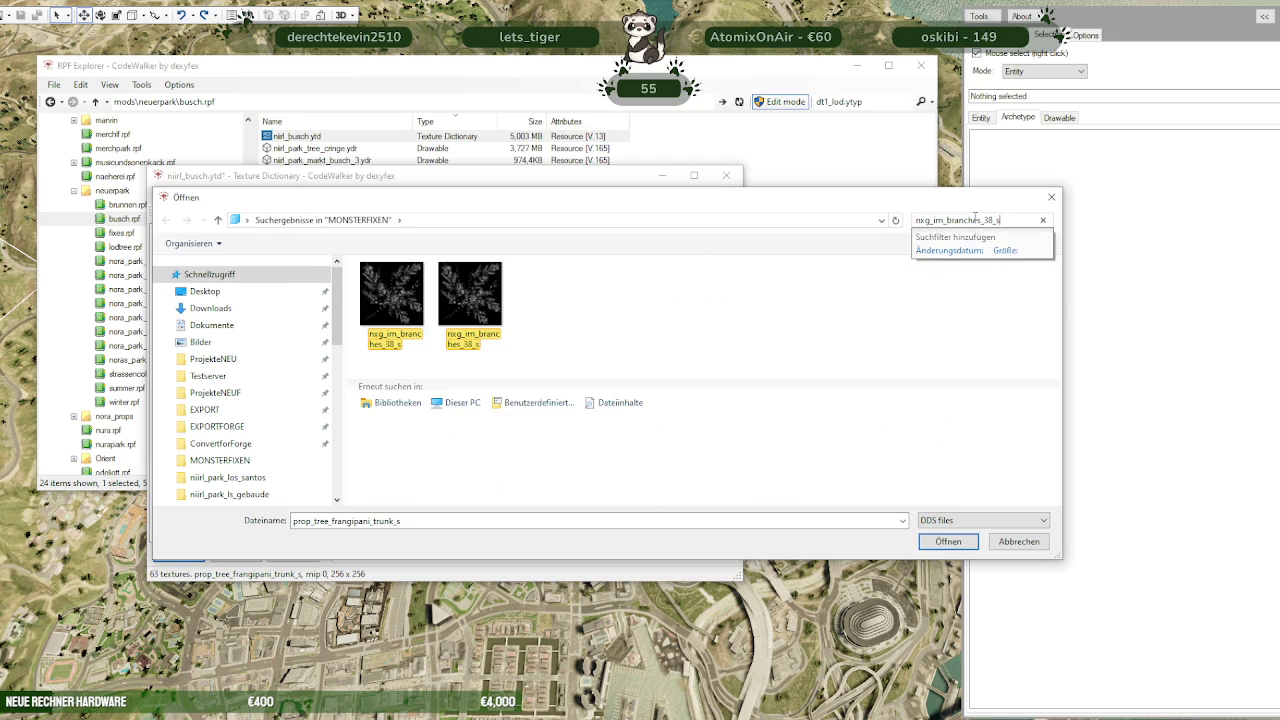
click(406, 292)
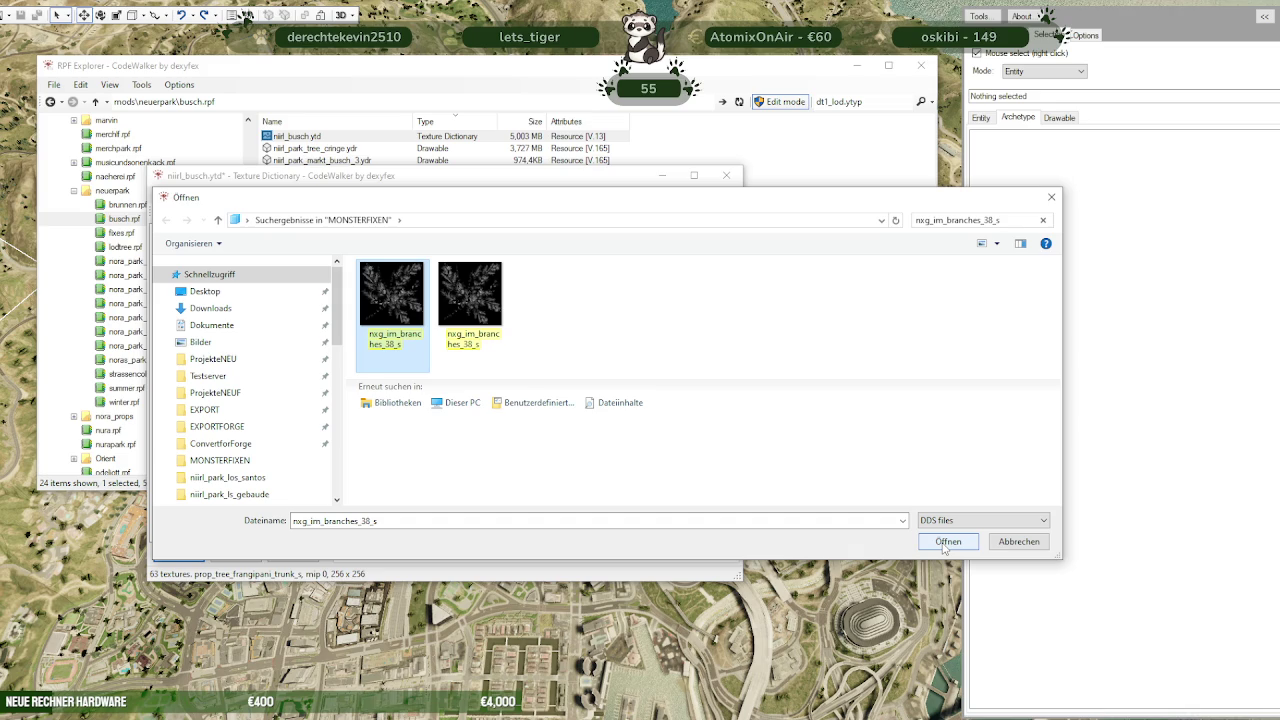
click(946, 546)
text(prop_bush_med_03_cr_pal)
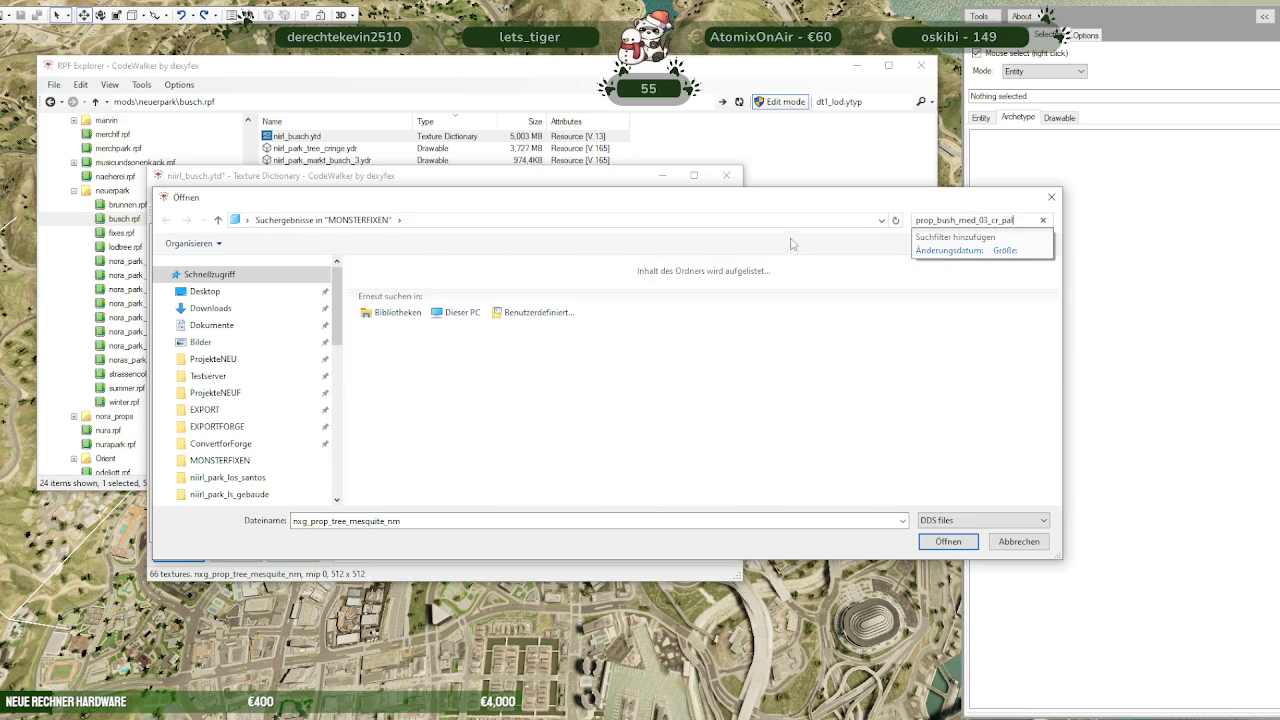
Add the 256x4 prop_bush_med_03_cr_pal texture, bringing niirl_busch.ytd to 67 textures
click(392, 300)
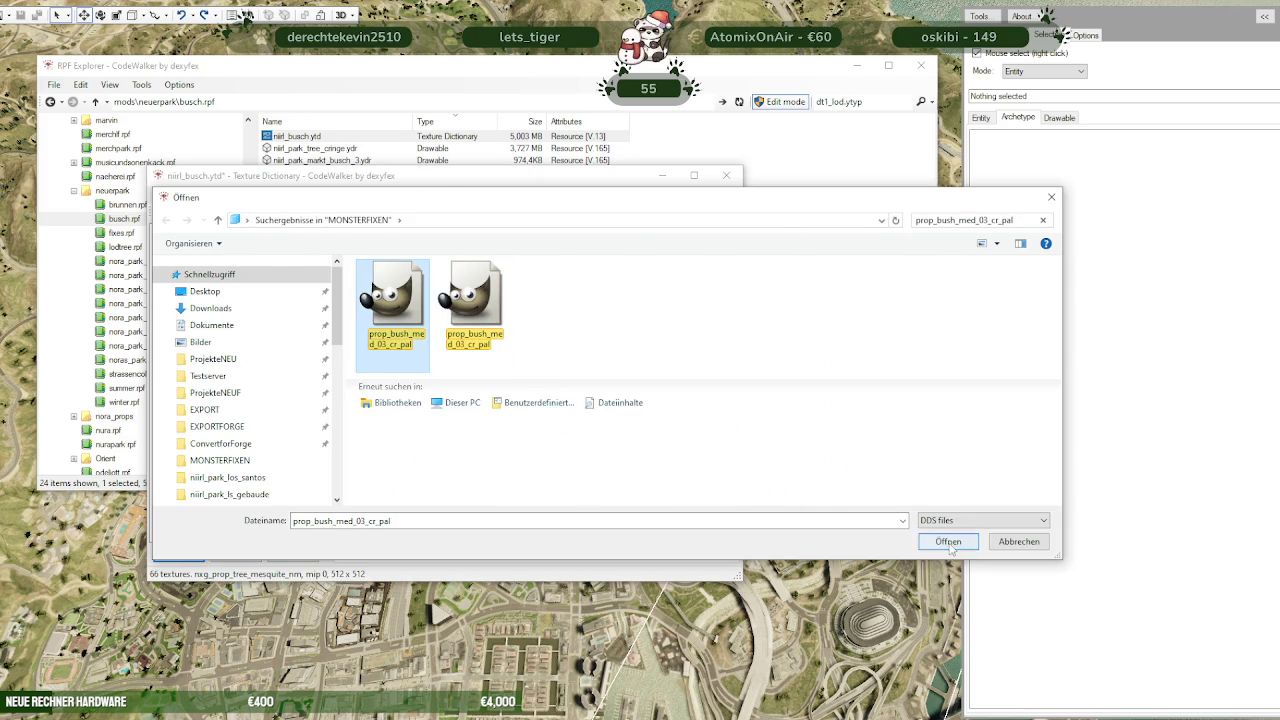
click(948, 541)
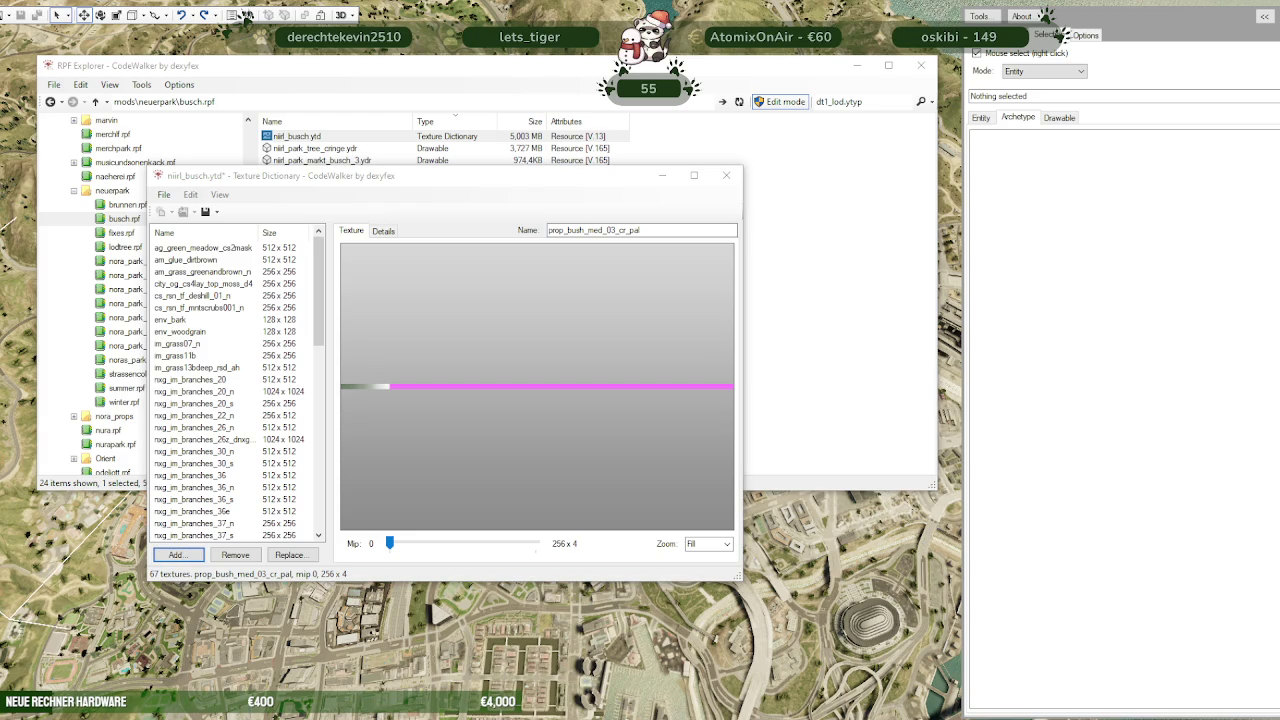
click(175, 554)
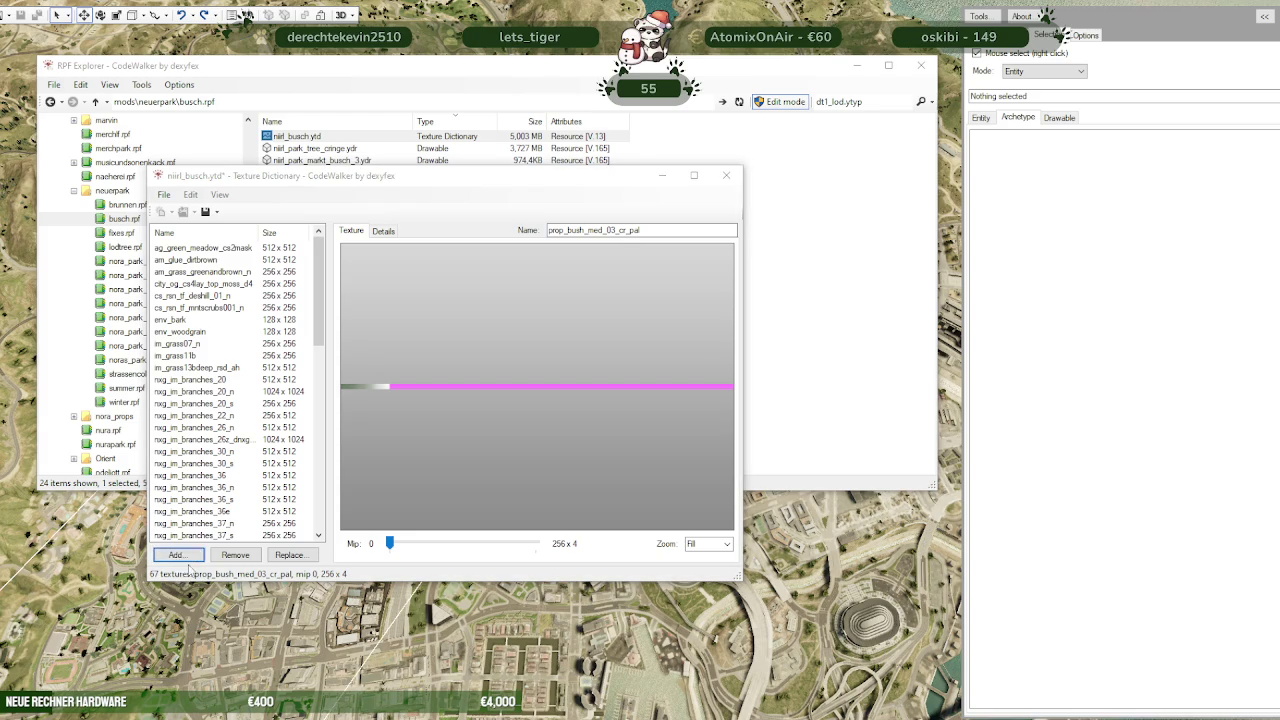
Add the nxg_prop_tree_mesquite_dm bark texture to niirl_busch.ytd
text(nxg_prop_tree_mesquite_dm)
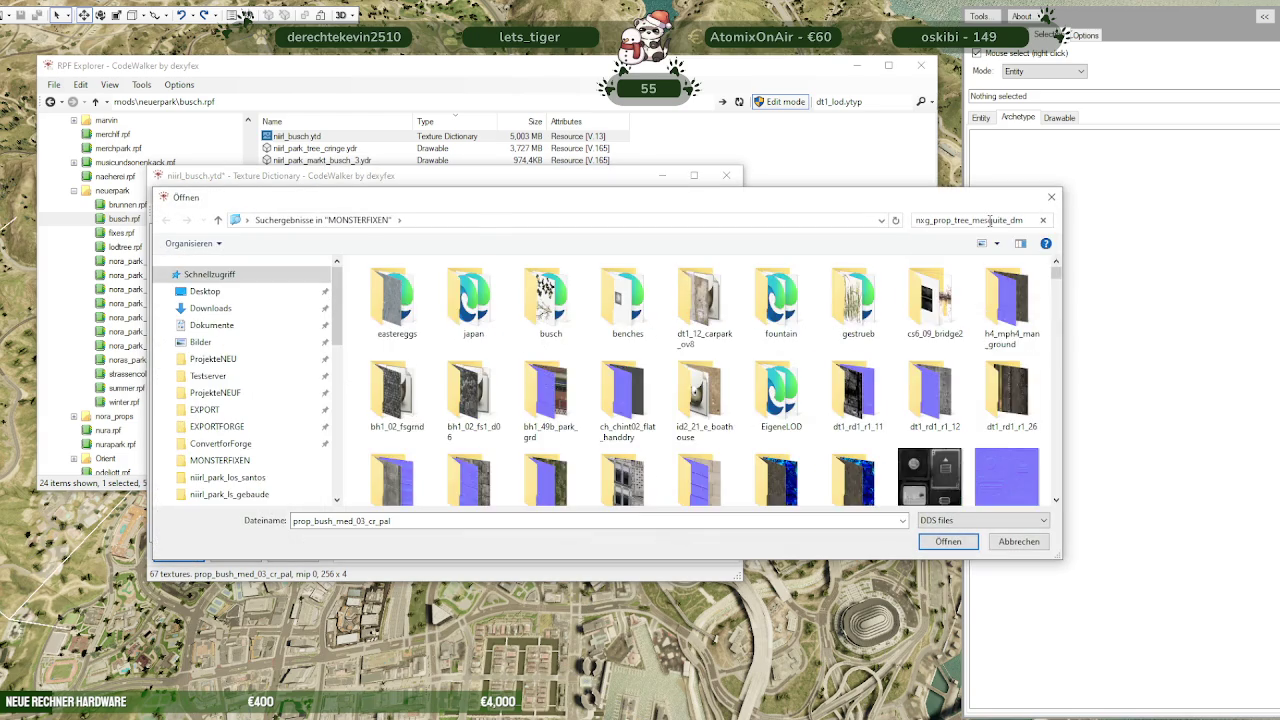
click(396, 295)
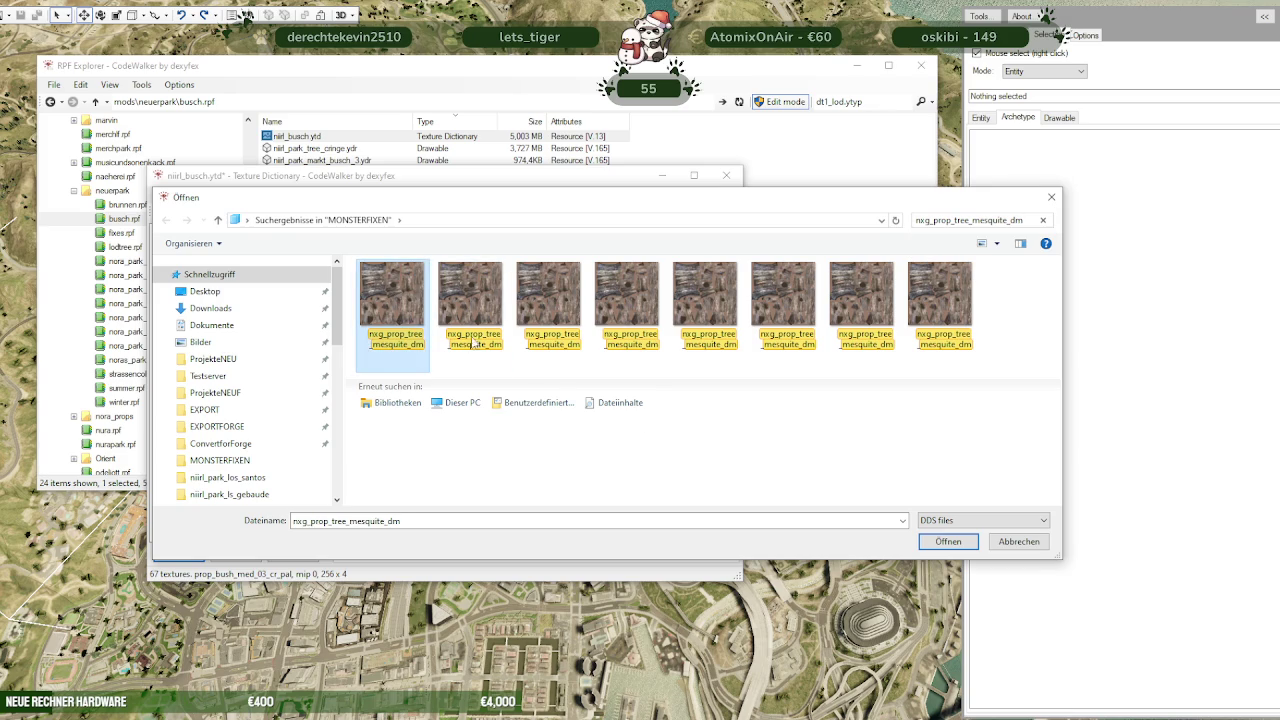
click(945, 542)
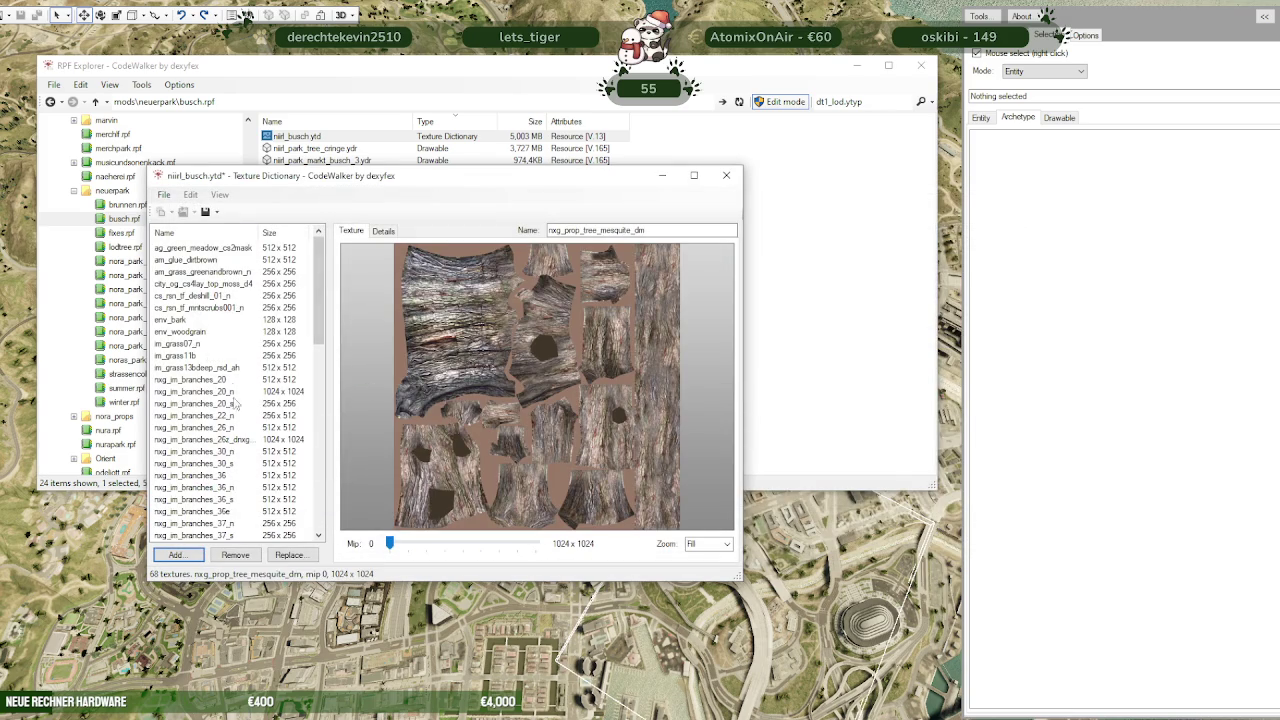
scroll(258, 382, down, 5)
scroll(260, 384, down, 5)
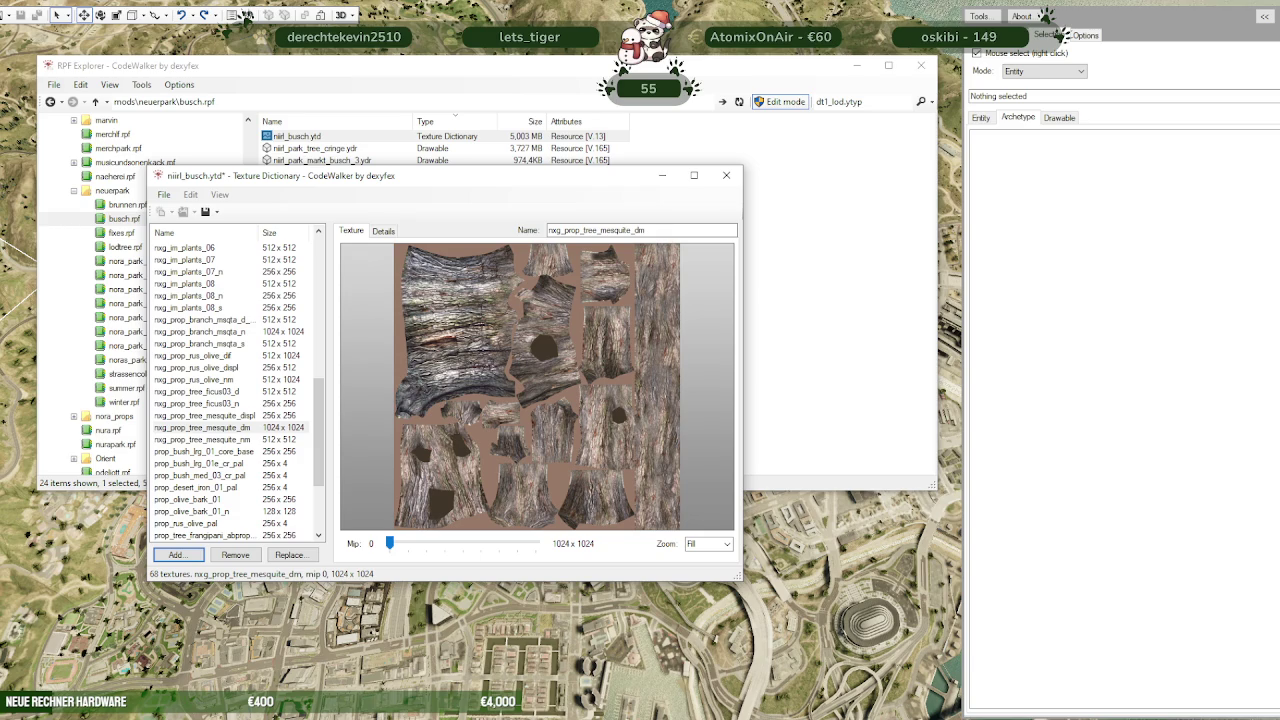
Search MONSTERFIXEN for nxg_im_plants_04b and add it to the dictionary
click(246, 16)
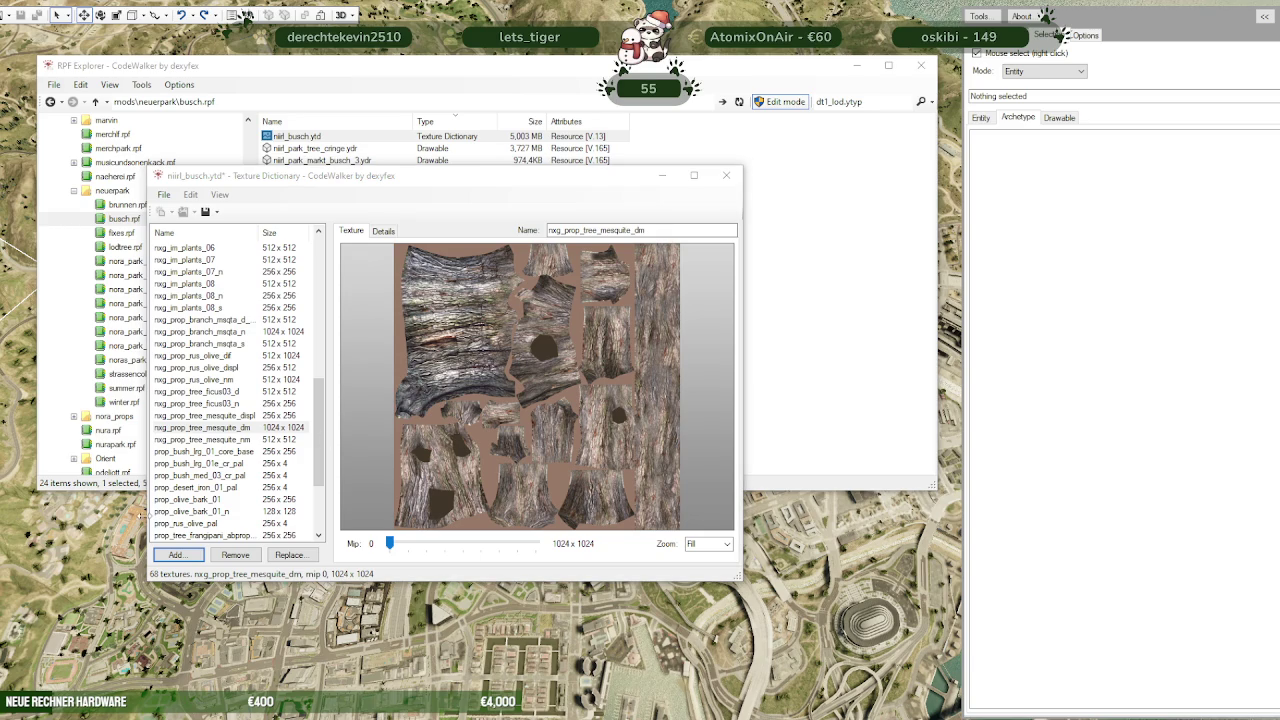
click(182, 557)
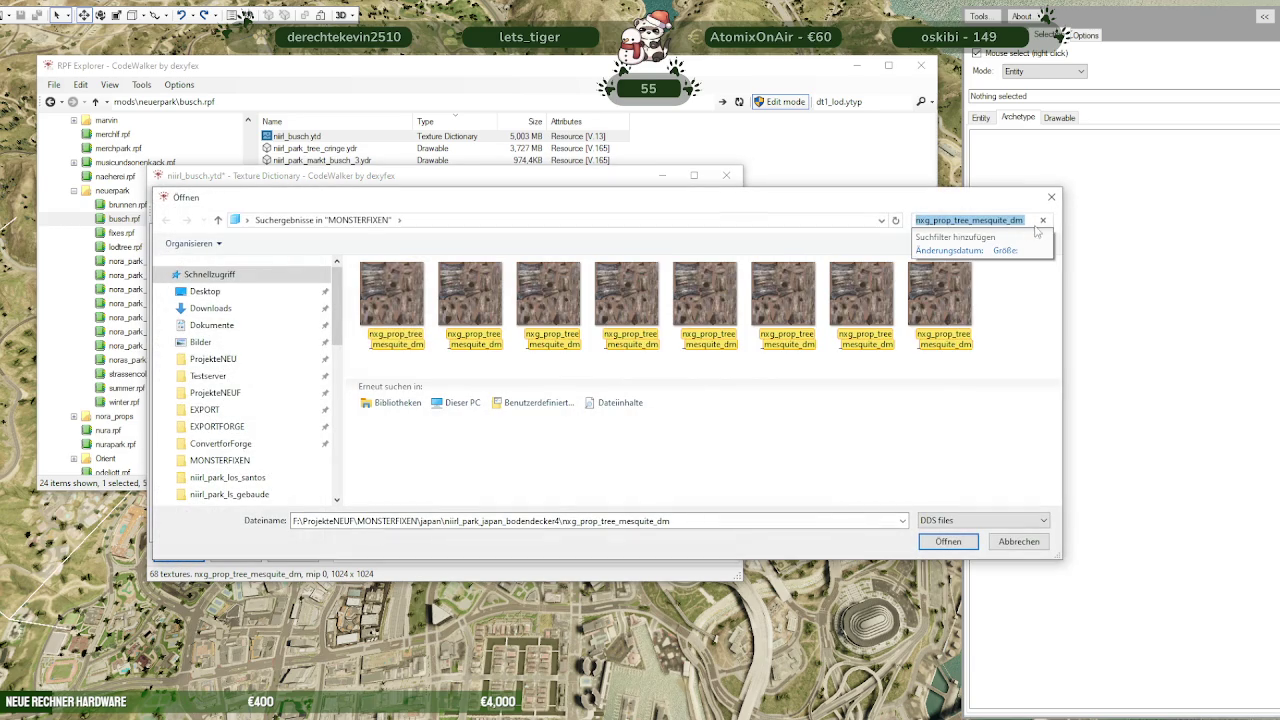
click(1042, 220)
click(997, 220)
text(nxg_im_plants_04b)
key(Return)
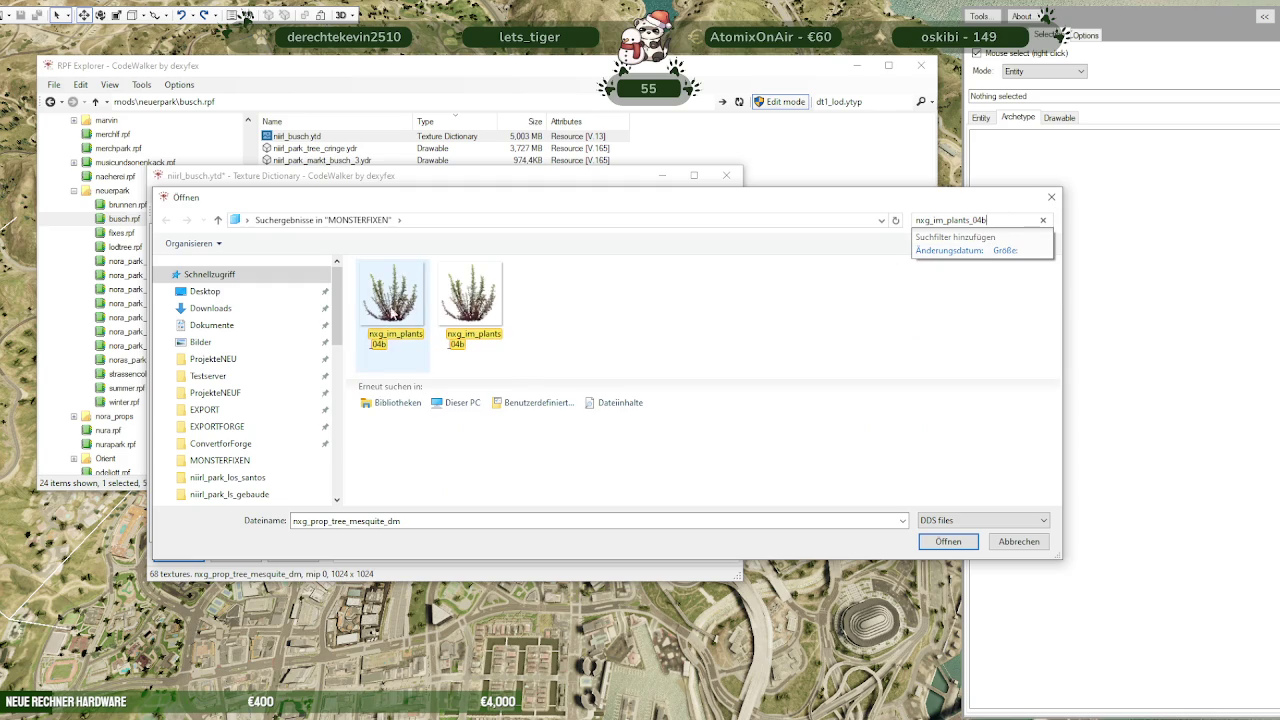
click(394, 303)
click(947, 542)
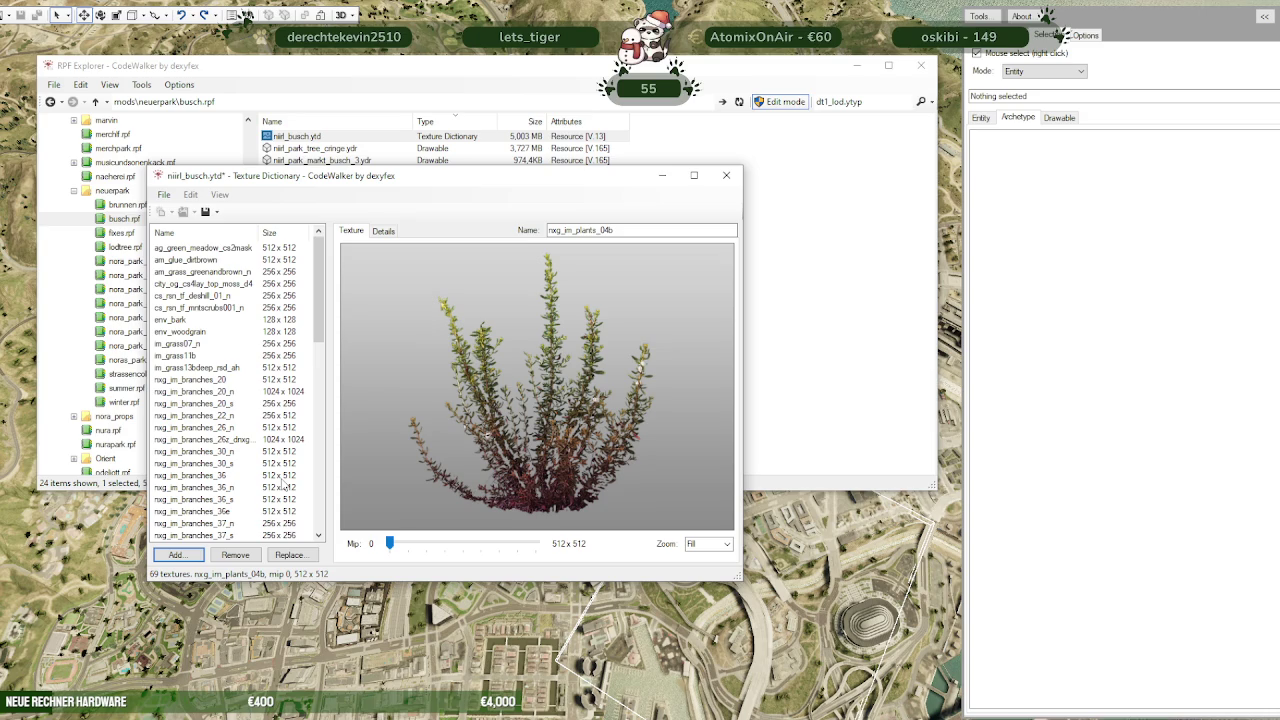
scroll(236, 412, down, 3)
scroll(236, 412, down, 2)
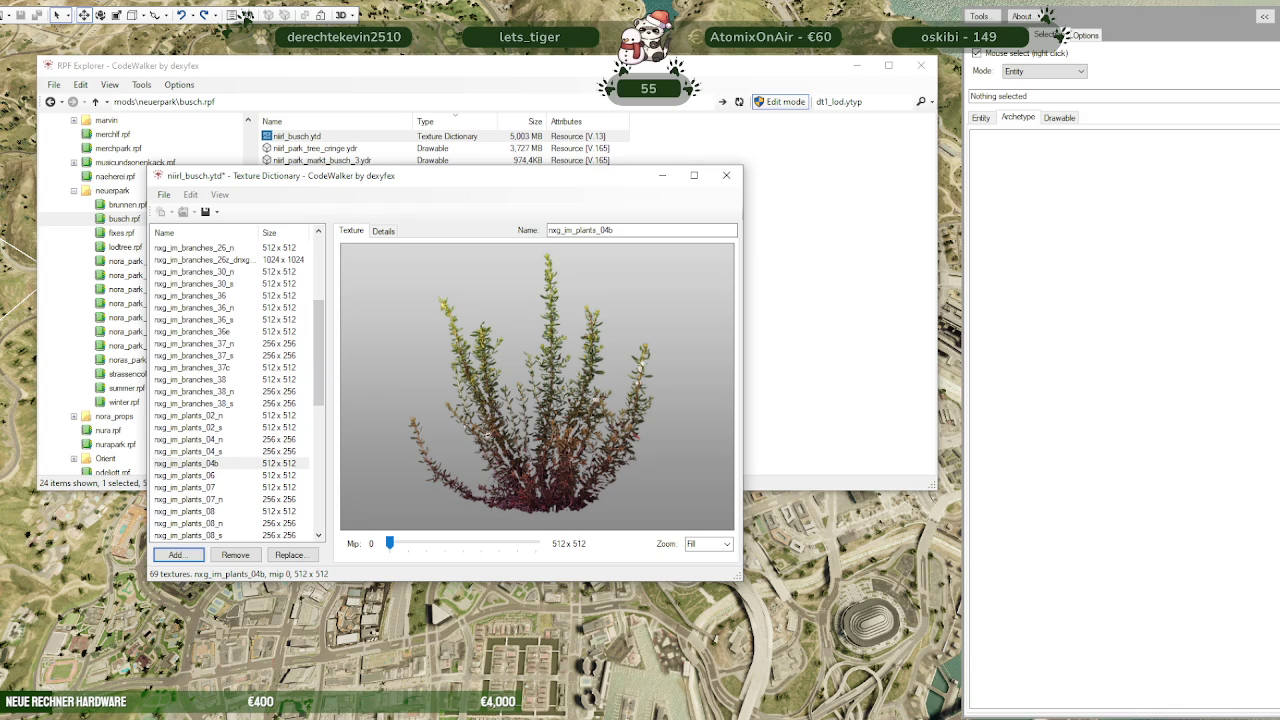
Add nxg_broomsnakwdbranches2_nm to niirl_busch.ytd
click(246, 16)
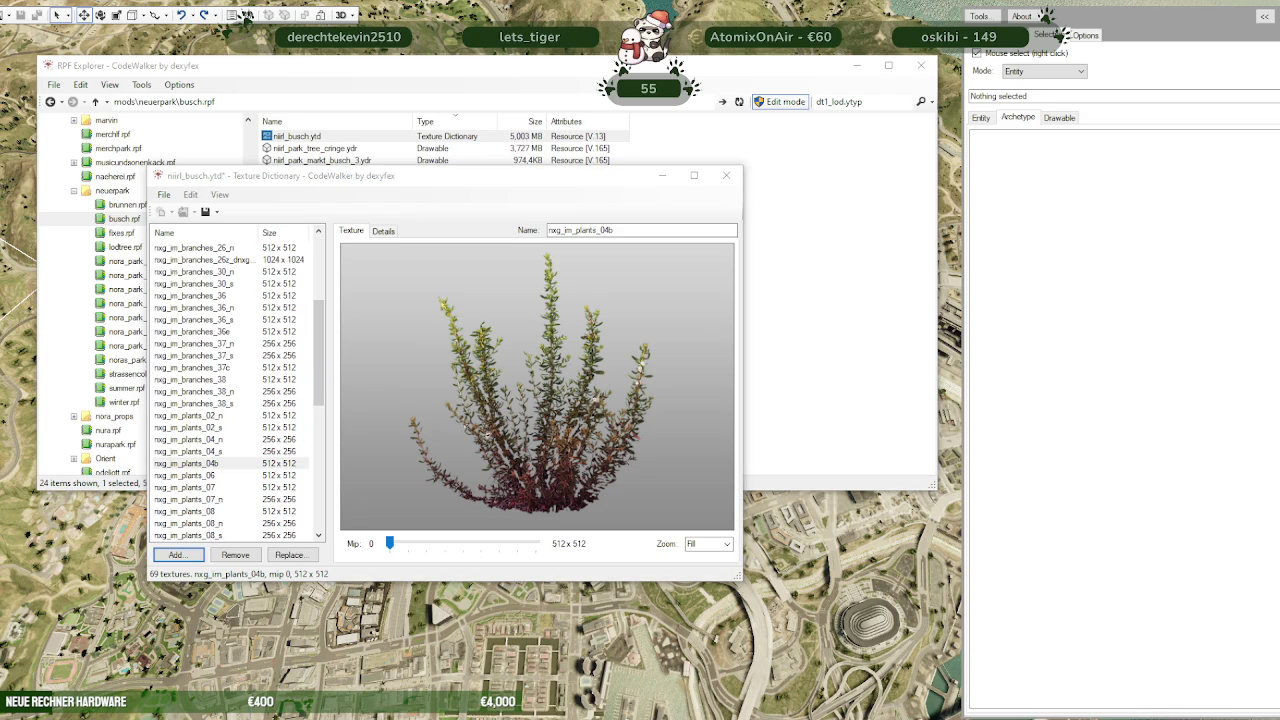
click(290, 554)
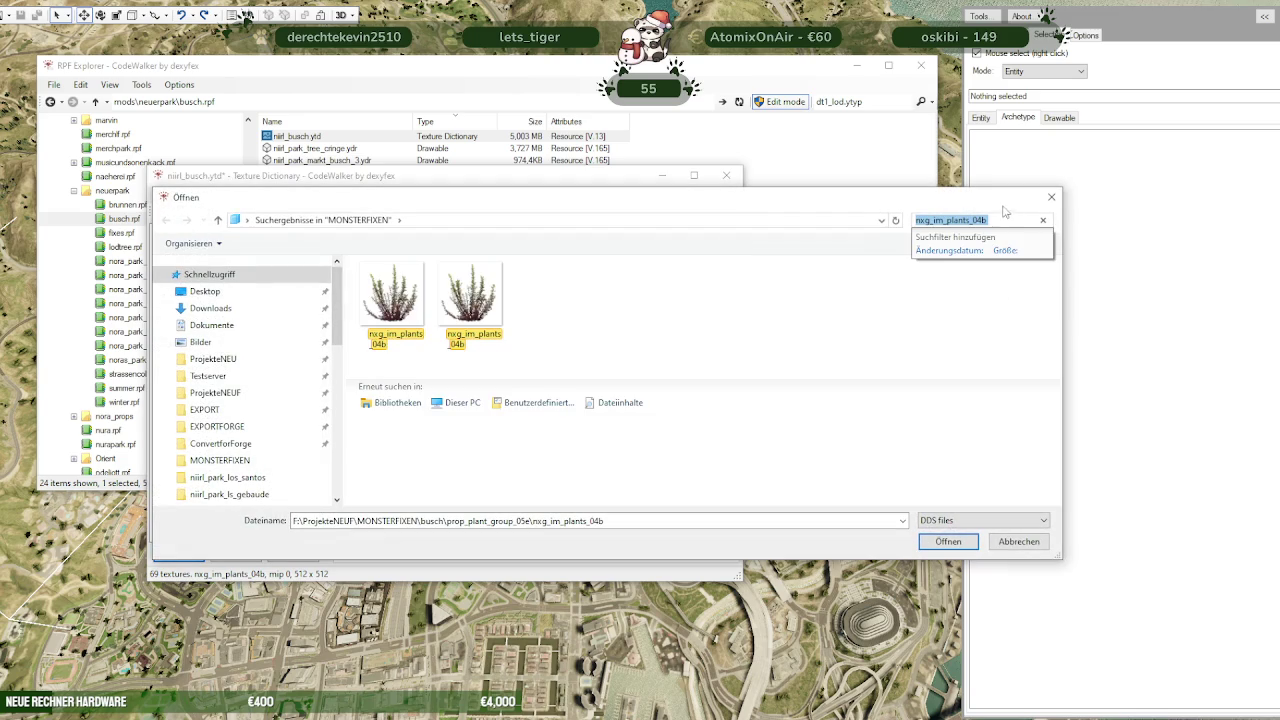
click(1043, 220)
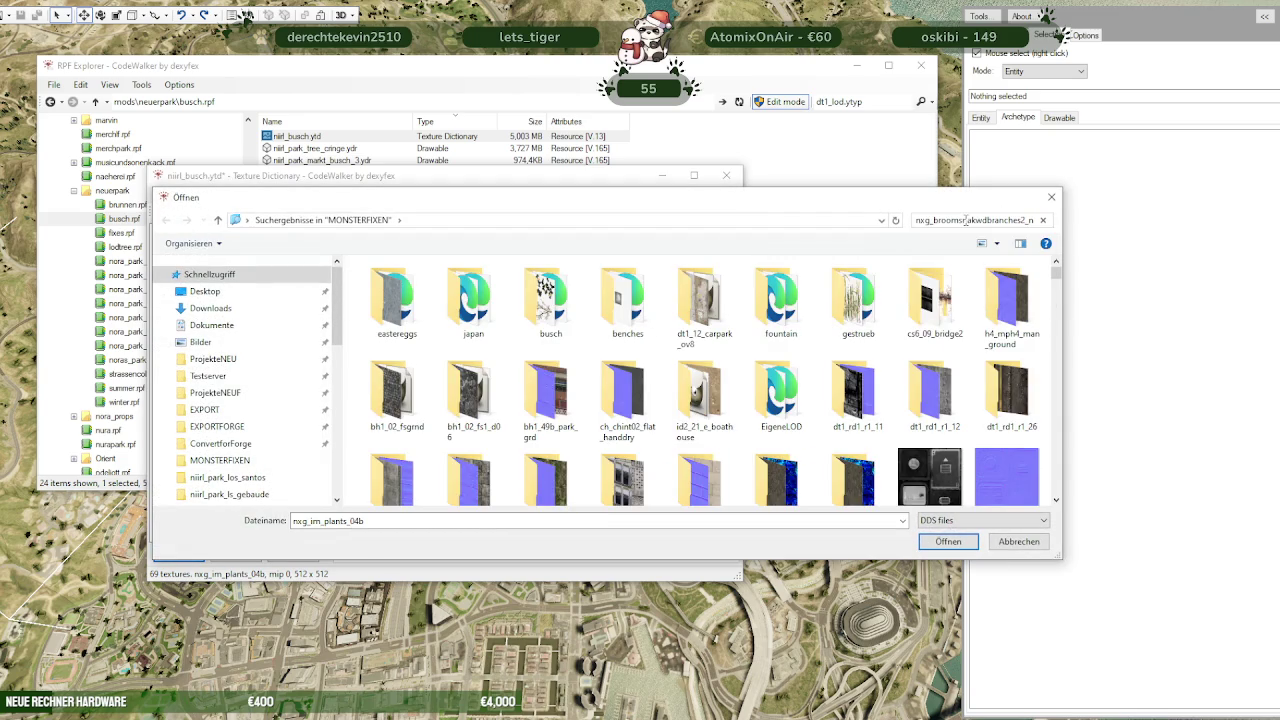
click(410, 300)
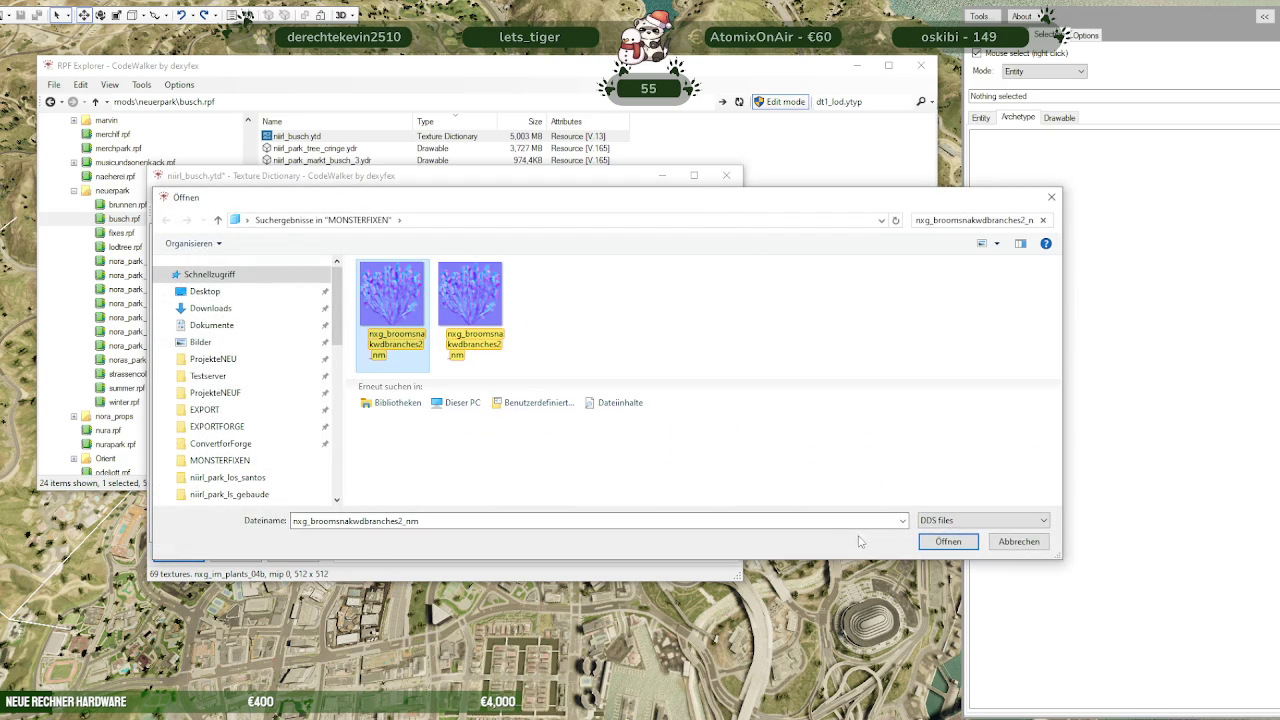
click(946, 541)
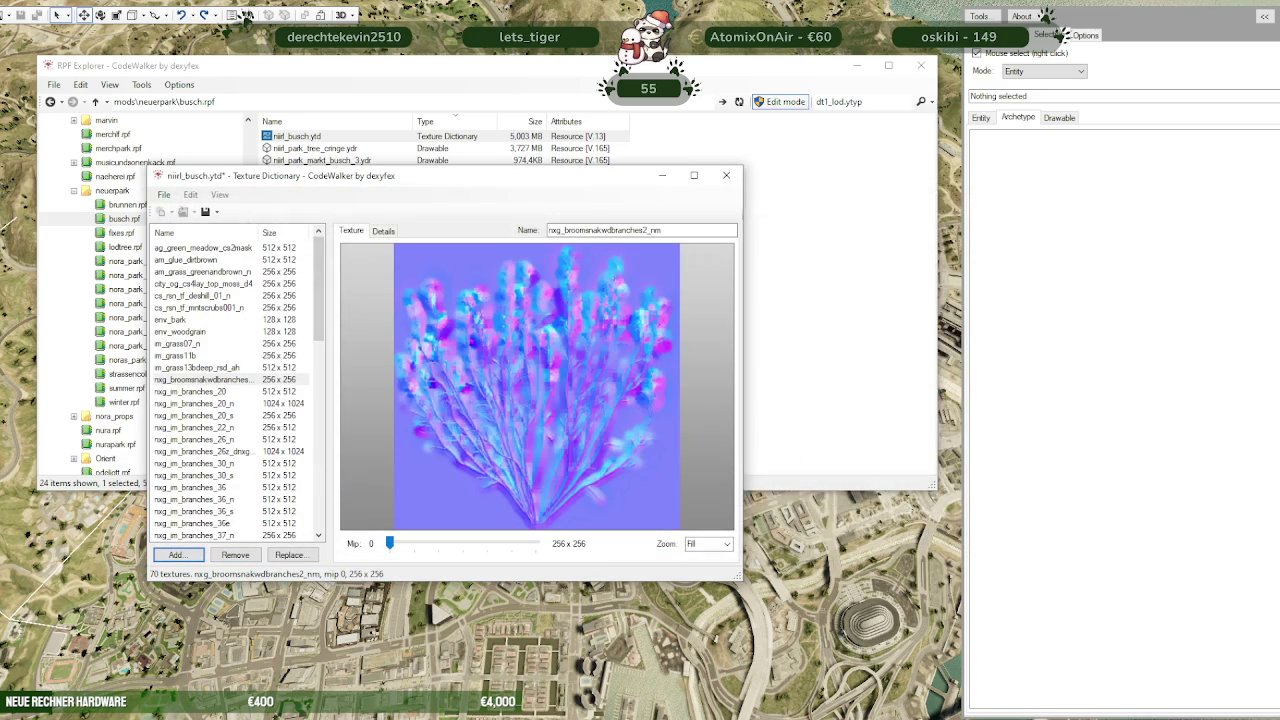
Search for prop_tree_frangipani_nm and add the 256x256 texture
click(247, 17)
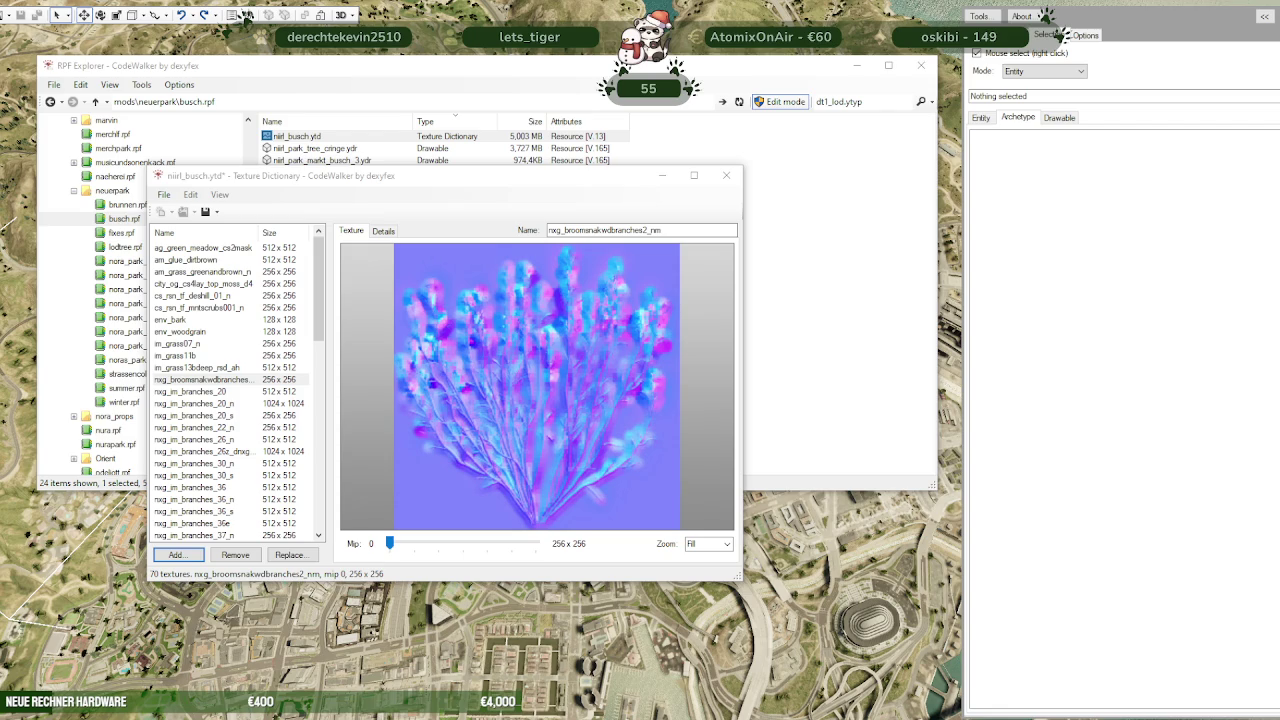
click(186, 556)
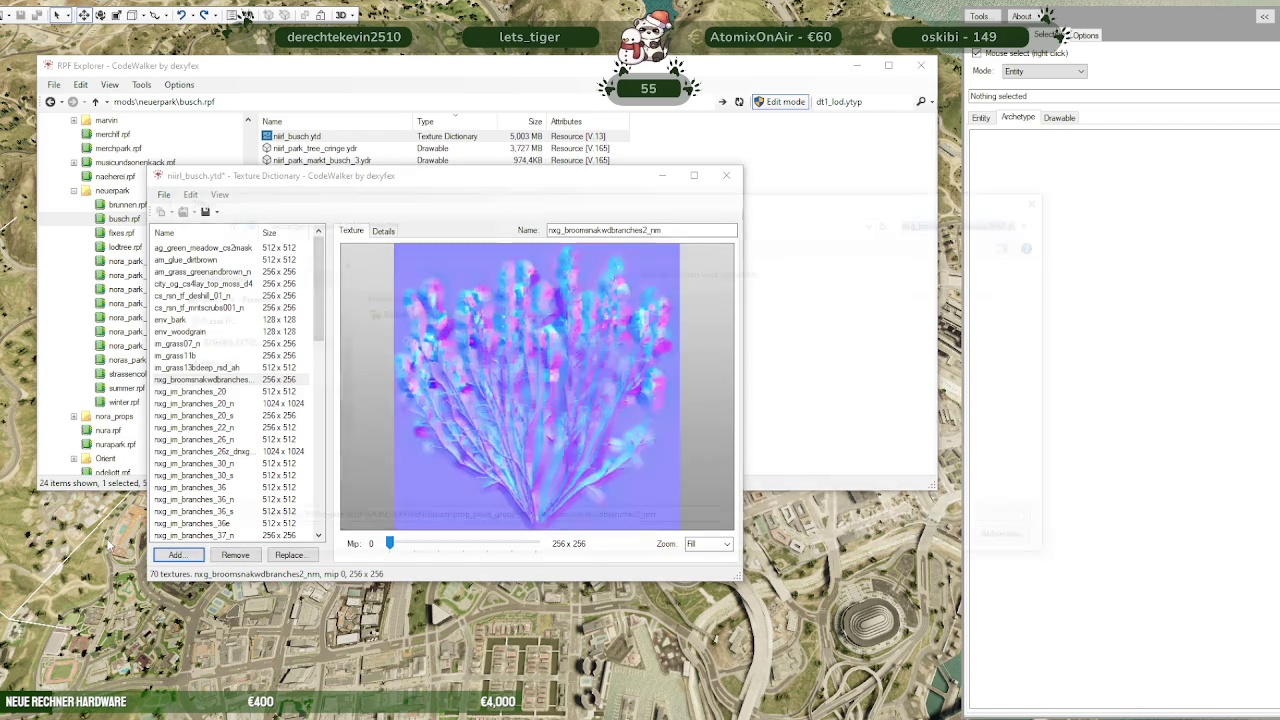
click(928, 220)
text(prop_tree_frangipani_nm)
key(Return)
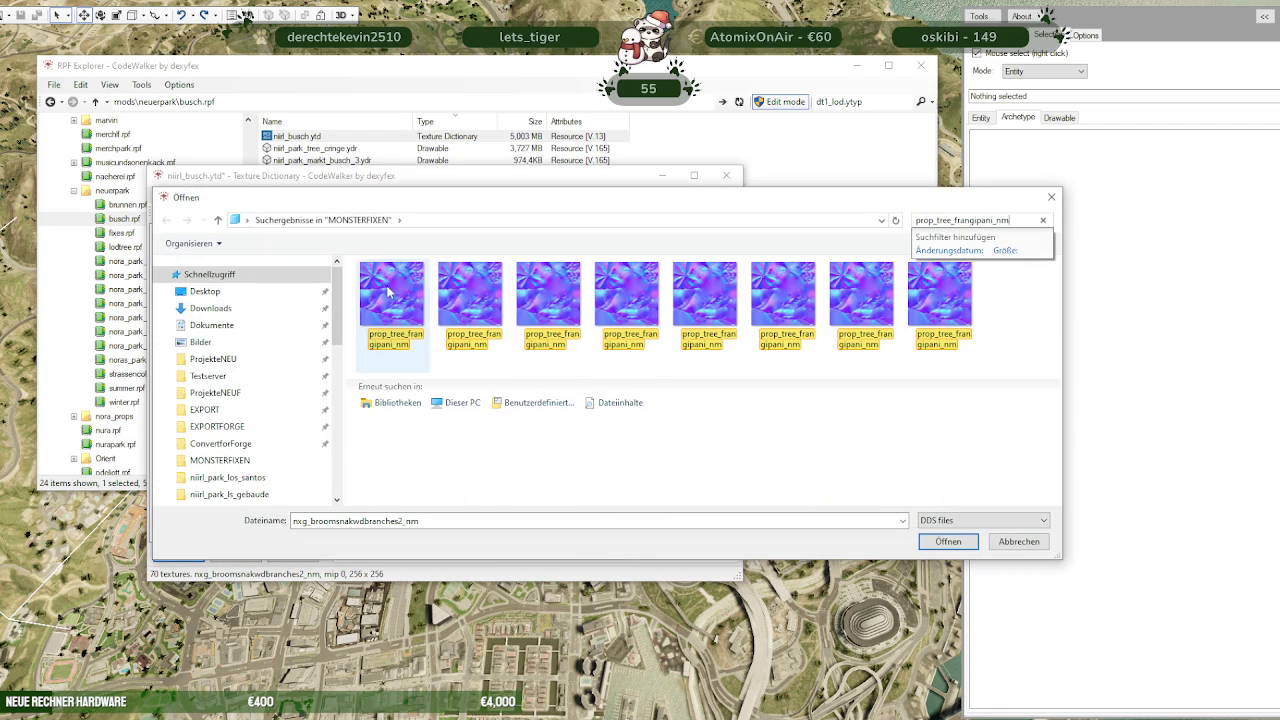
click(948, 541)
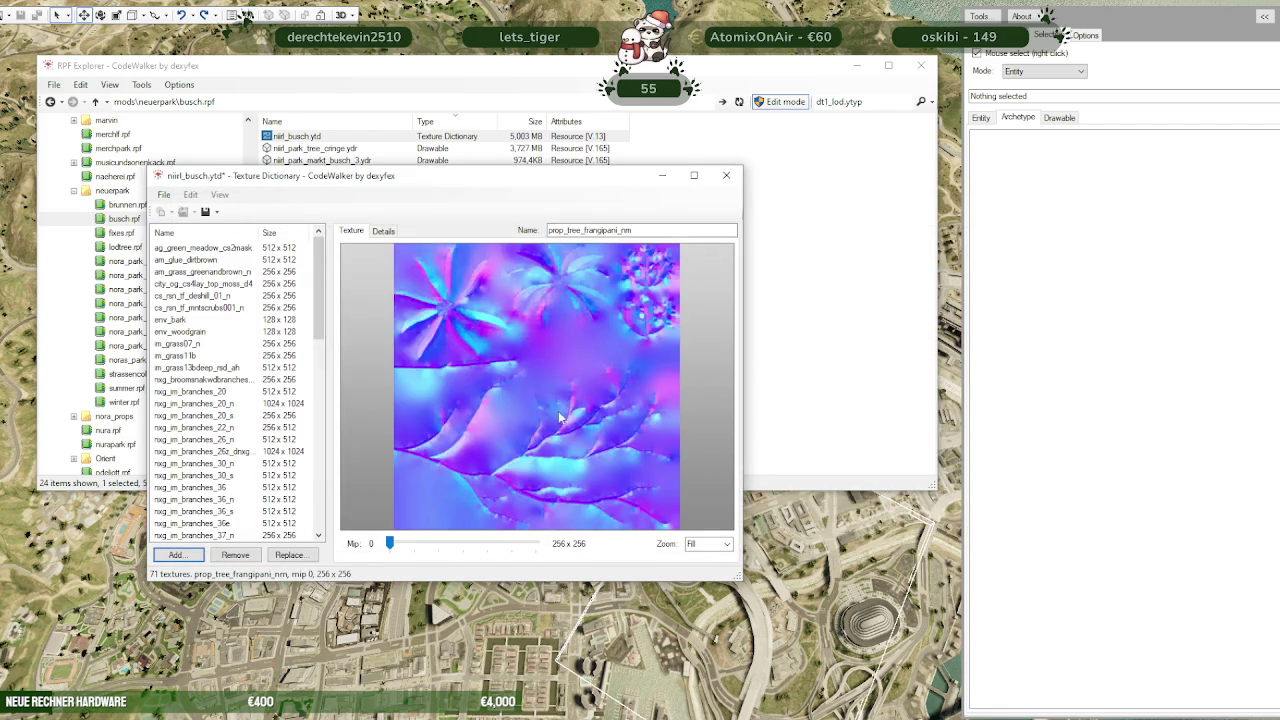
Add the 512x512 nxg_im_branches_30 texture, making 72 textures in total
click(245, 17)
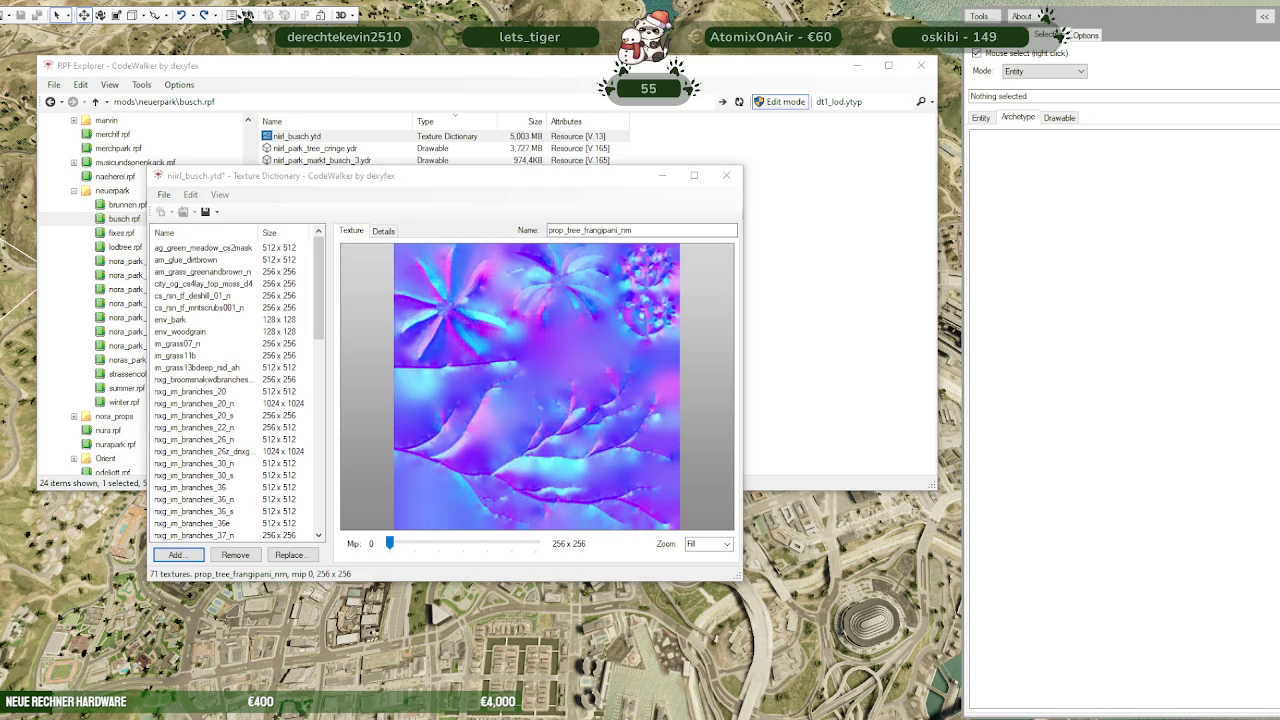
click(176, 555)
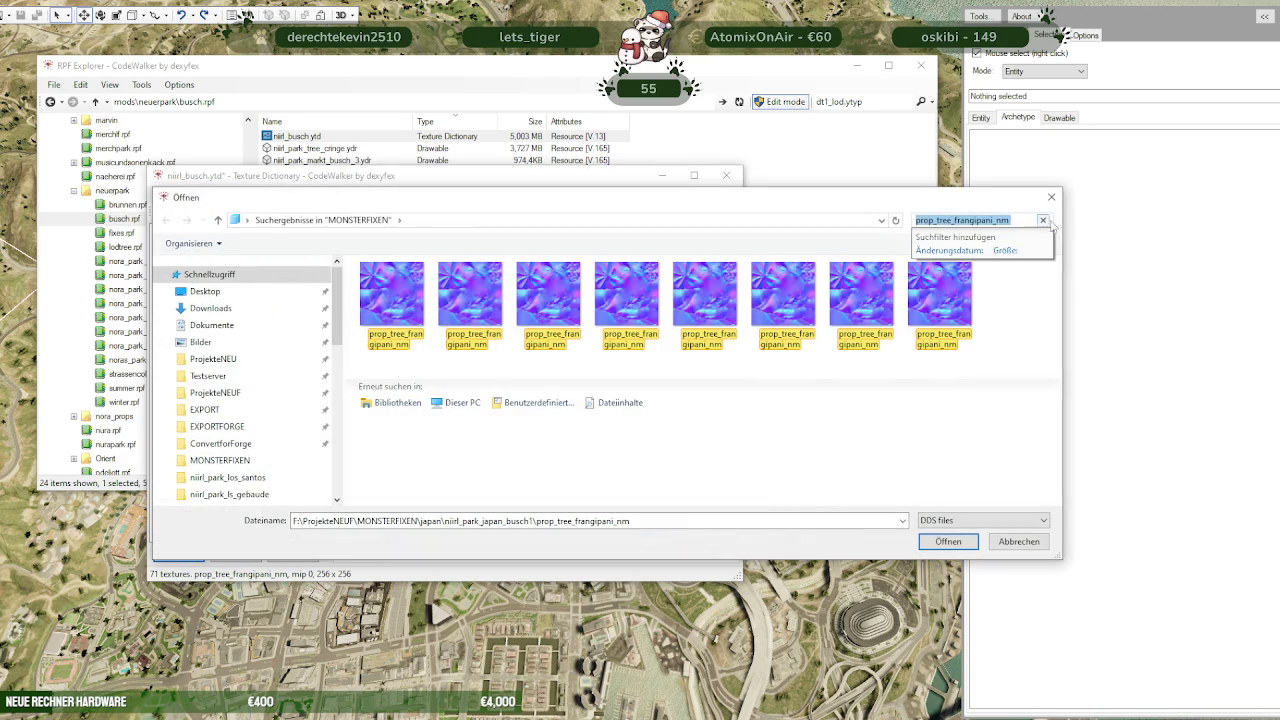
text(nxg_im_branches_30)
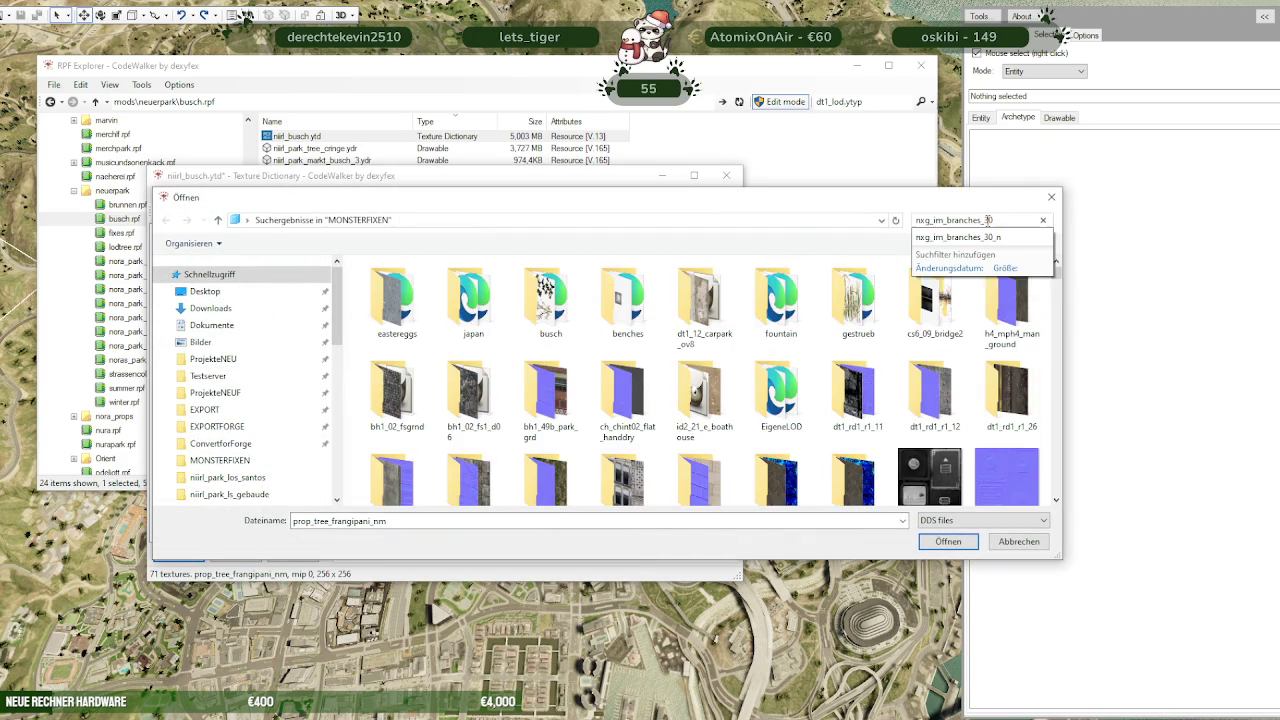
click(428, 320)
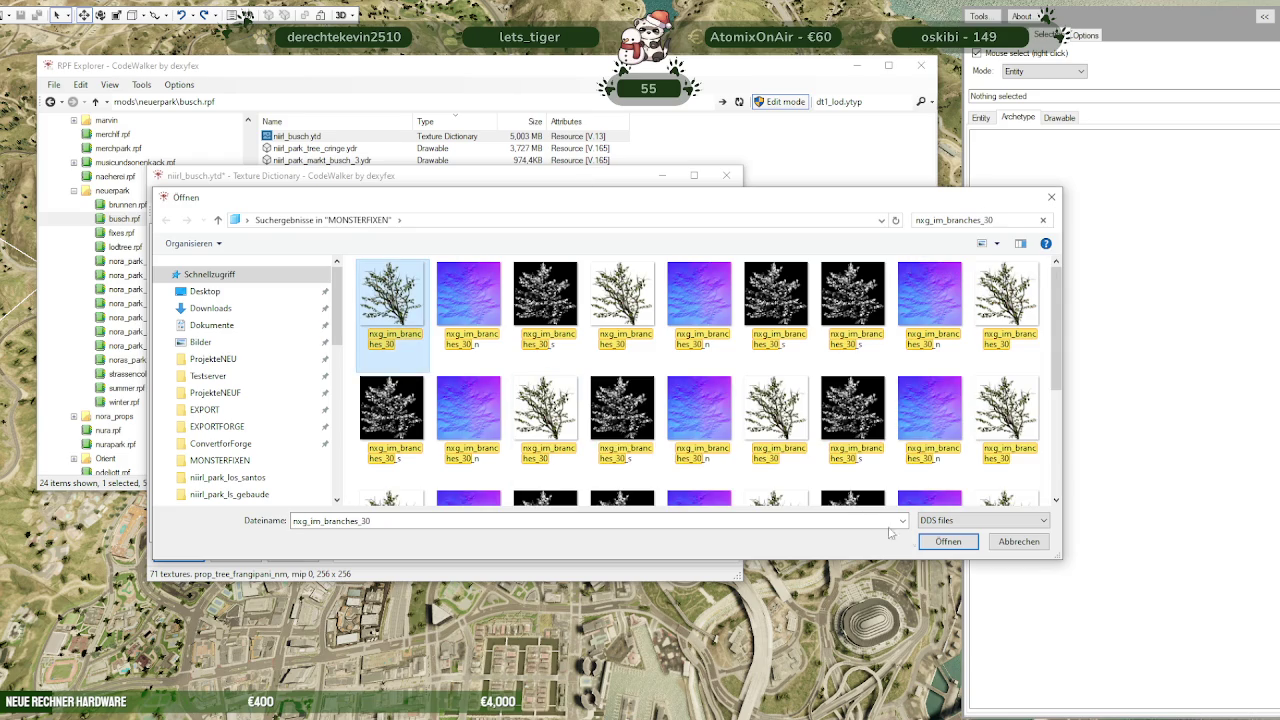
click(946, 541)
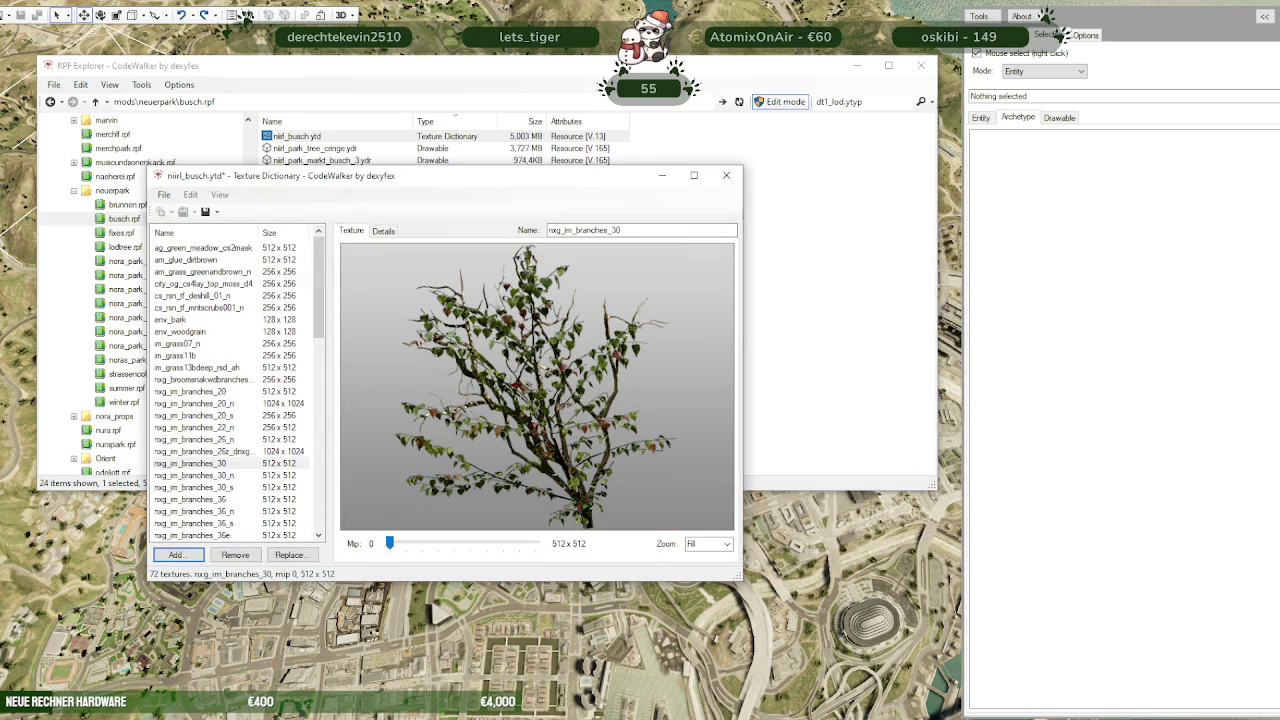
click(247, 16)
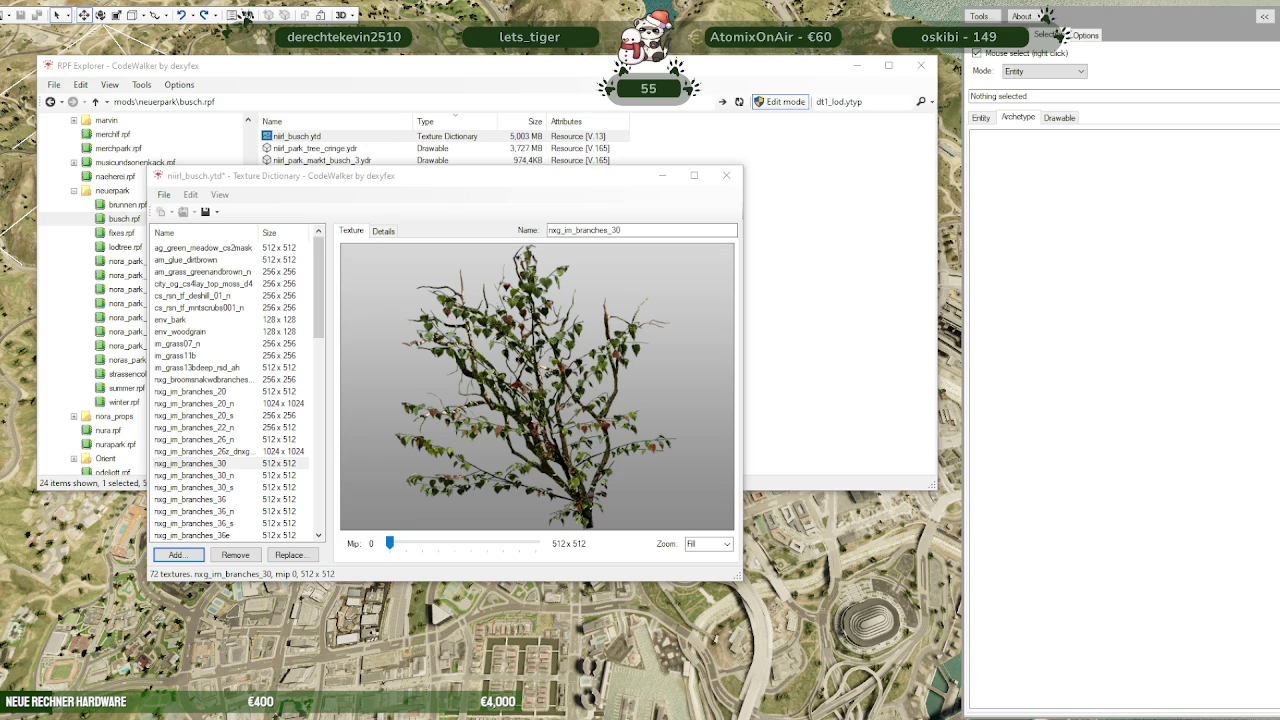
Add os_rmbj_bvwalloverlay_0001 to niirl_busch.ytd
click(175, 554)
click(1043, 220)
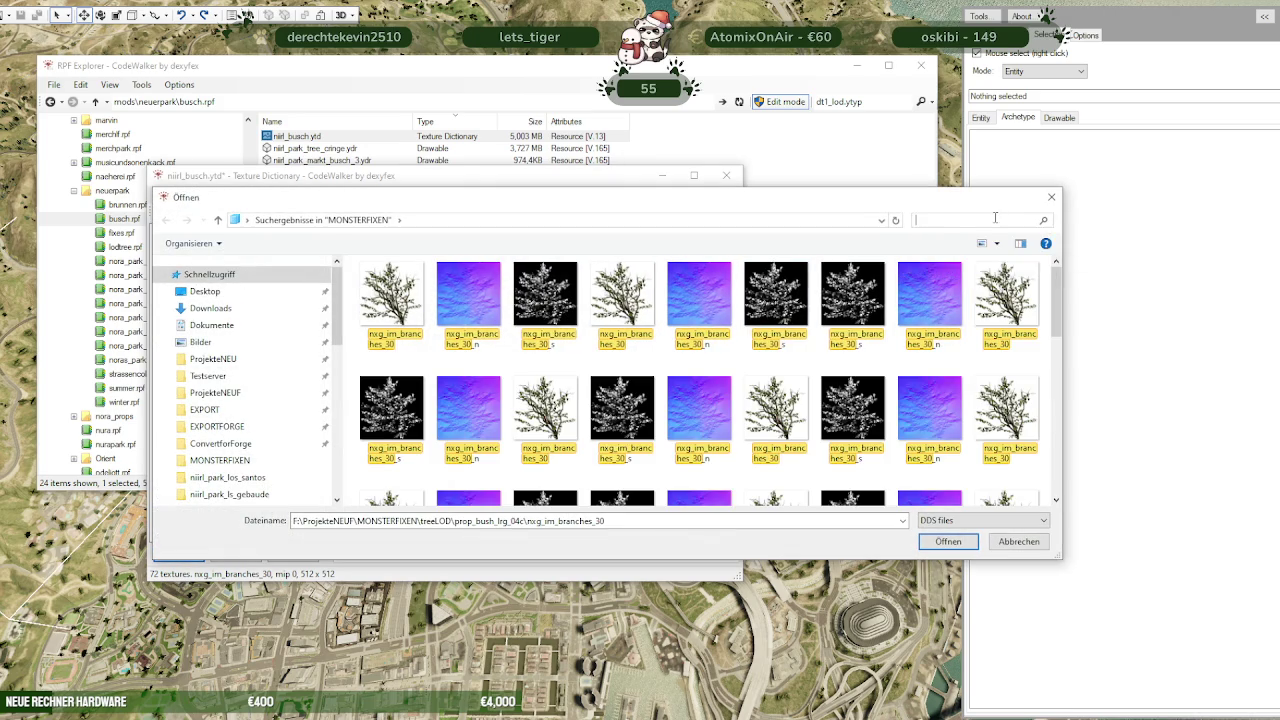
text(os_rmbj_bvwalloverlay_0001)
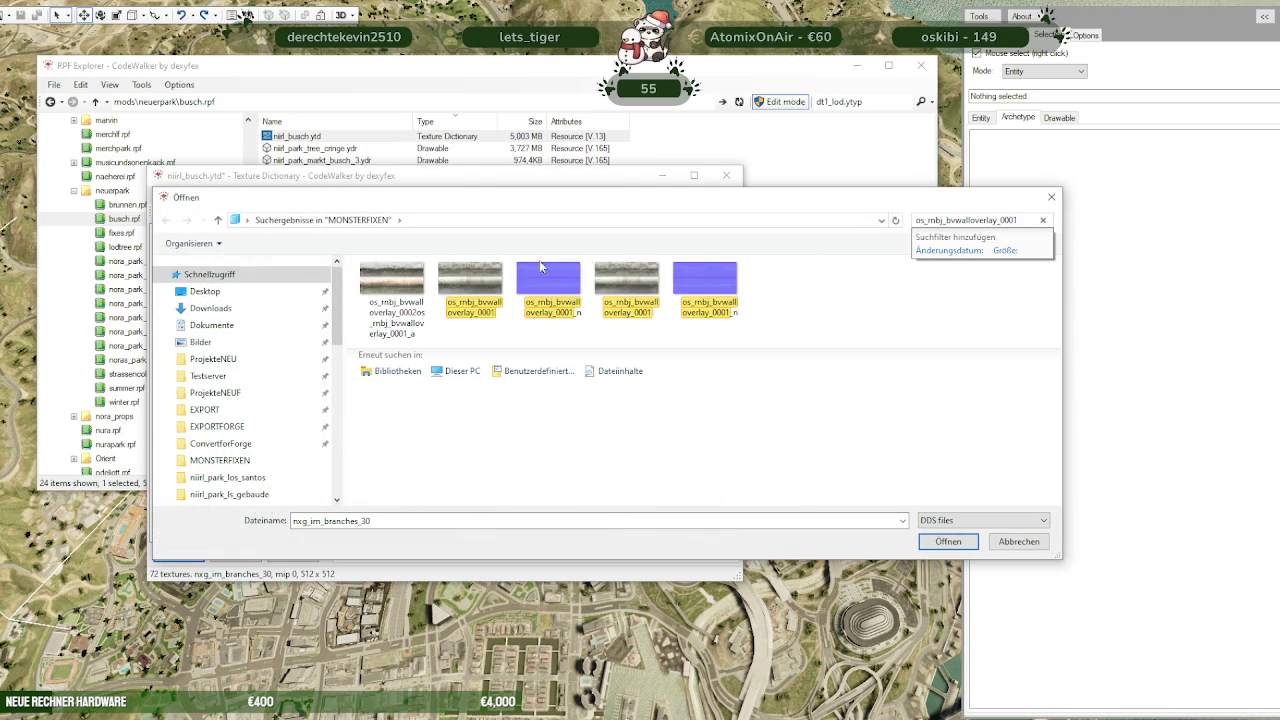
click(470, 290)
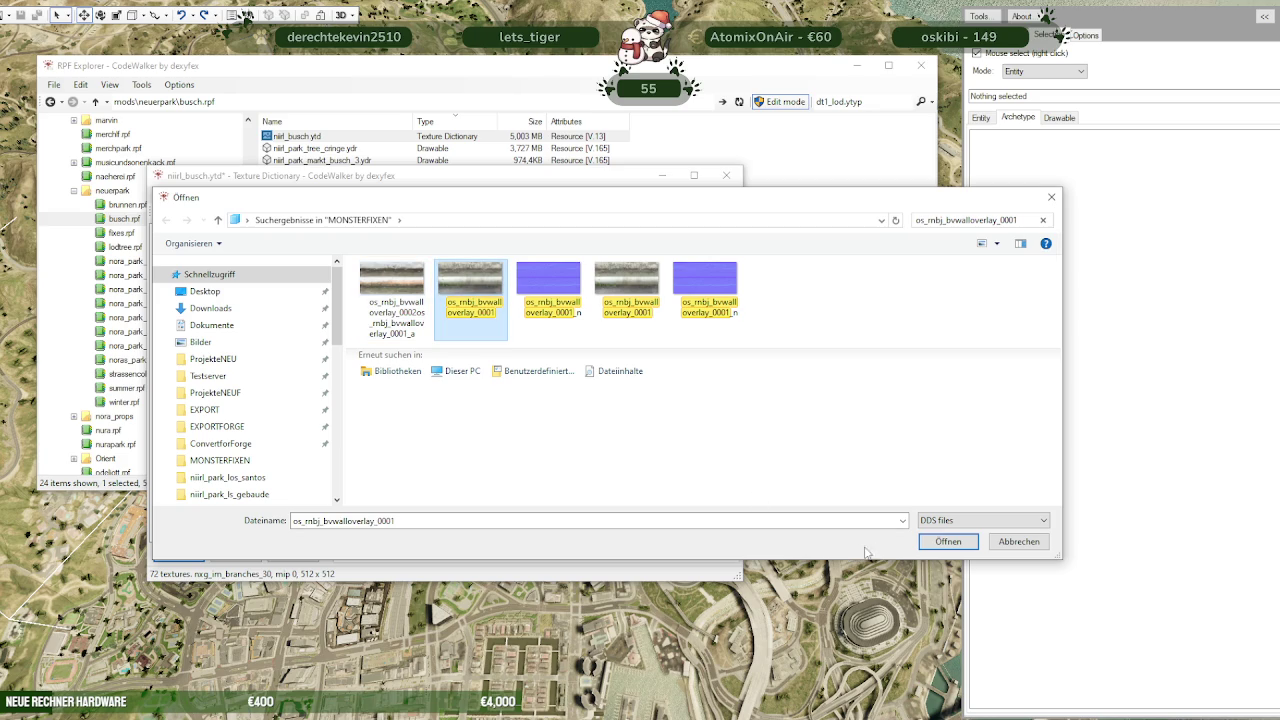
click(944, 544)
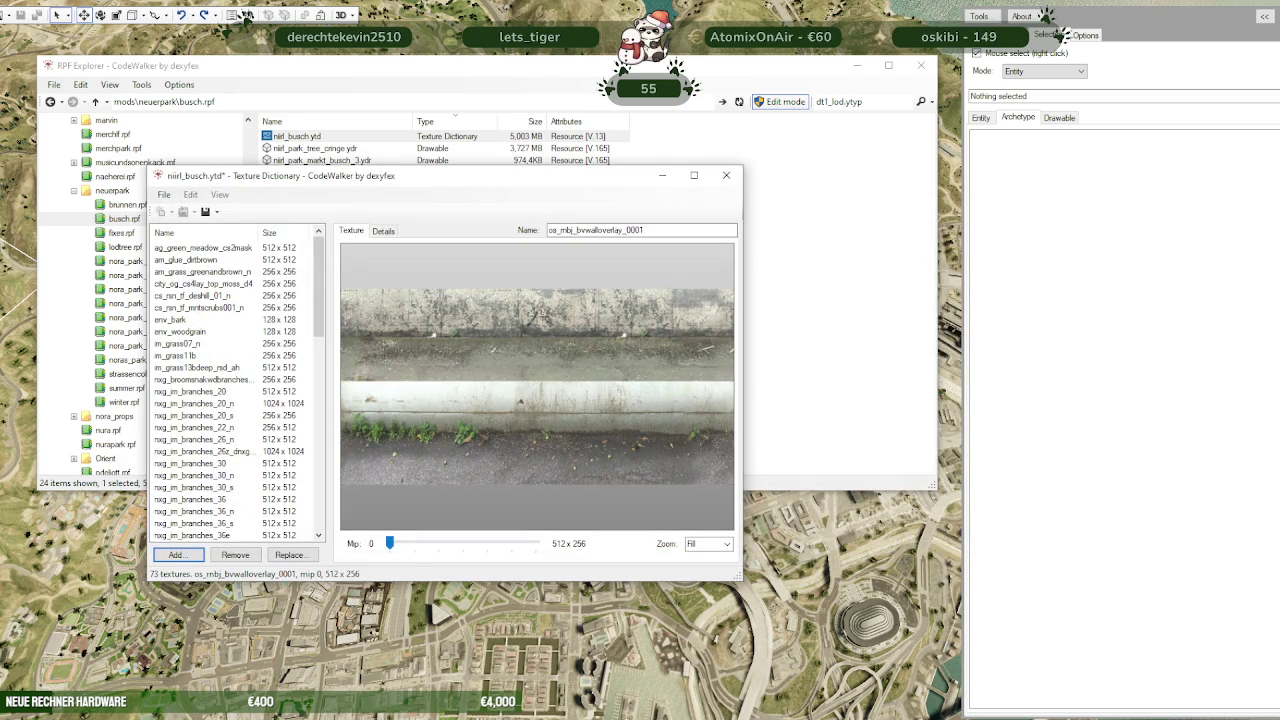
click(247, 16)
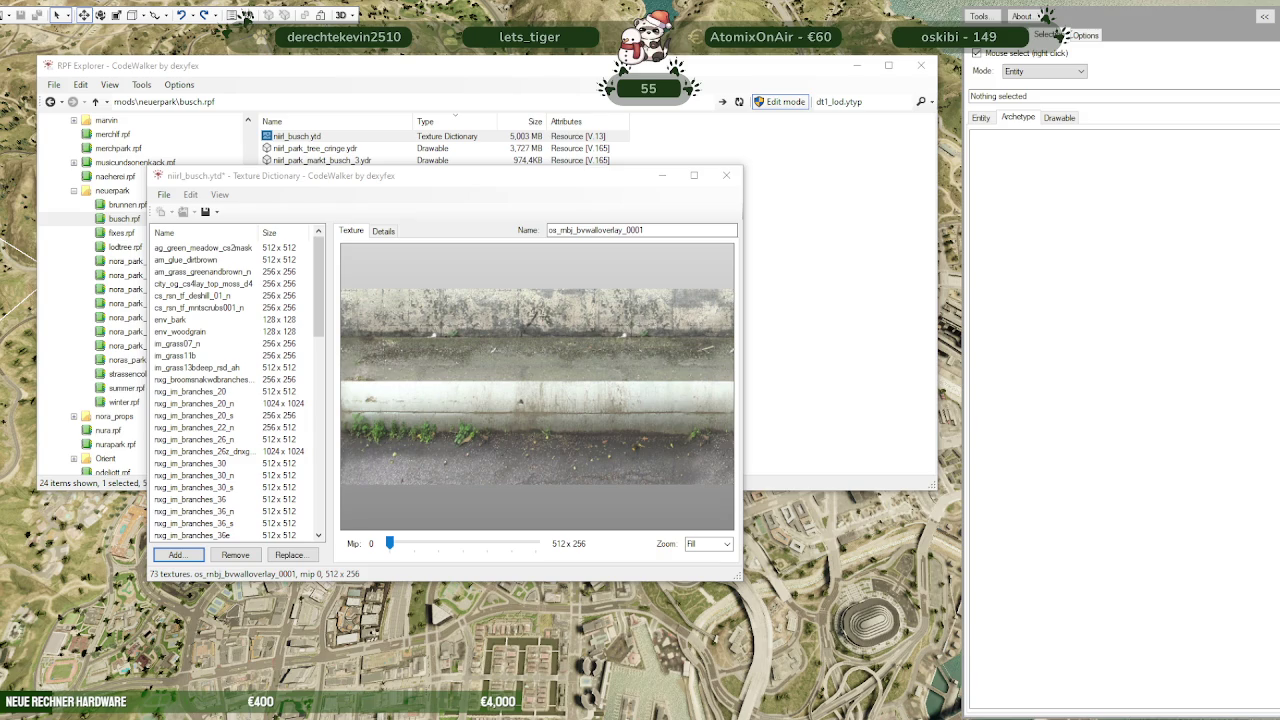
Extend the search with '_n' and add os_rmbj_bvwalloverlay_0001_n
click(175, 554)
click(1030, 219)
click(1030, 219)
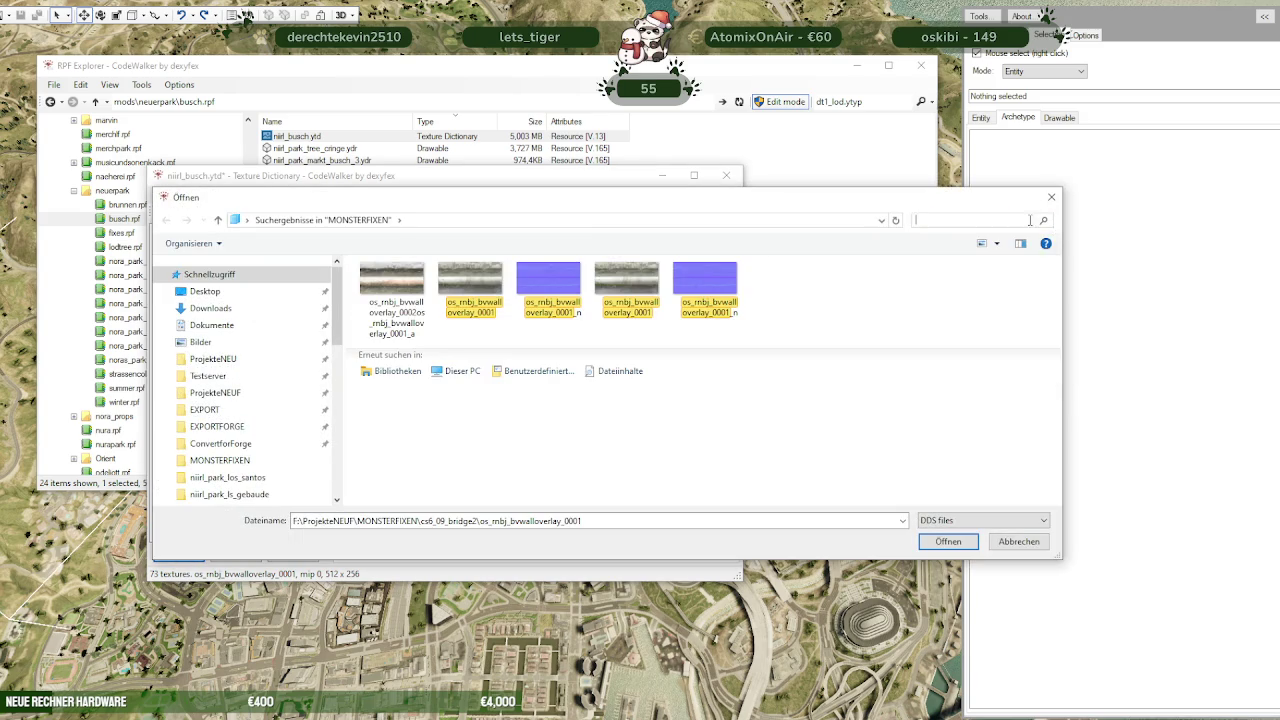
text(_n)
click(393, 285)
click(948, 542)
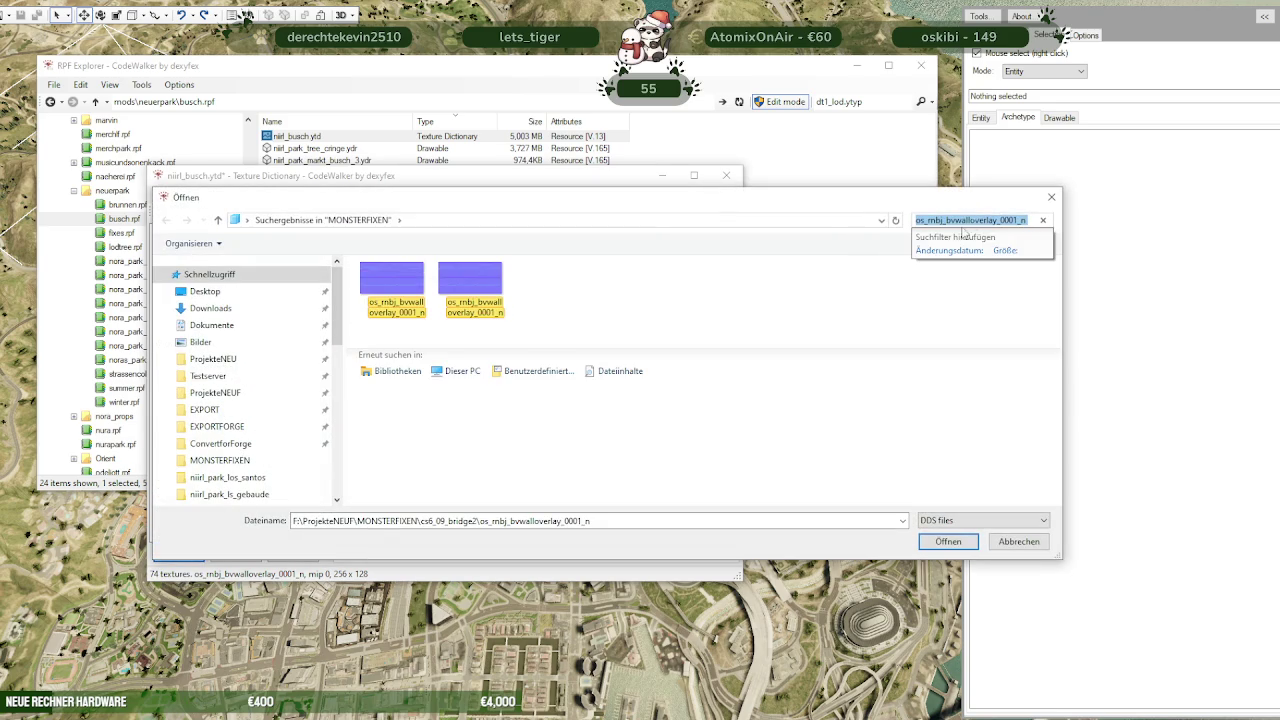
Add the 256x512 branch texture nxg_im_branches_22nxg_im_branches_22_a, reaching 75 textures
key(ctrl+v)
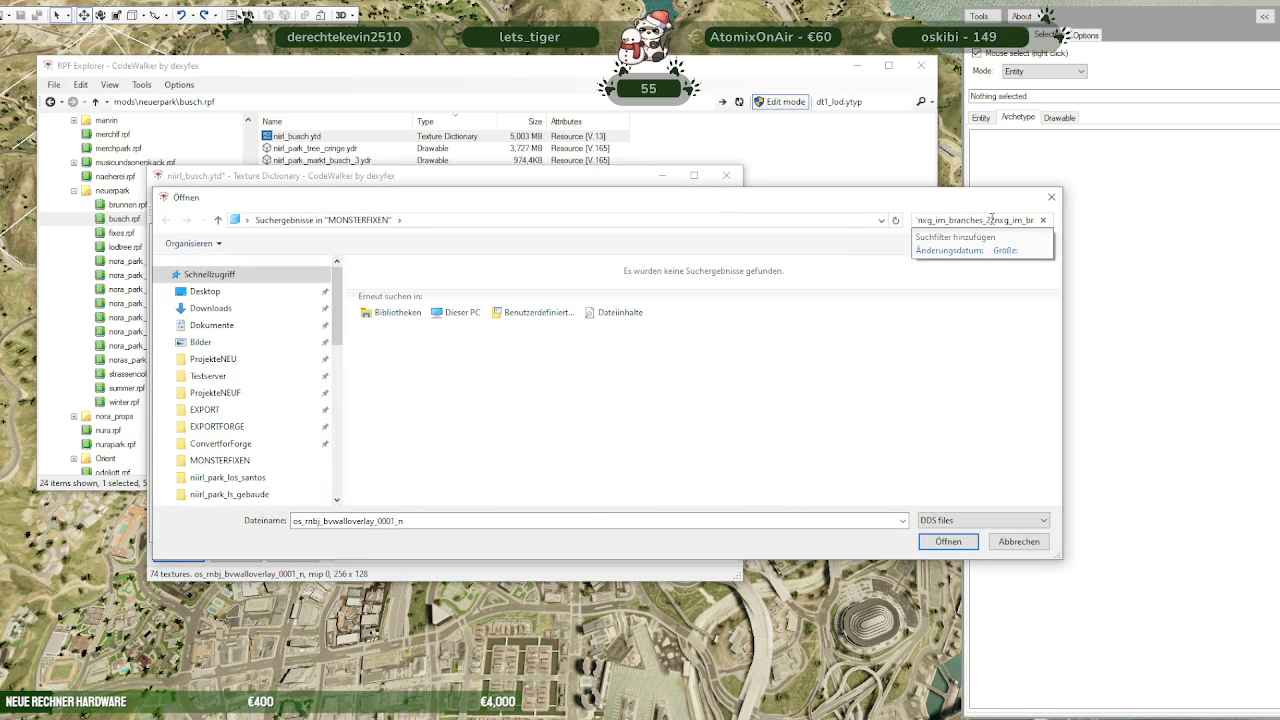
key(Home)
key(End)
key(BackSpace)
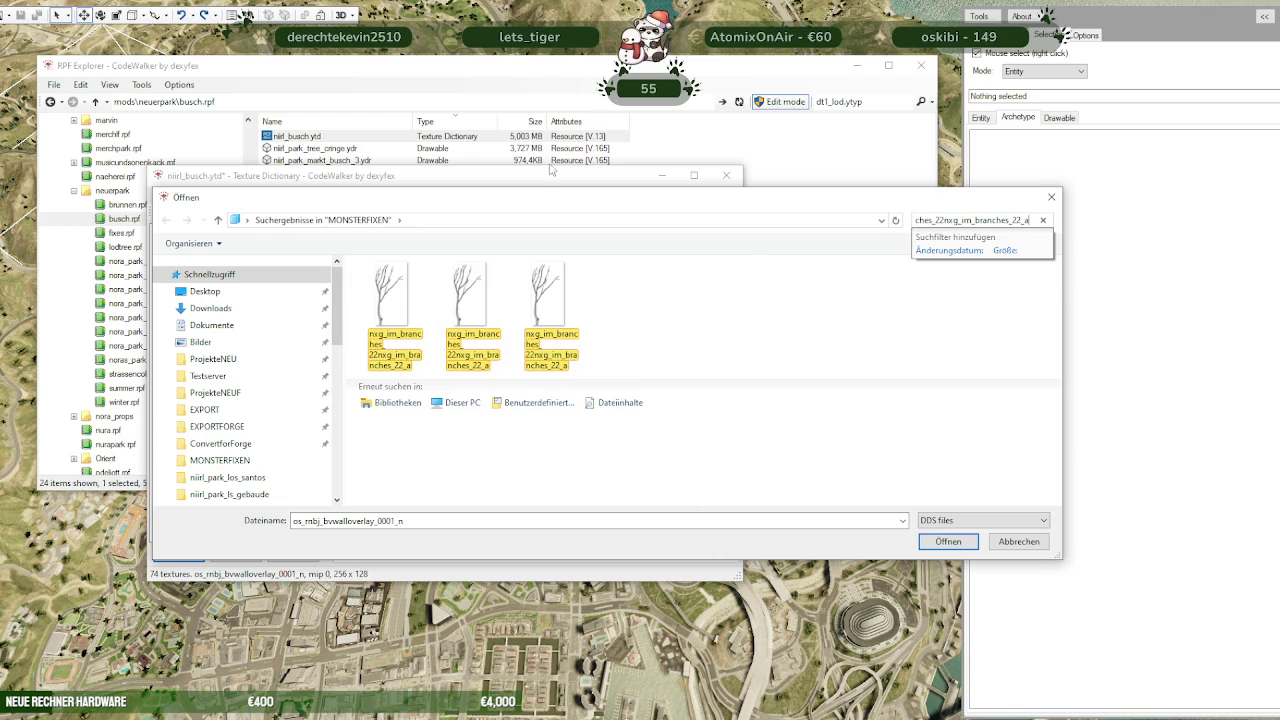
click(393, 300)
click(948, 541)
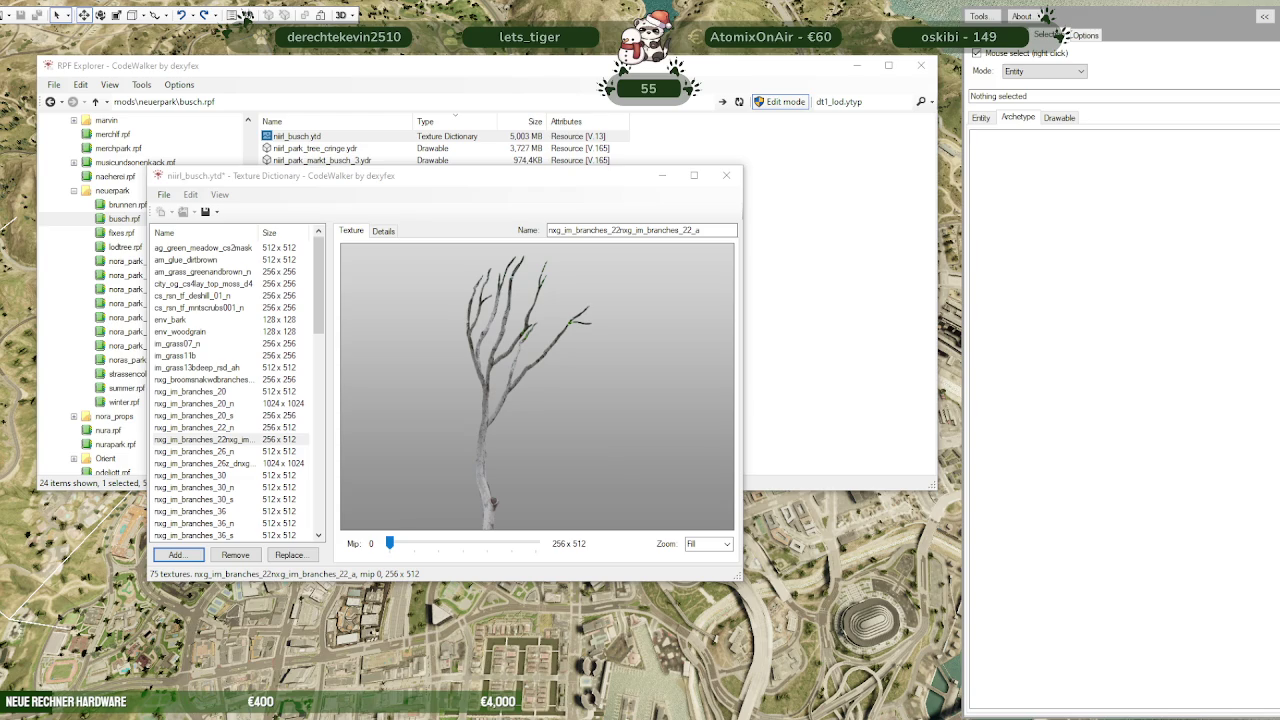
Save the 75-texture niirl_busch.ytd with Save YTD, then close the Texture Dictionary window
click(208, 218)
click(207, 217)
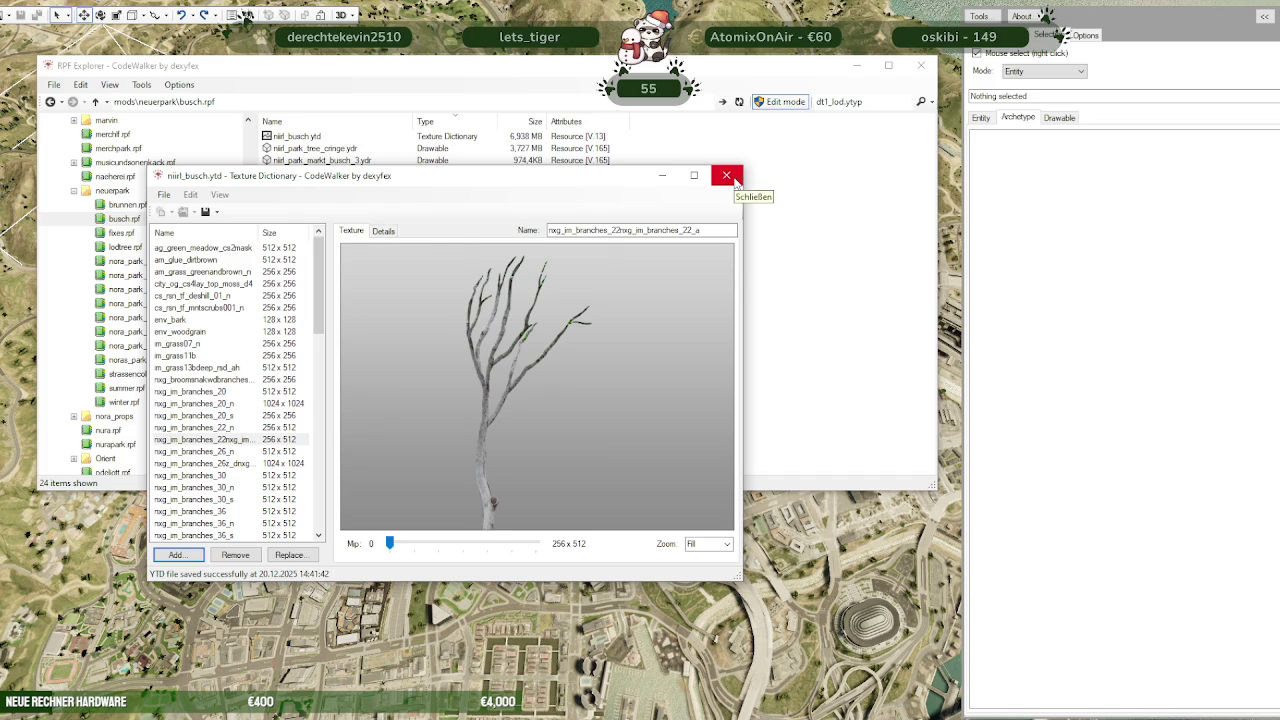
click(734, 181)
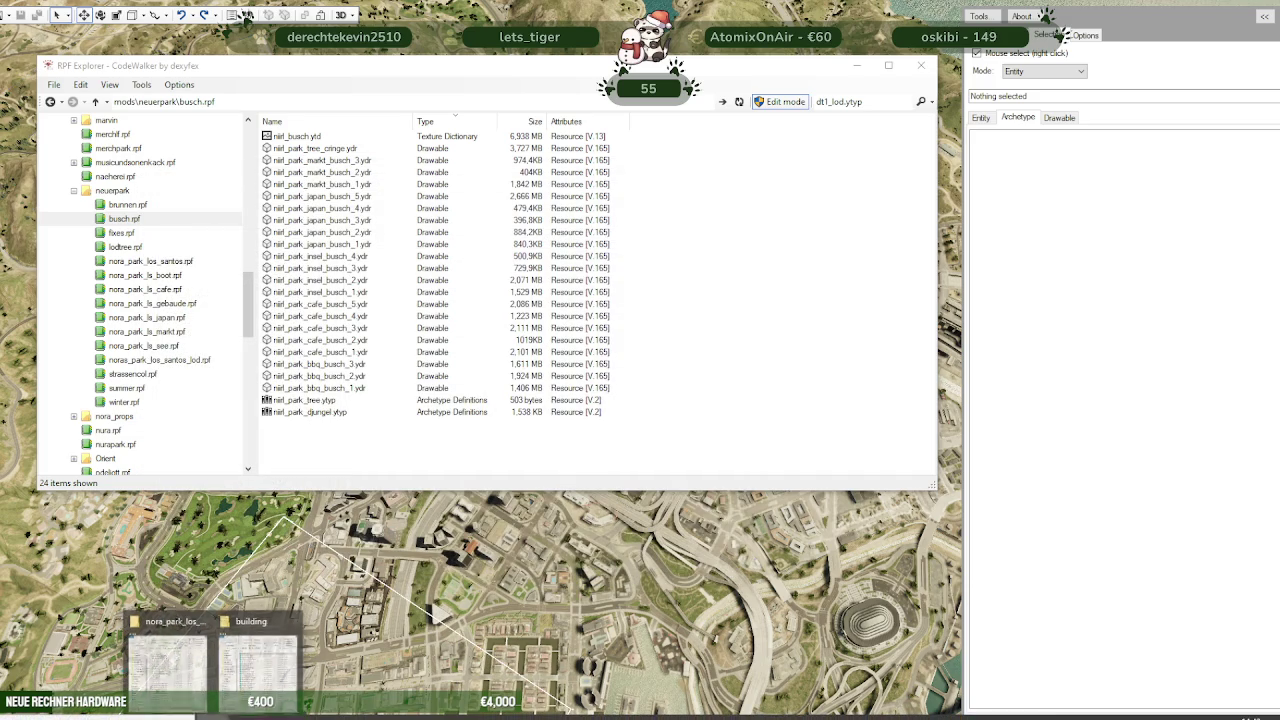
Copy niirl_busch.ytd into stream\nora_park_plants, replacing the existing file
click(168, 670)
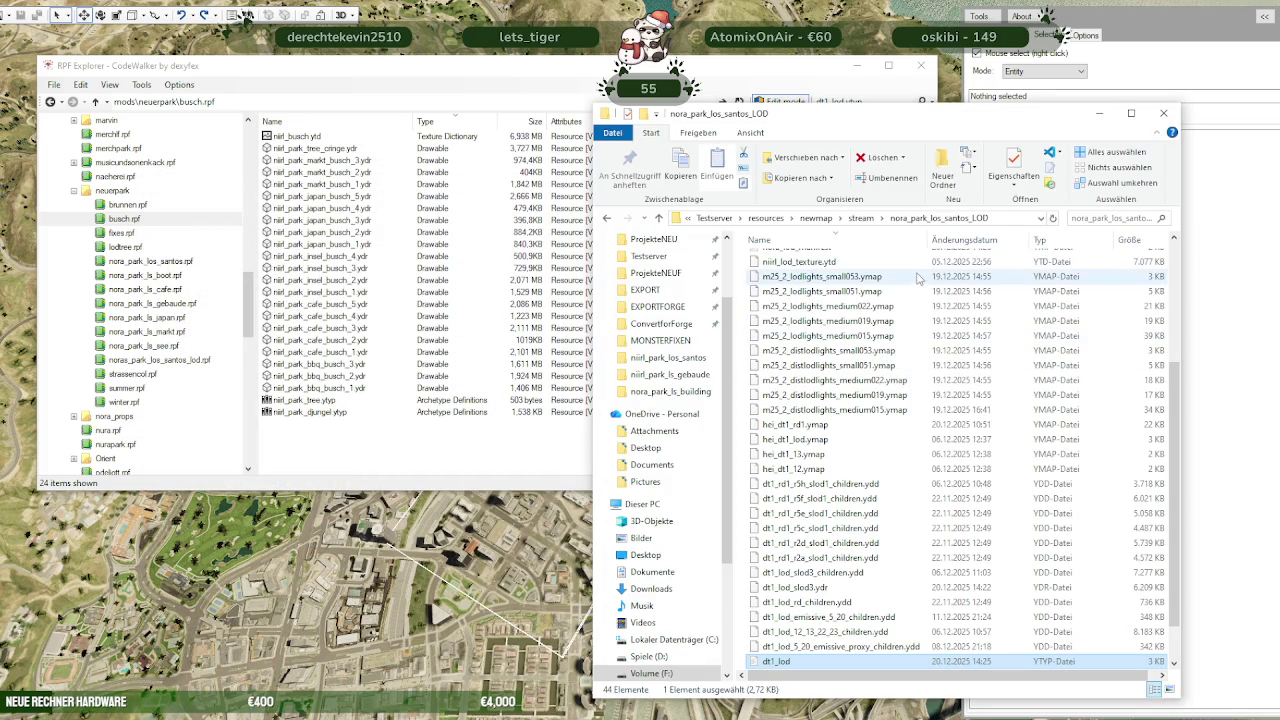
click(860, 218)
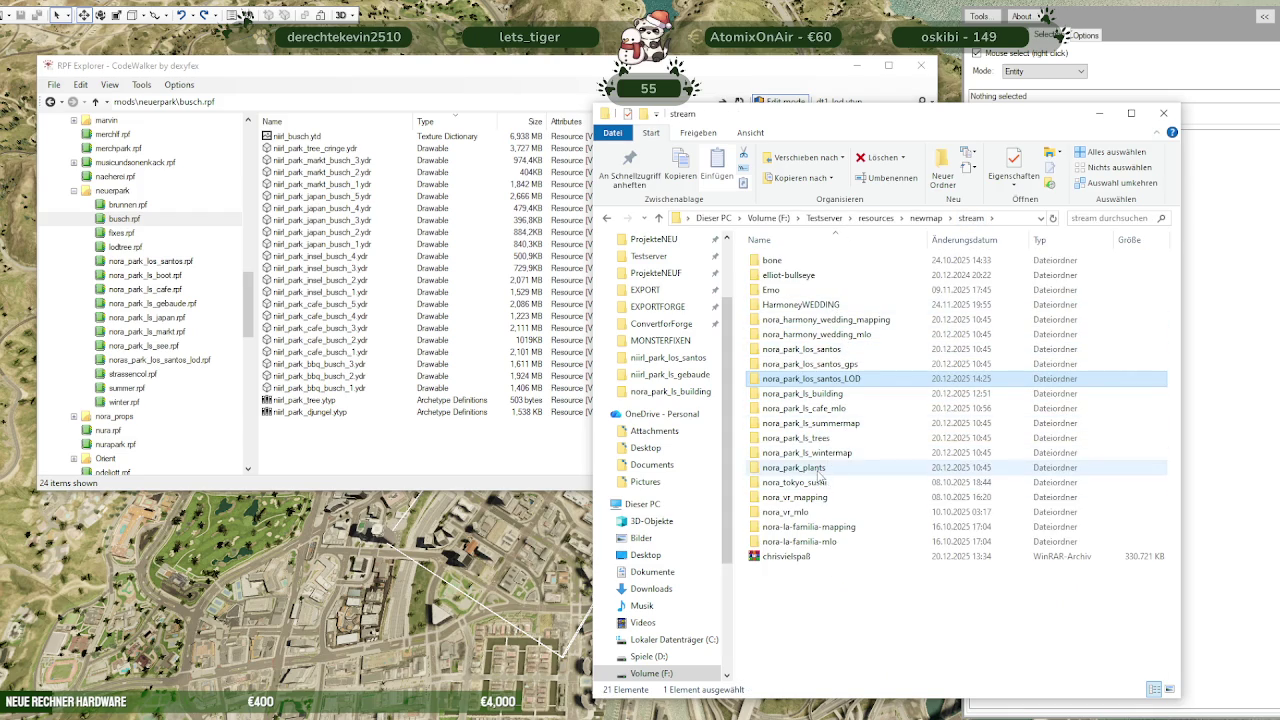
double_click(805, 468)
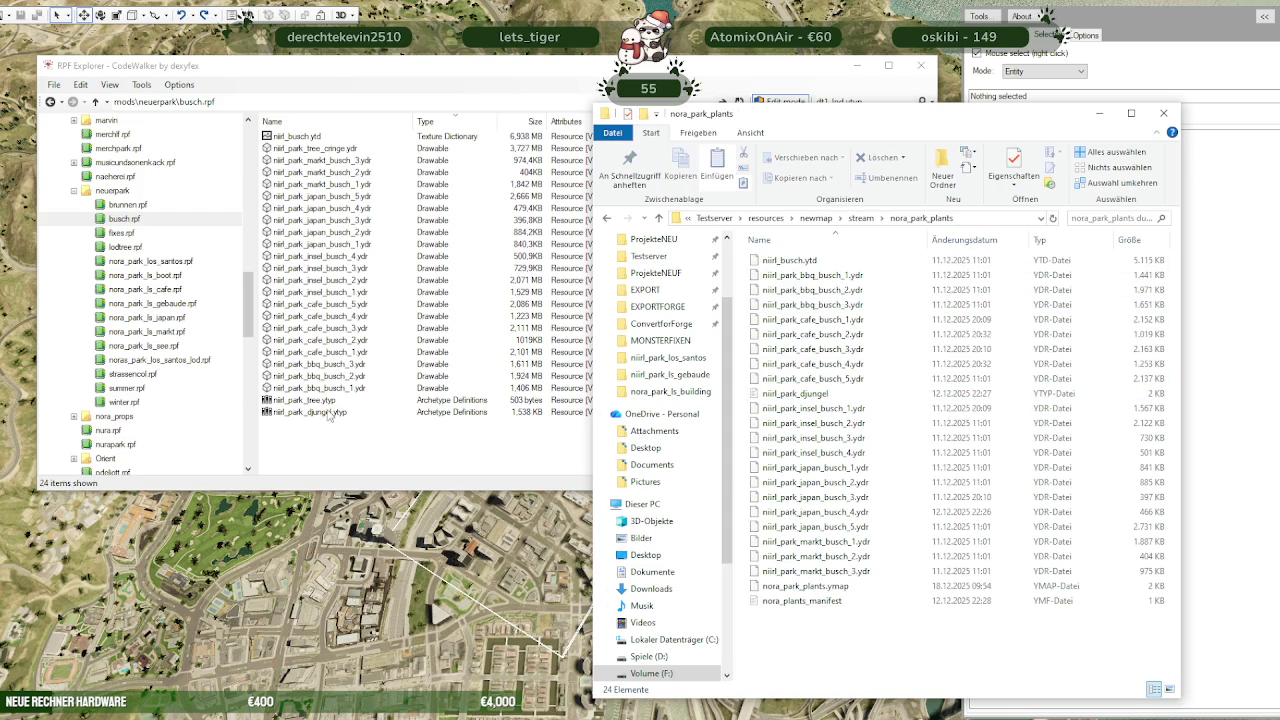
click(305, 140)
drag(308, 140, 855, 648)
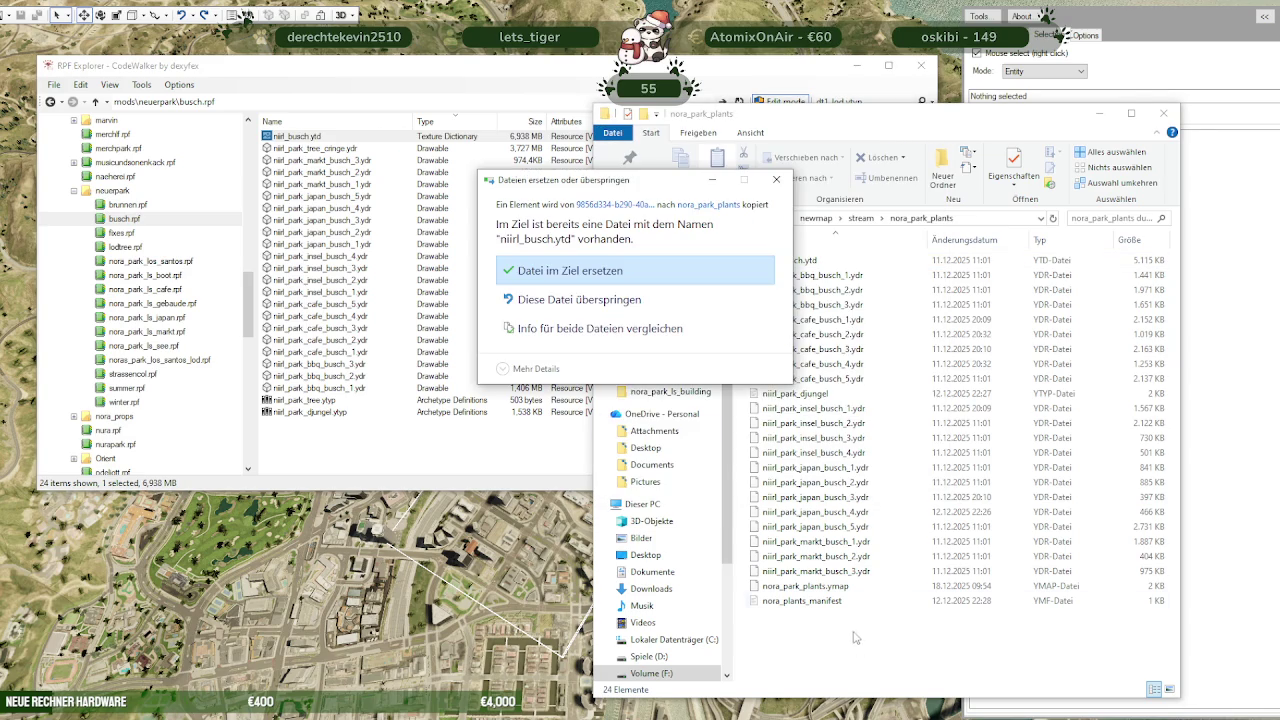
click(605, 270)
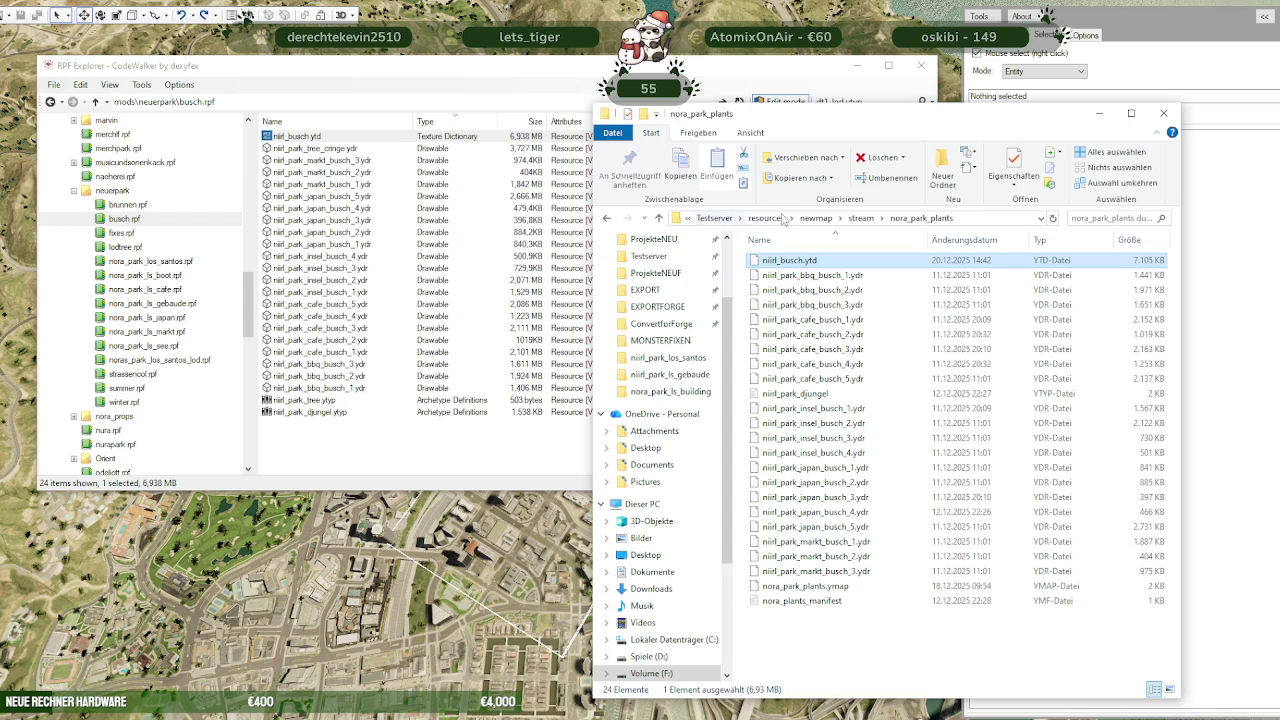
Go up to the stream folder and open nora_park_los_santos
click(863, 218)
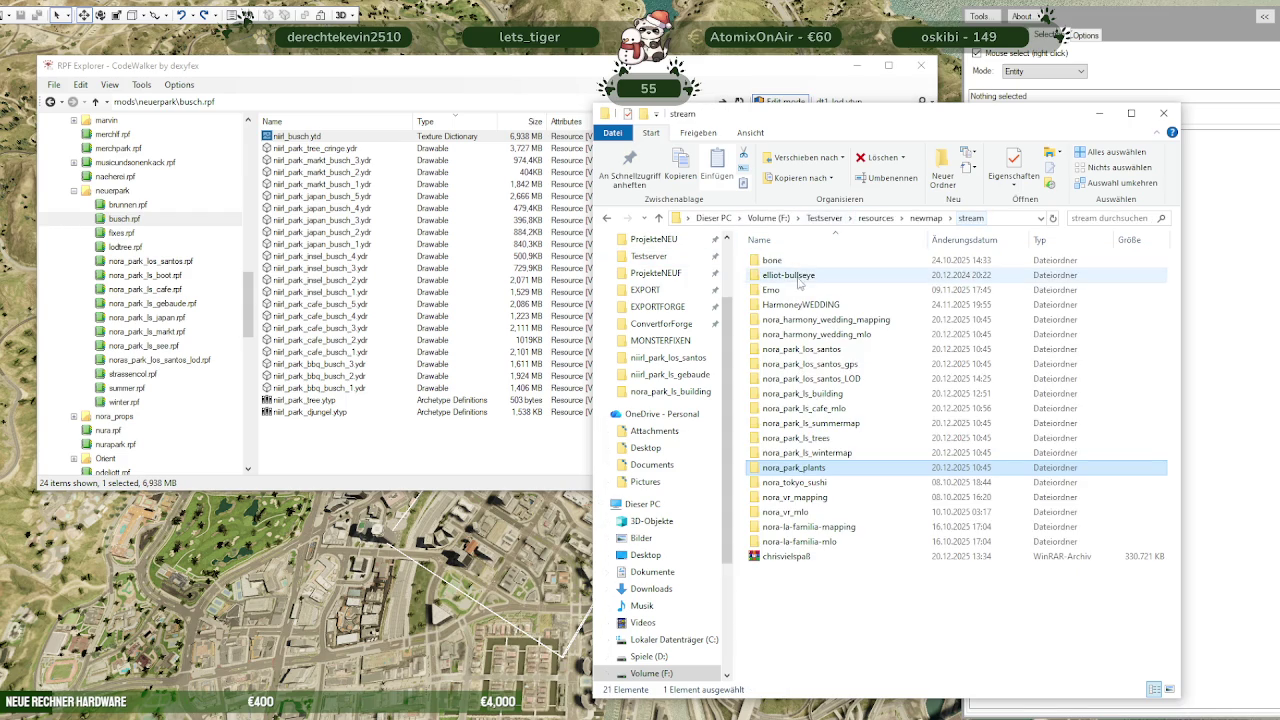
click(806, 350)
double_click(810, 350)
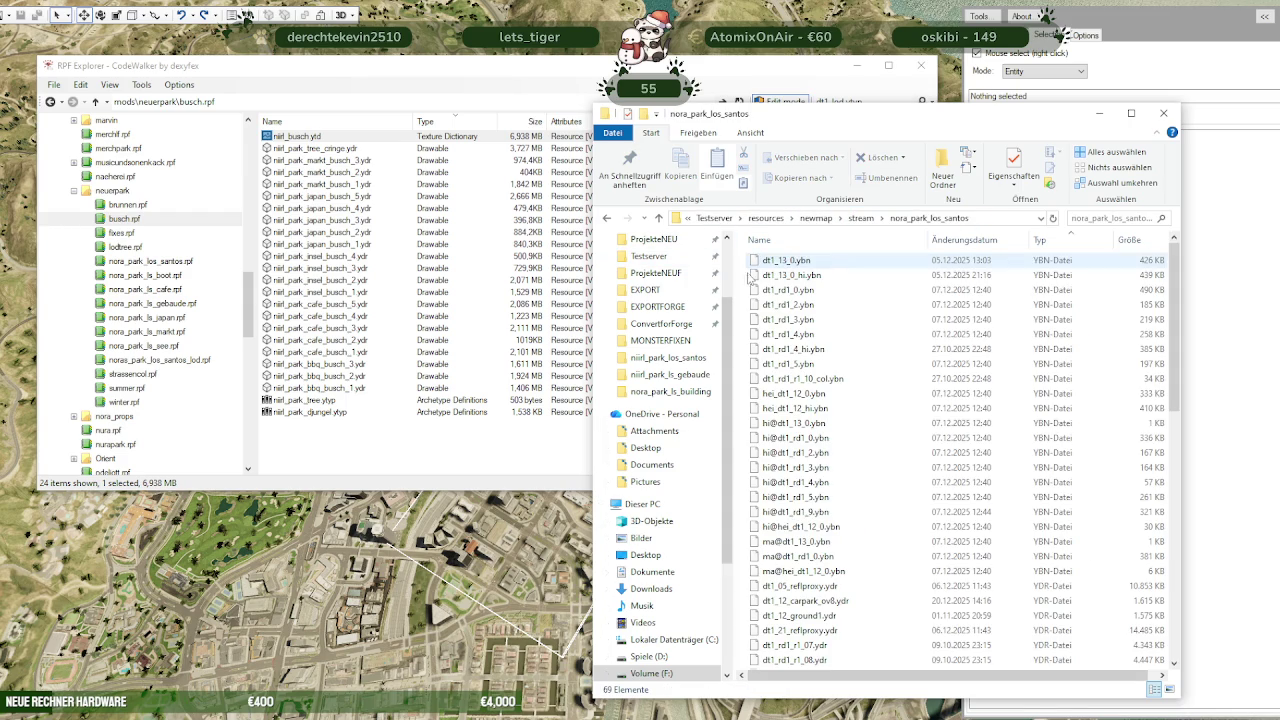
Paste niirl_park_texture.ytd into nora_park_los_santos, replacing the existing file
click(145, 261)
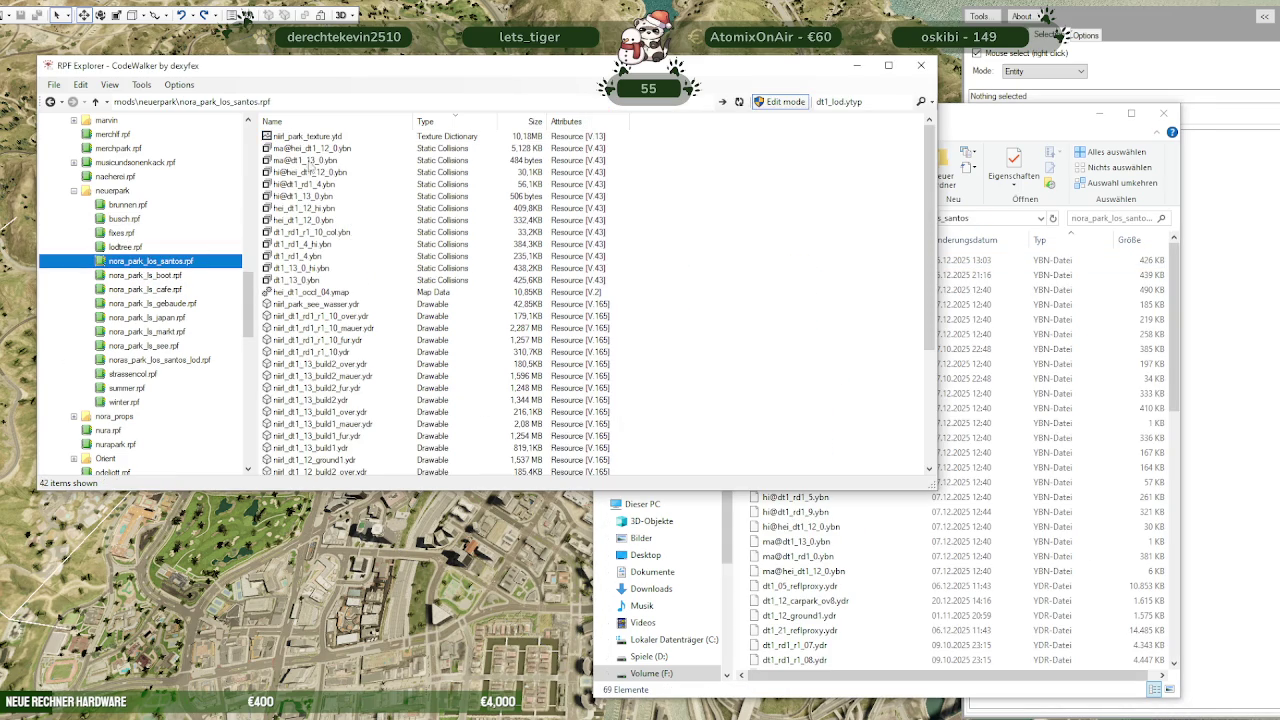
click(301, 138)
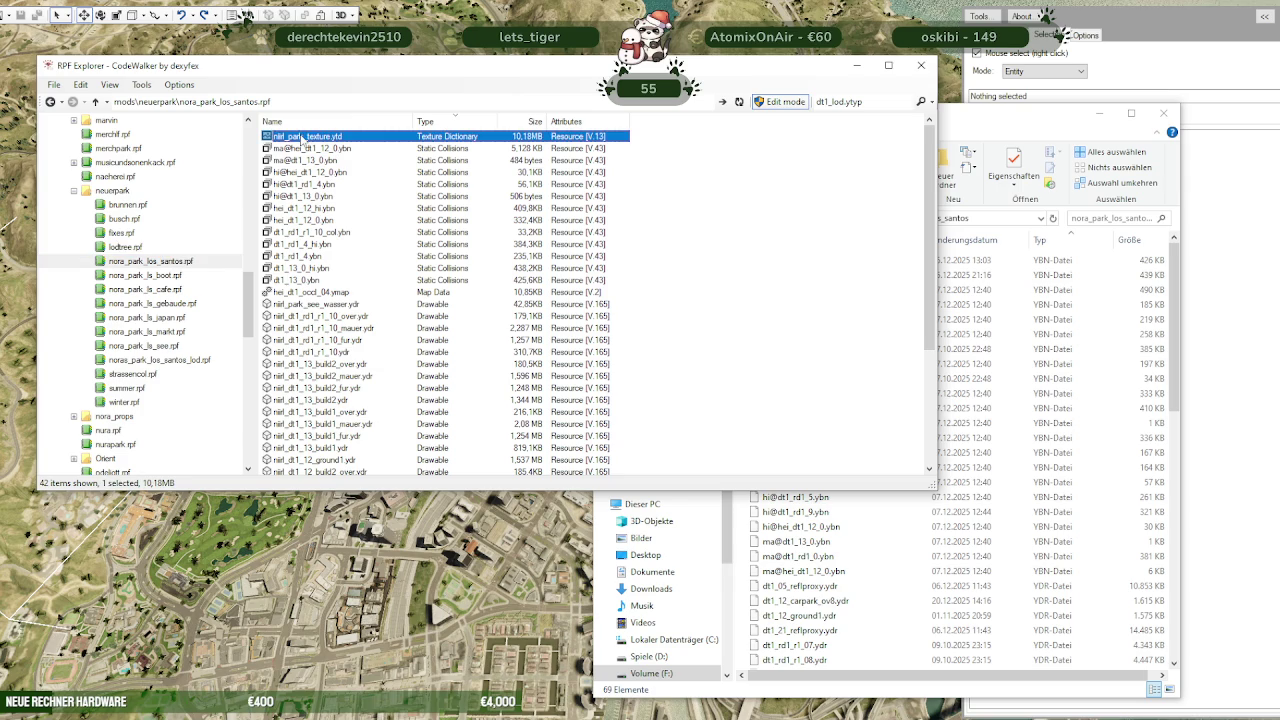
click(937, 572)
key(ctrl+v)
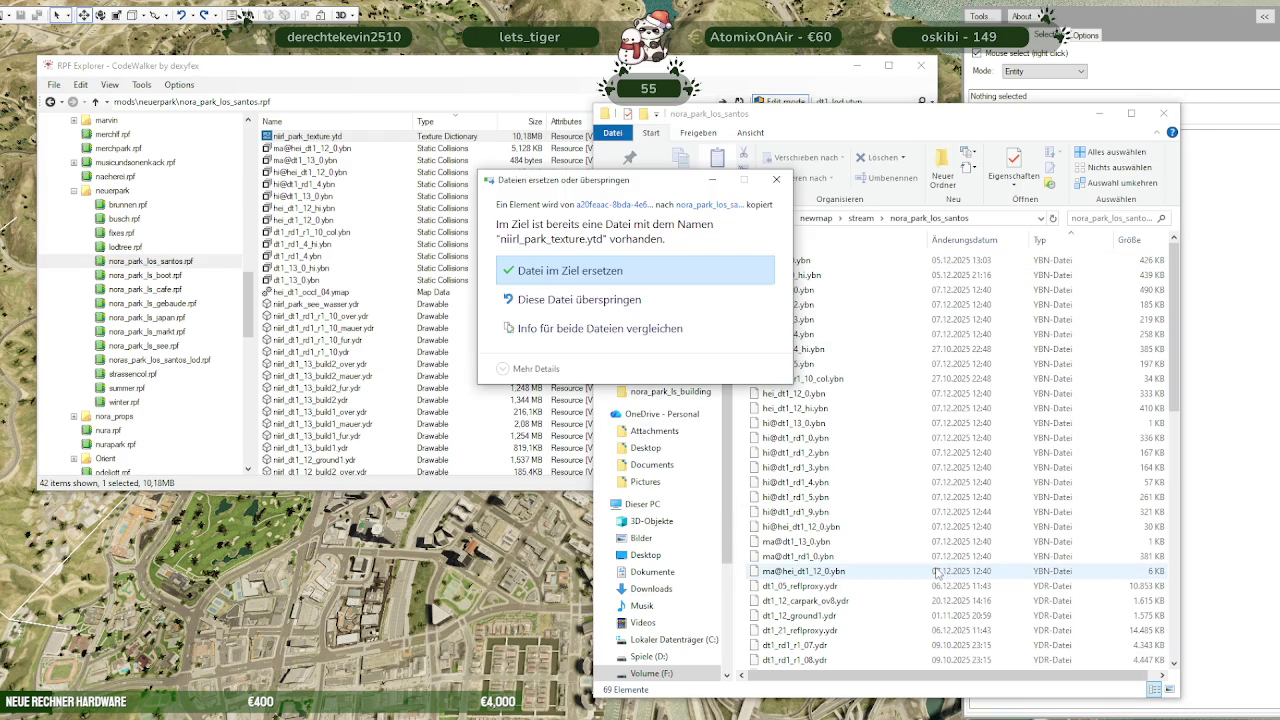
click(610, 265)
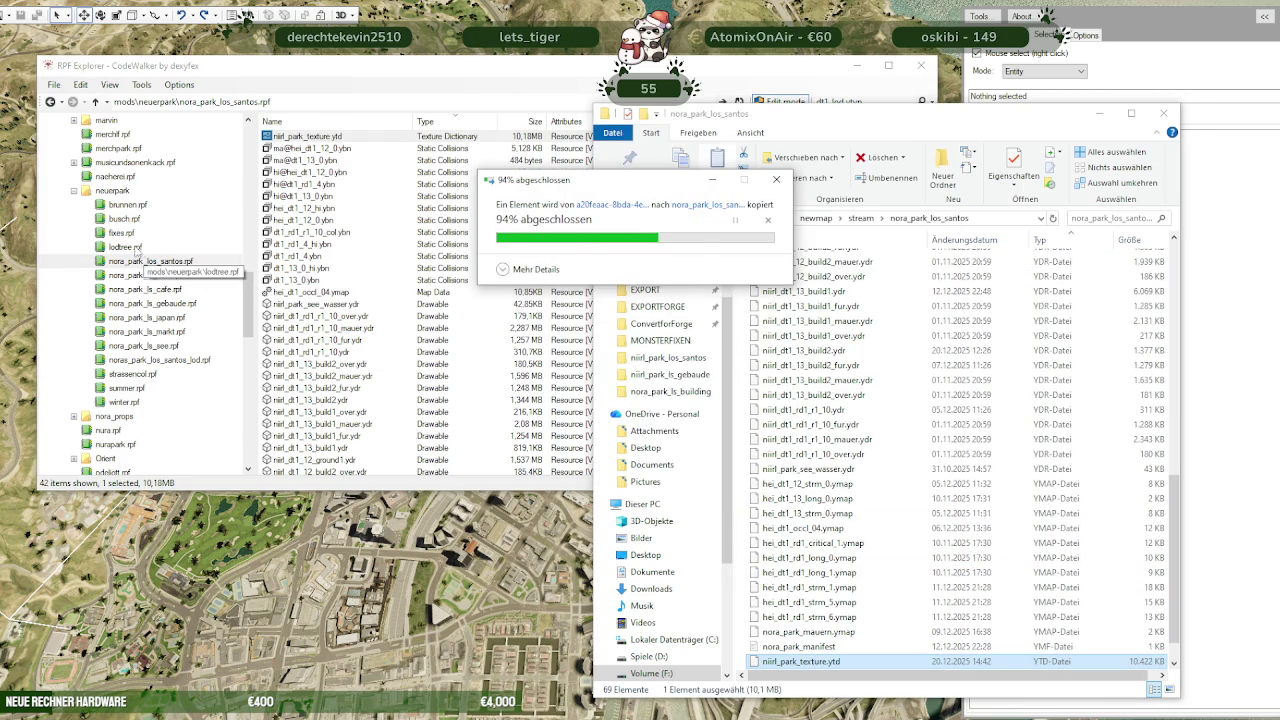
Copy niirl_park_summer.ytd into nora_park_ls_summermap, replacing the existing file
click(124, 389)
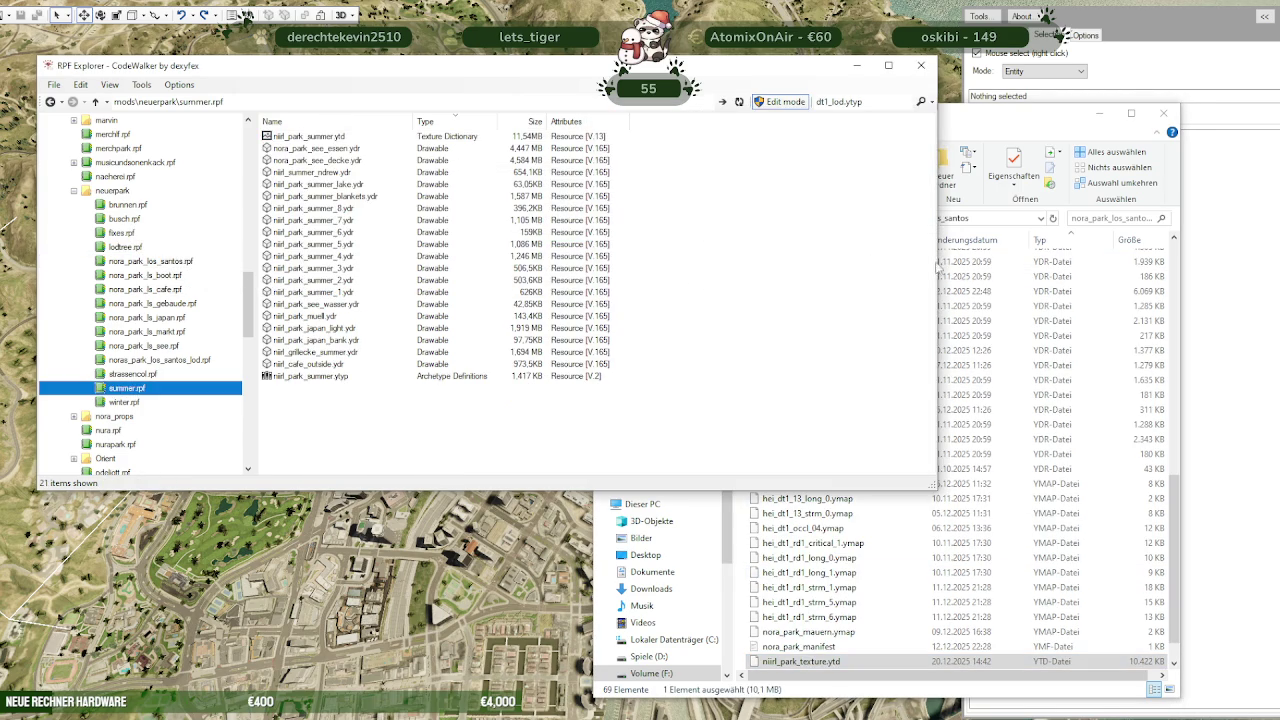
click(990, 336)
click(862, 218)
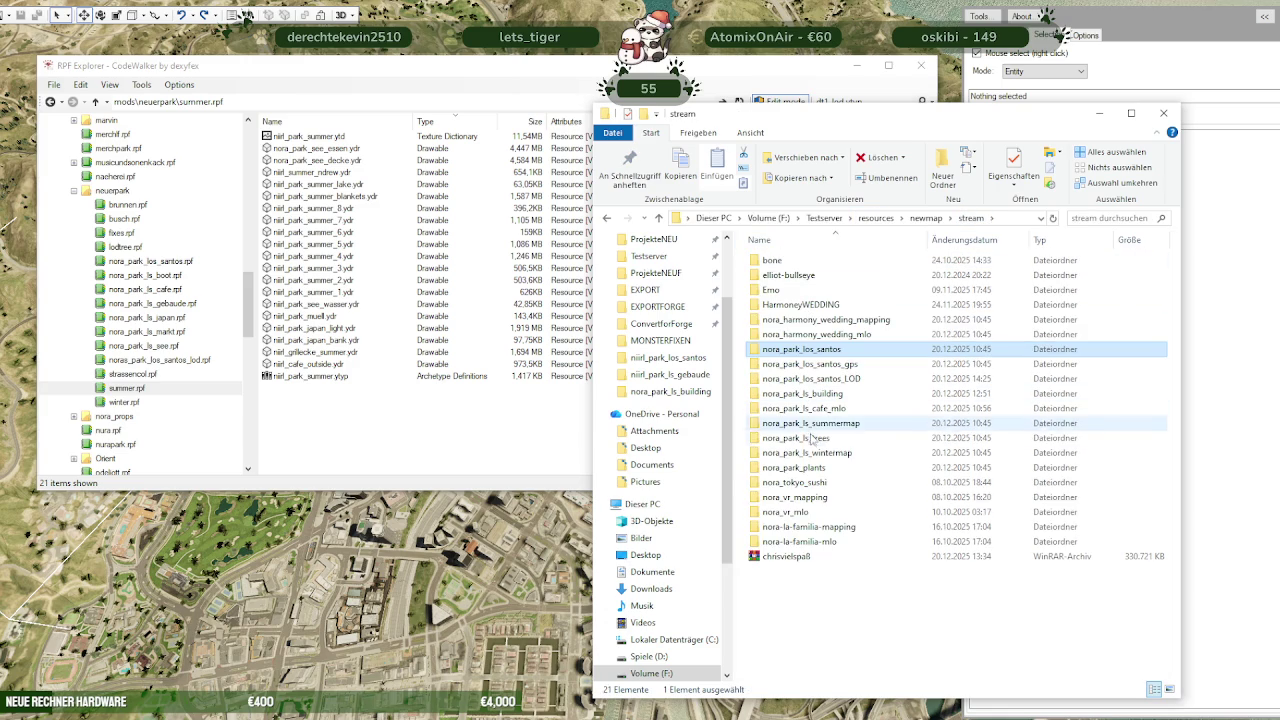
double_click(814, 426)
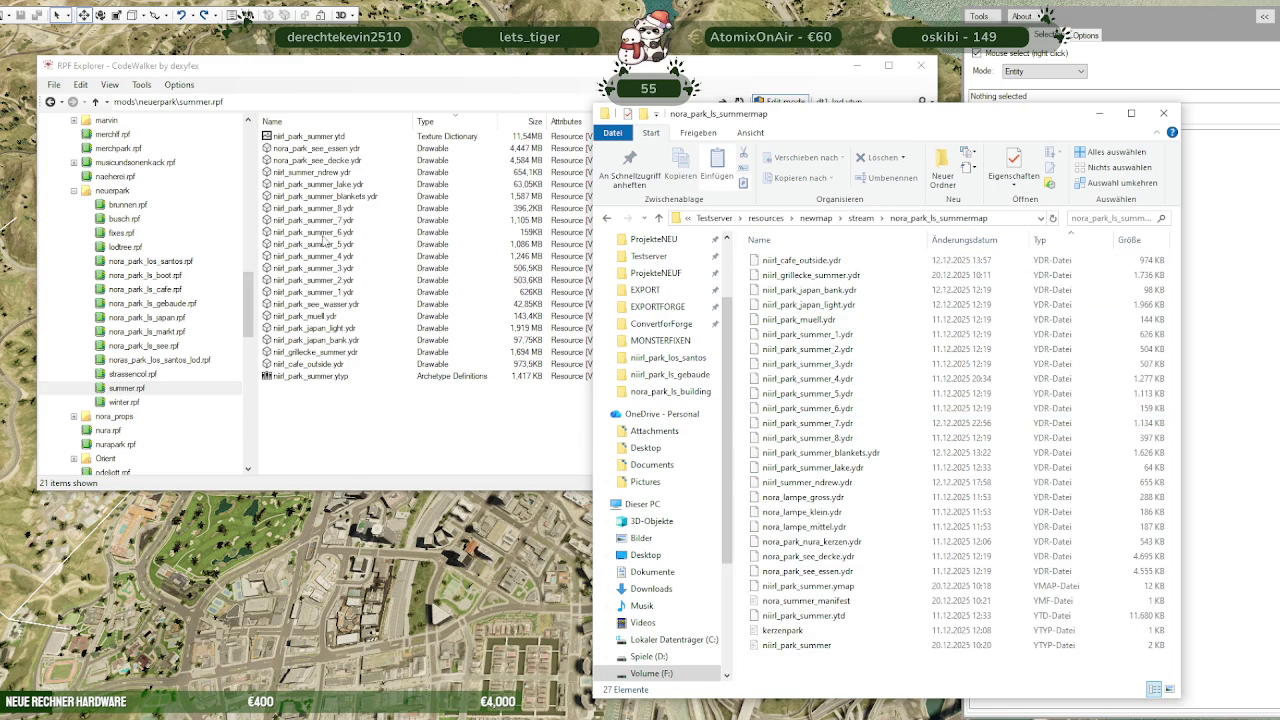
click(312, 138)
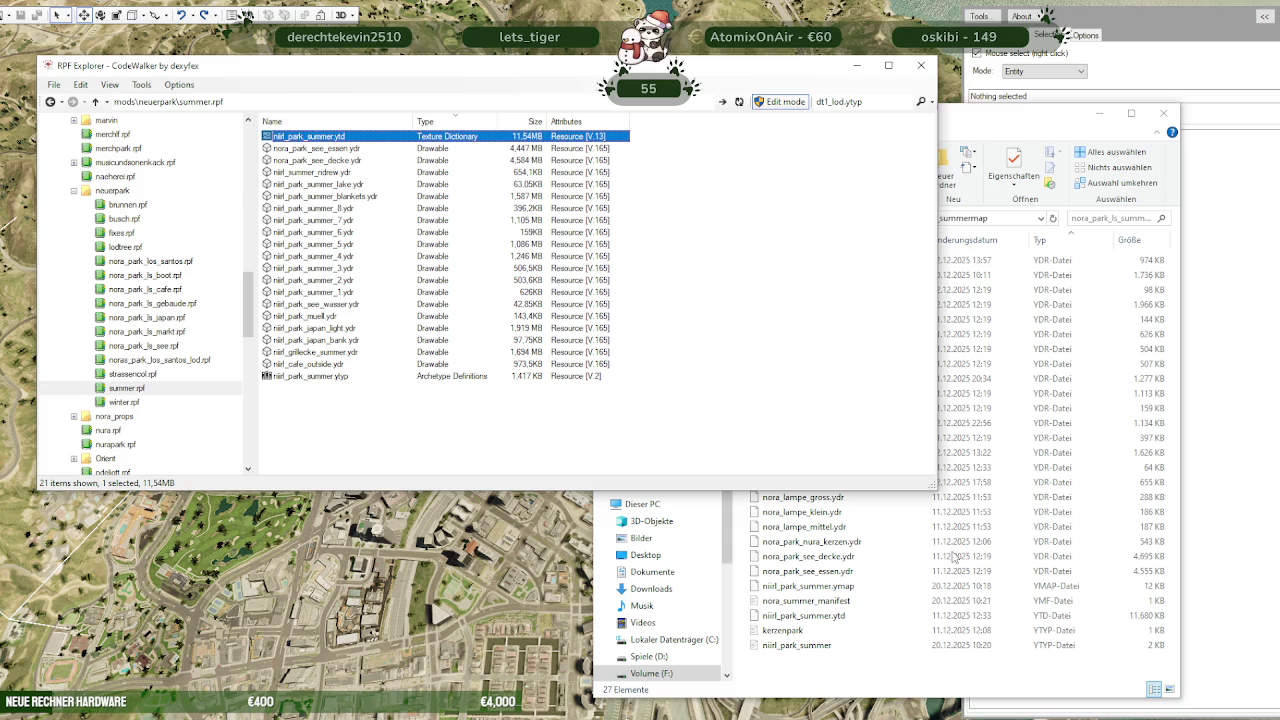
click(637, 272)
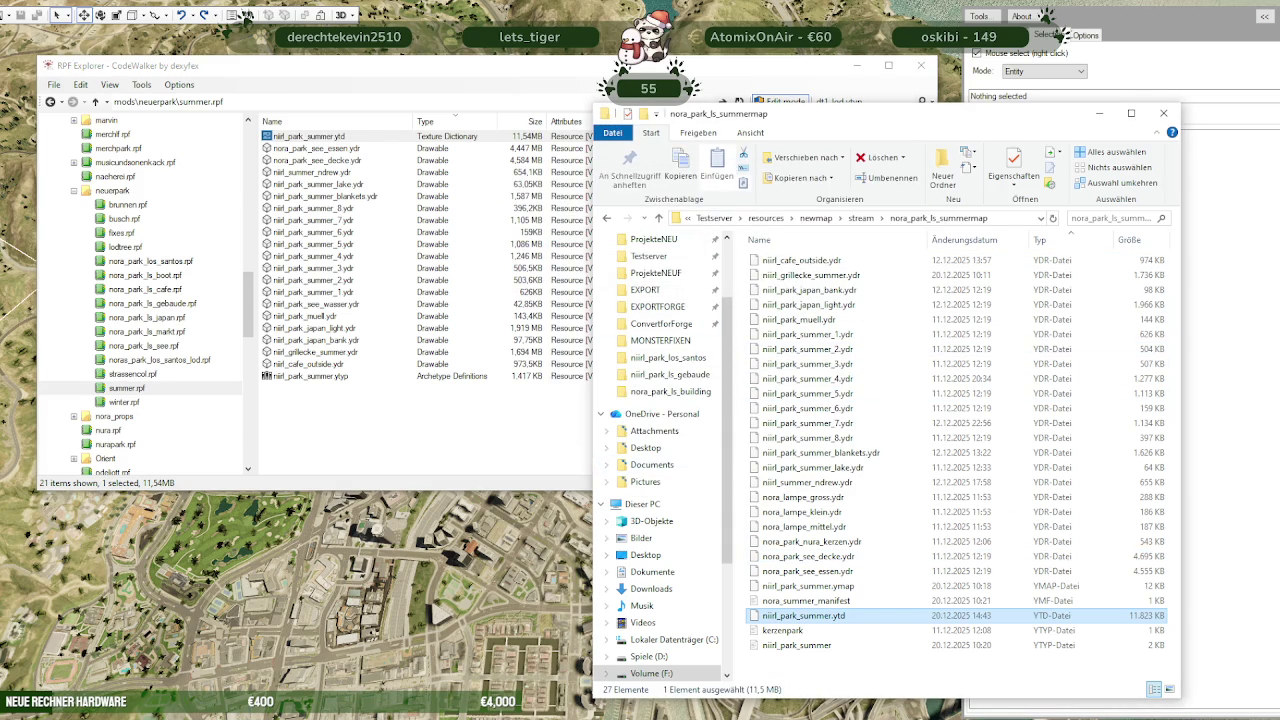
Open the nora_park_ls_wintermap folder and niirl_park_winter.ytd from winter.rpf in CodeWalker
click(118, 402)
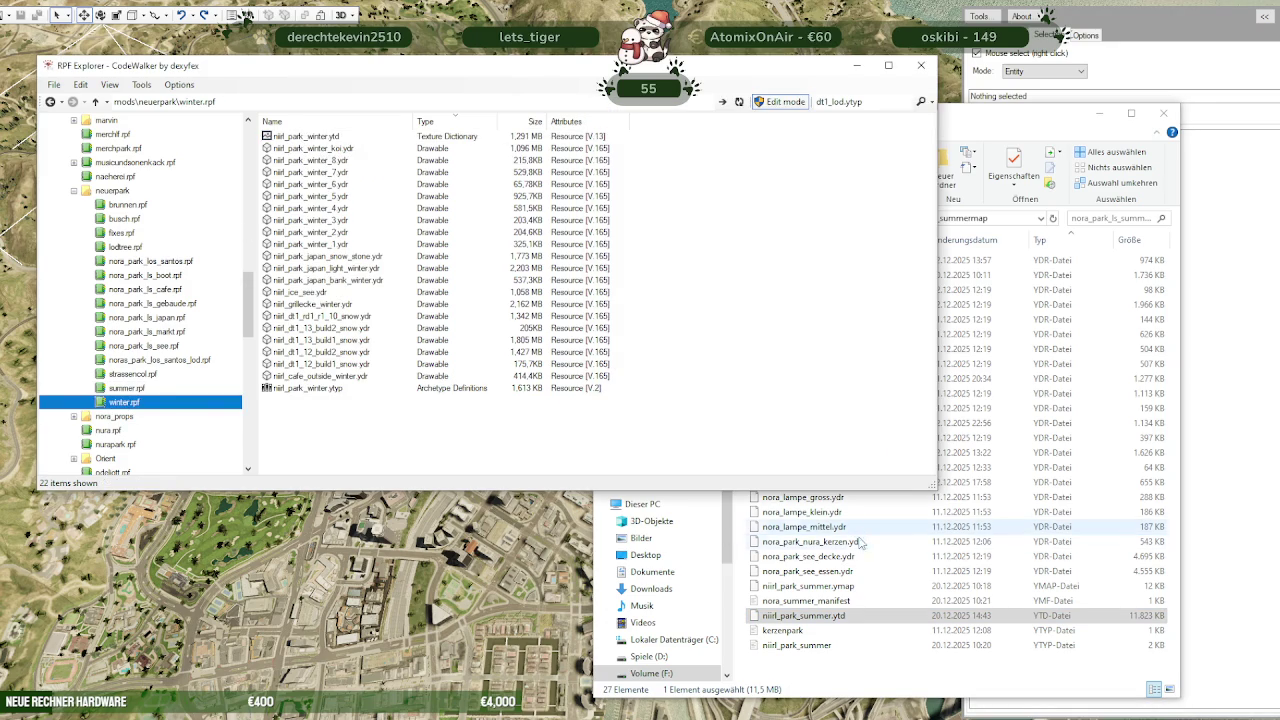
click(810, 541)
click(861, 218)
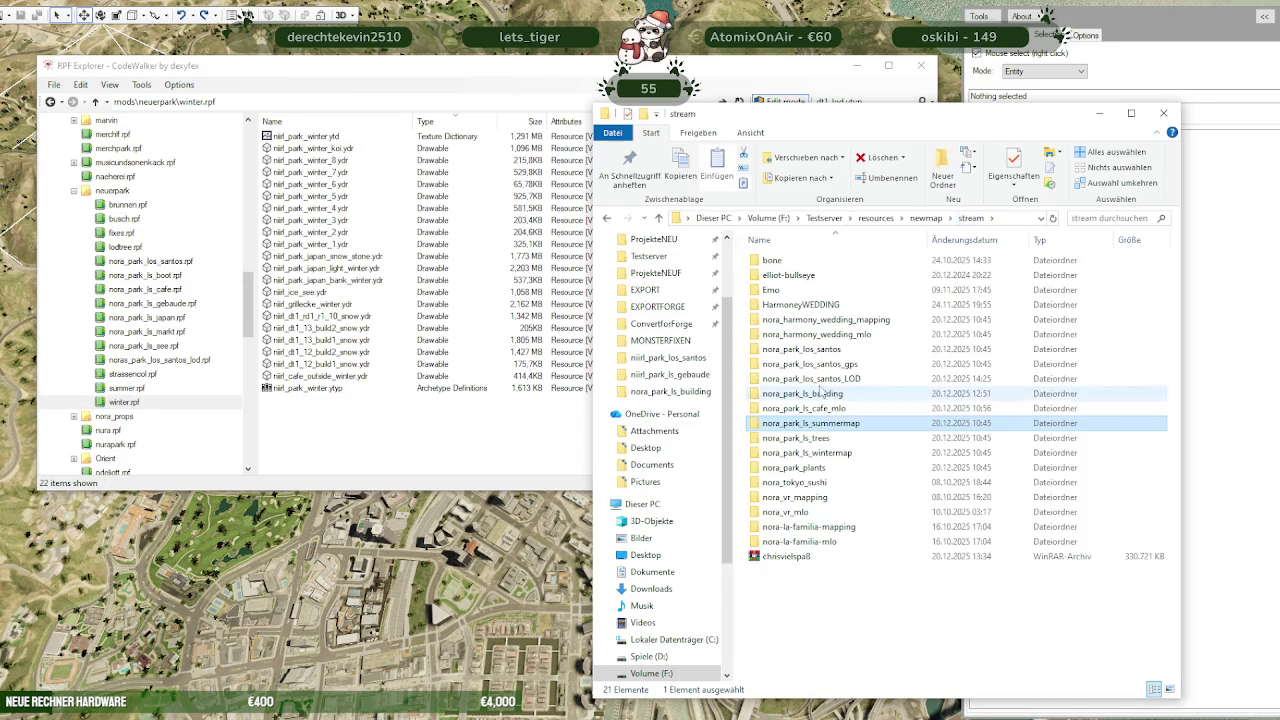
double_click(815, 453)
double_click(297, 136)
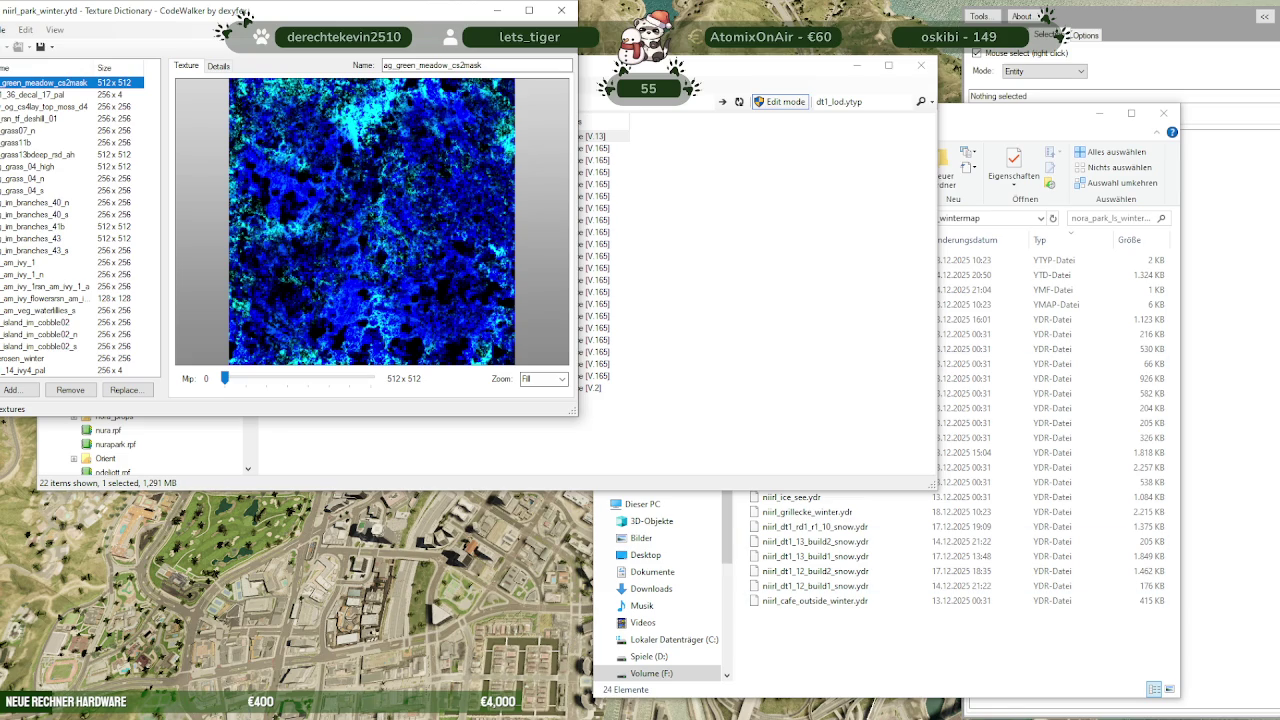
Switch to the web browser showing the Stoov shop page over CodeWalker
click(687, 303)
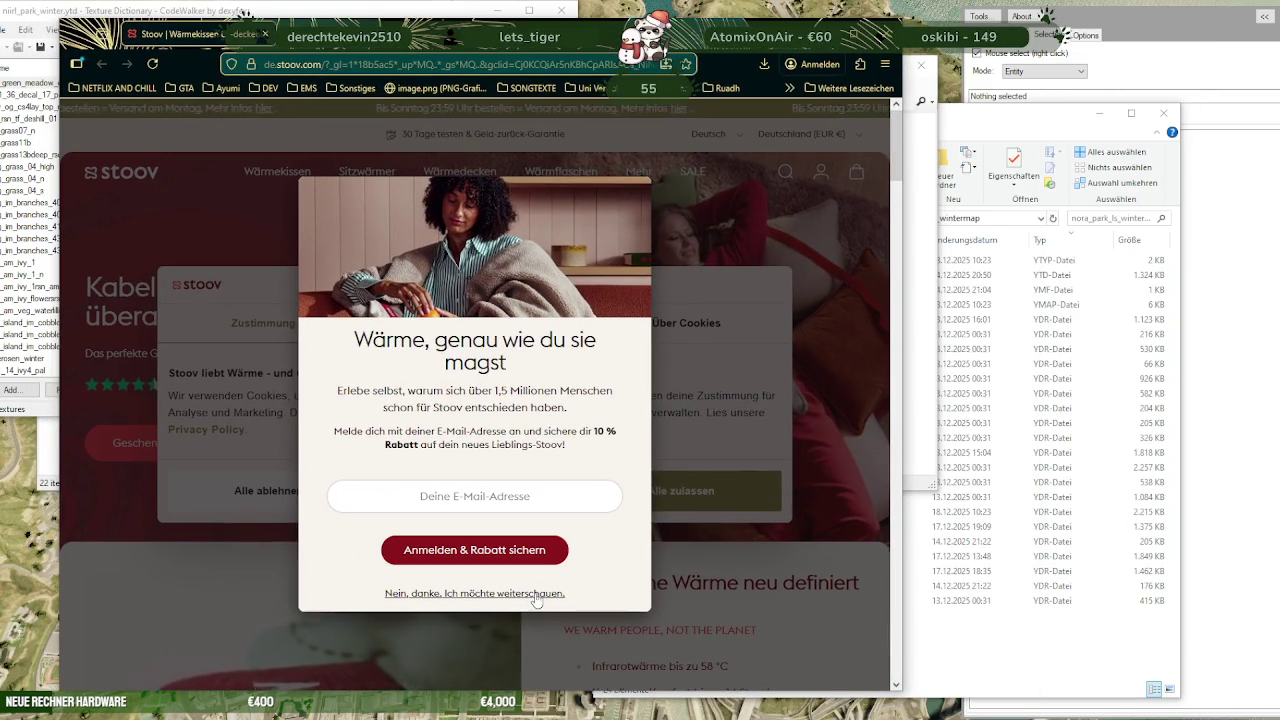
Dismiss the newsletter pop-up, maximize the shop window and reject all cookies
key(Escape)
click(853, 33)
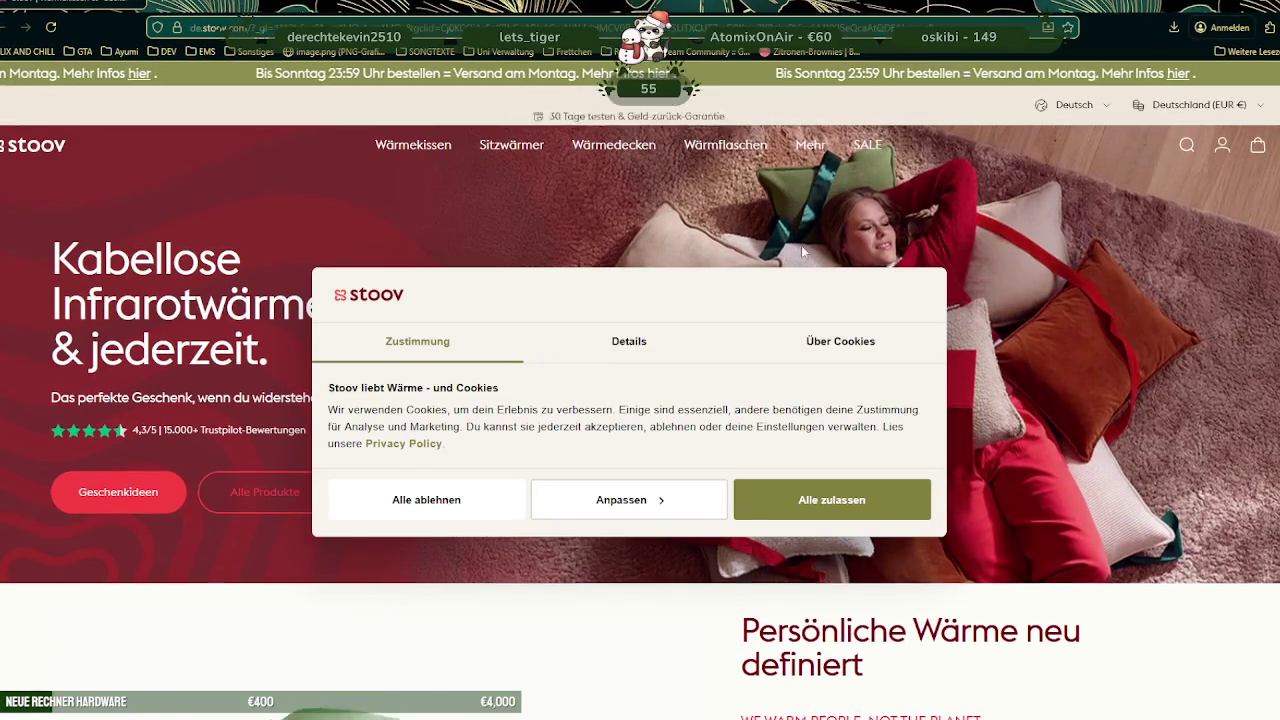
click(495, 513)
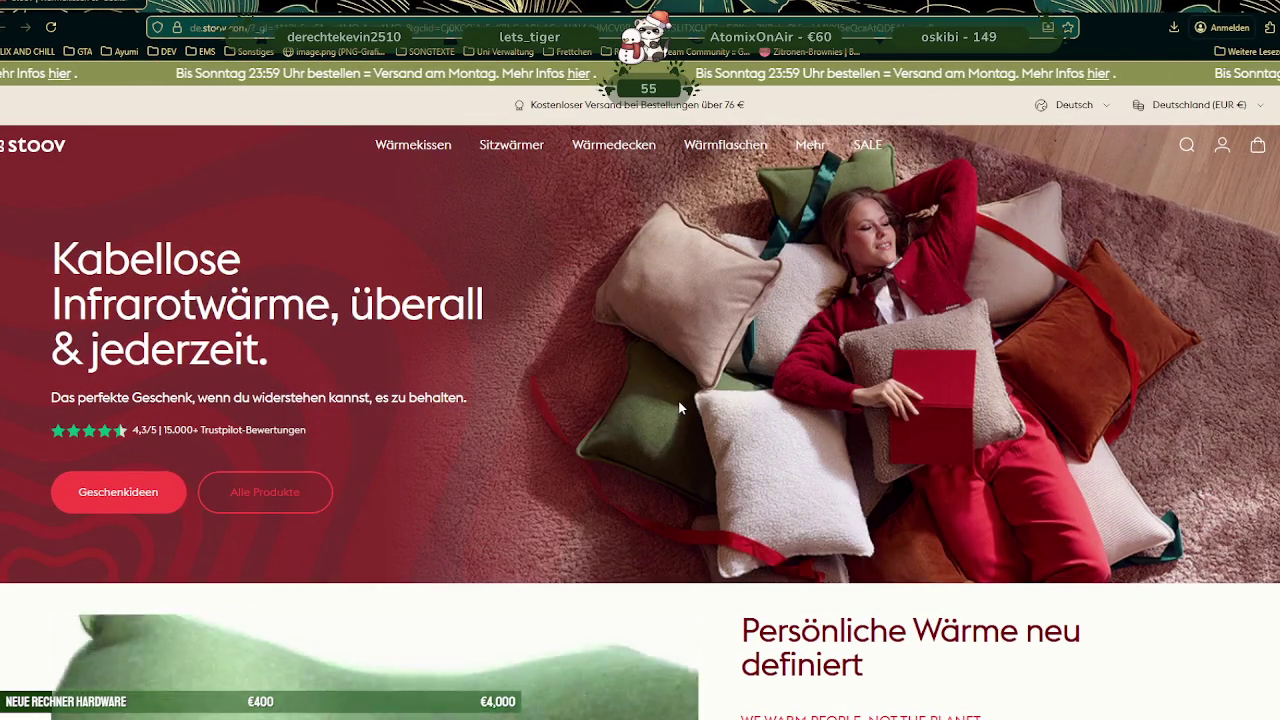
scroll(678, 401, down, 3)
scroll(678, 405, down, 5)
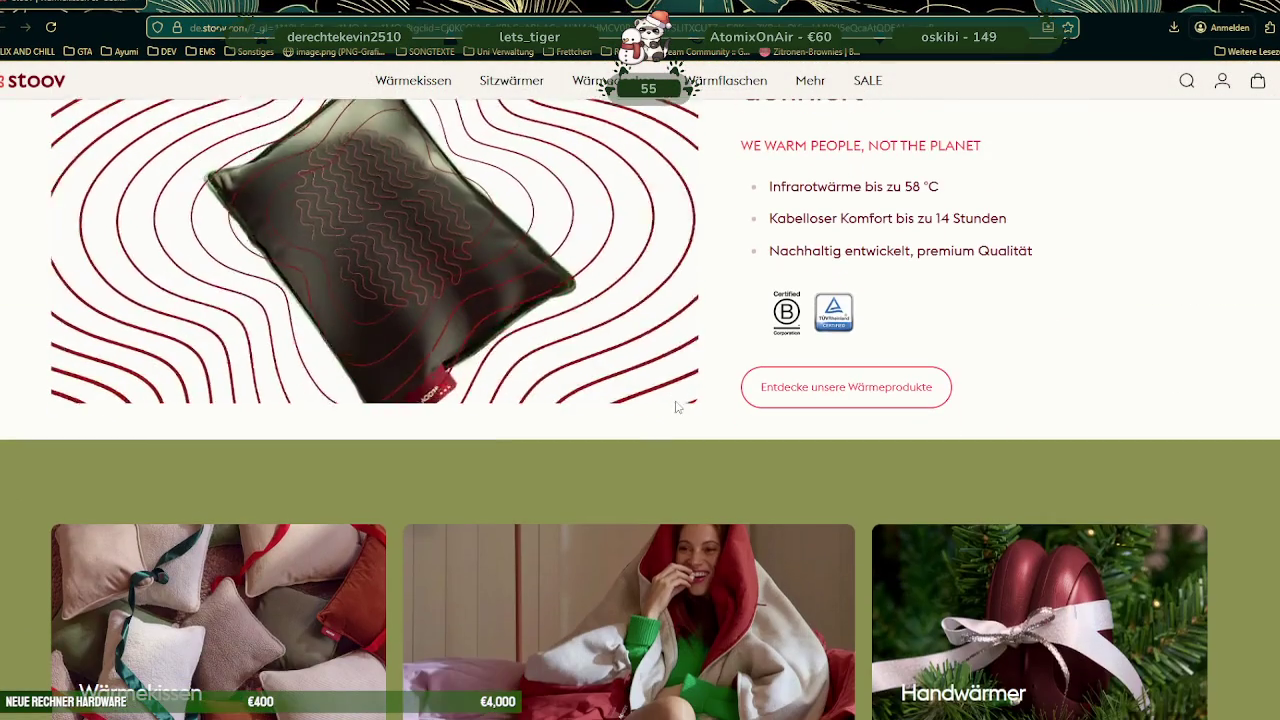
scroll(570, 362, down, 6)
scroll(708, 286, up, 7)
scroll(1113, 142, up, 7)
Search the shop for 'big hug' and open the Huge Hug³ | Original product page
click(1187, 145)
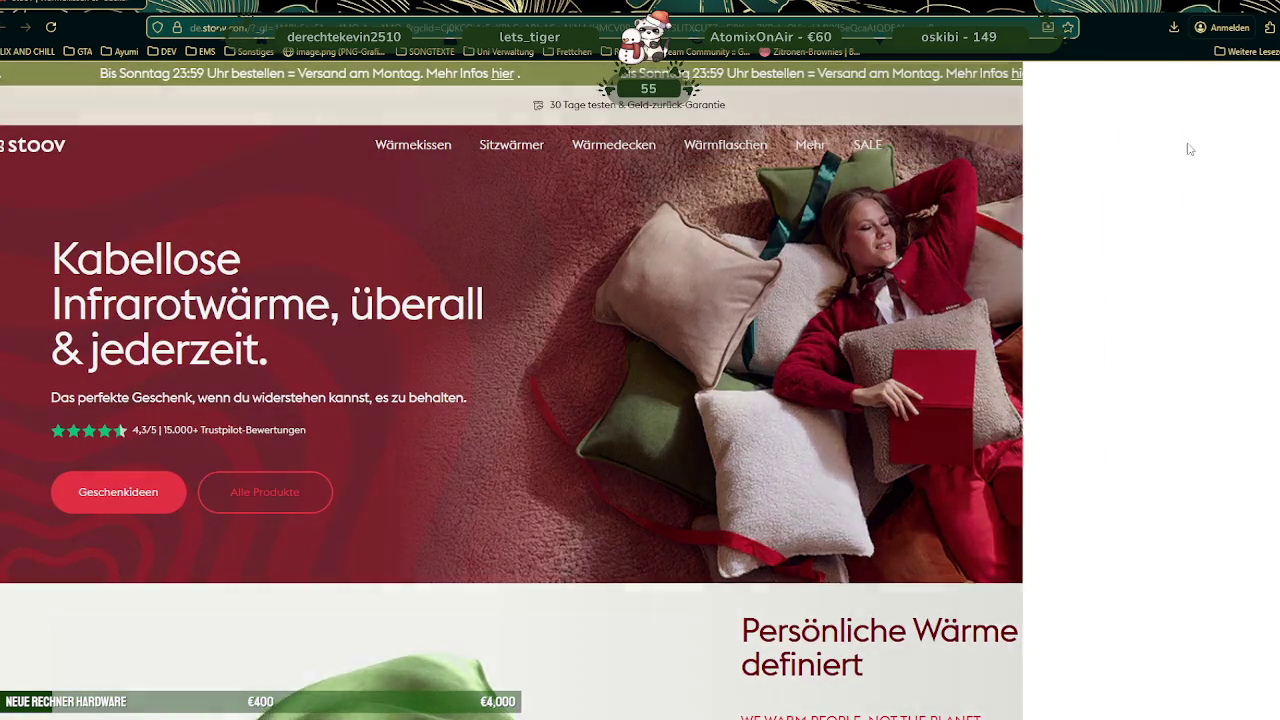
text(big hug)
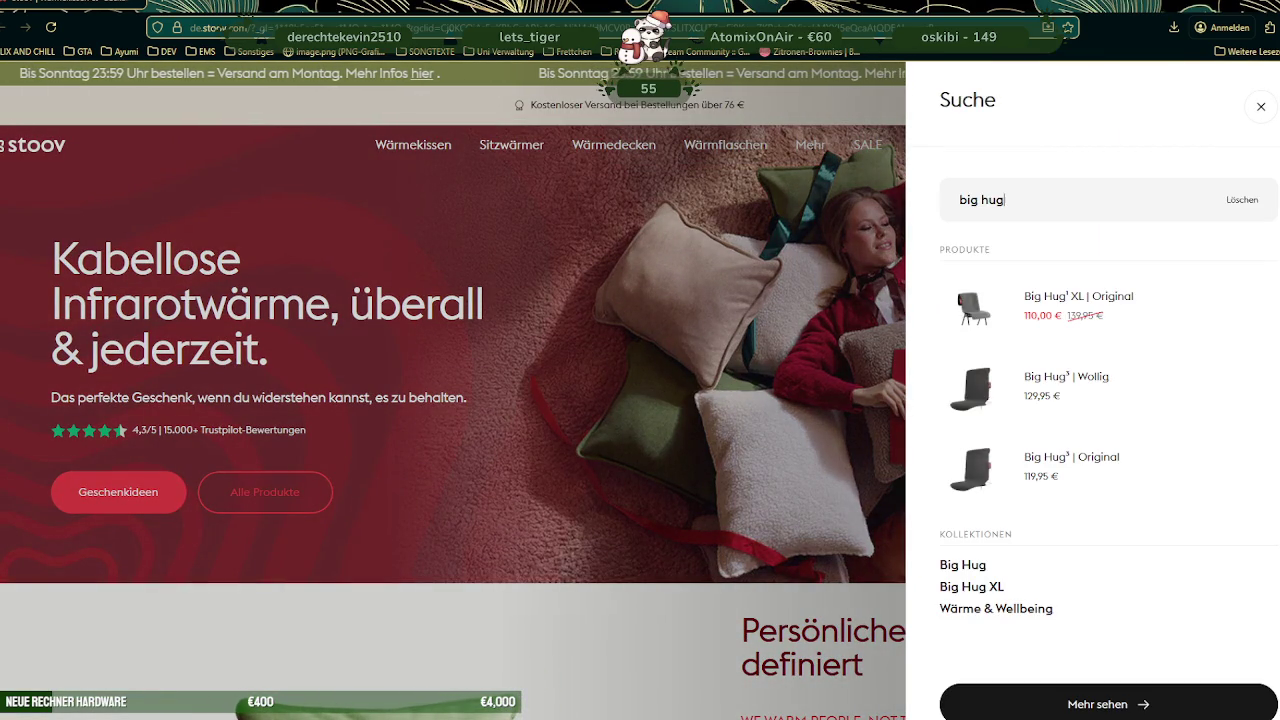
key(Return)
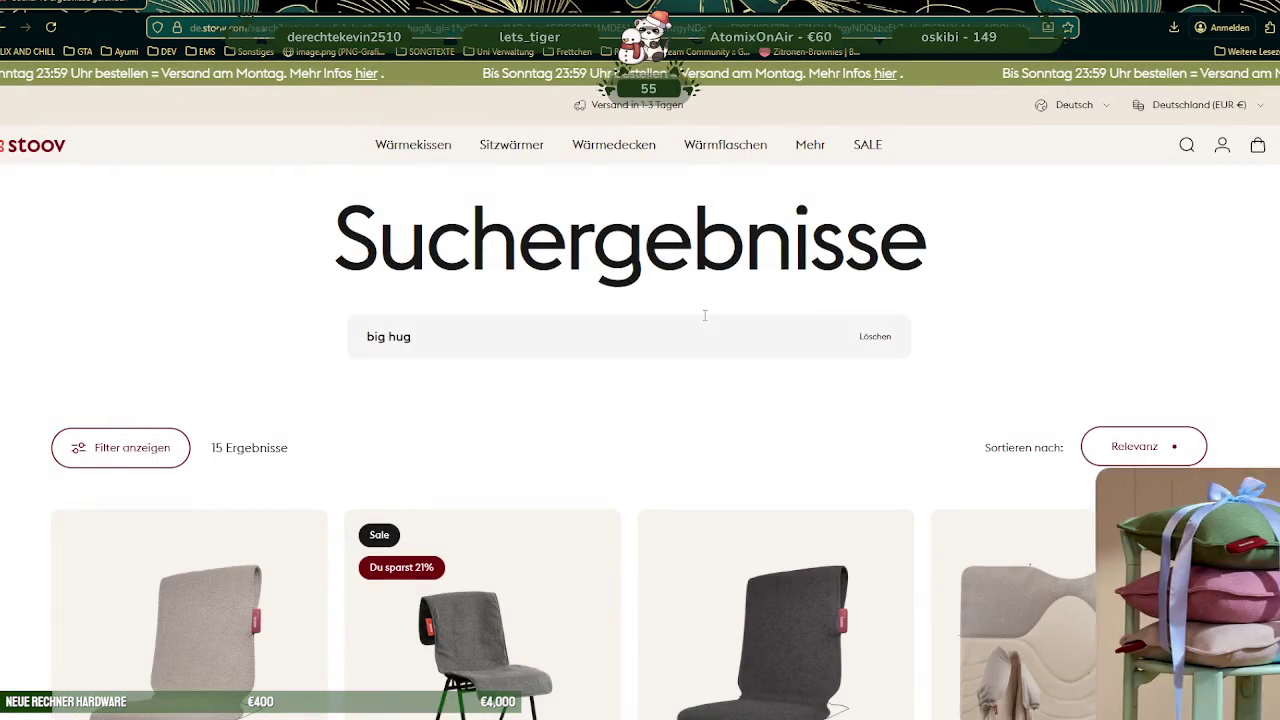
scroll(706, 316, down, 2)
scroll(704, 321, down, 3)
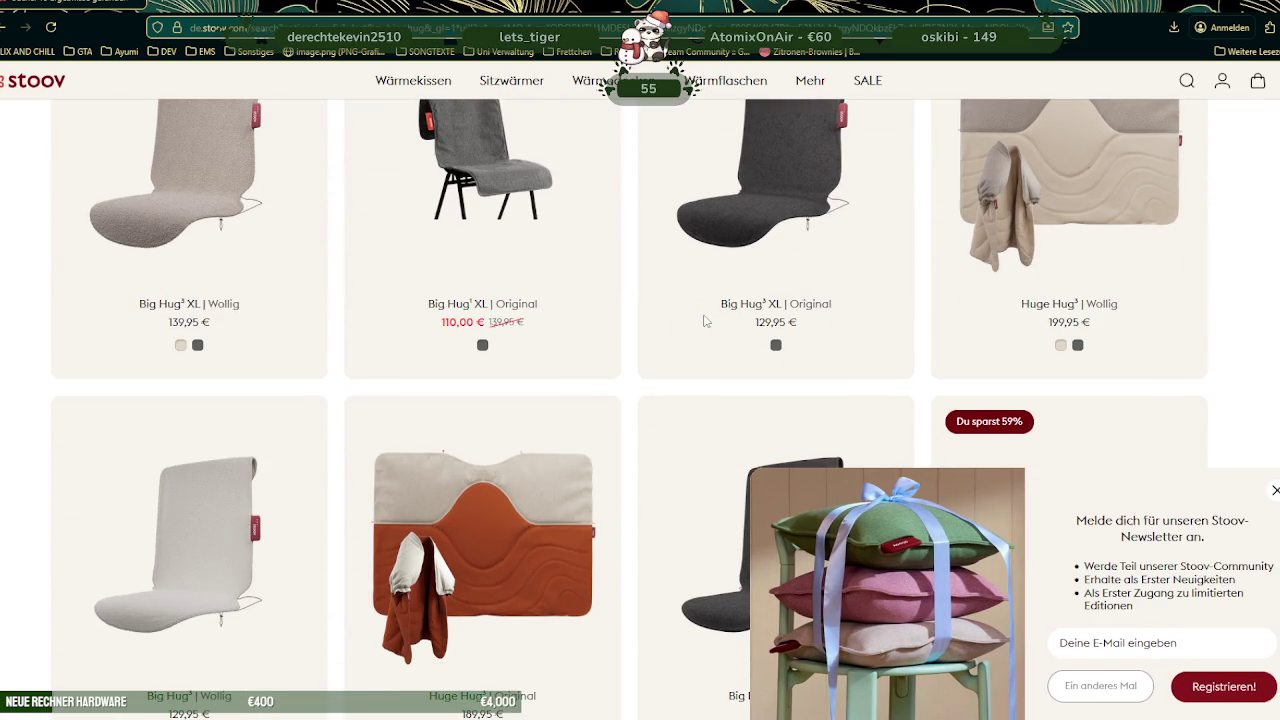
scroll(703, 320, down, 1)
scroll(700, 320, down, 1)
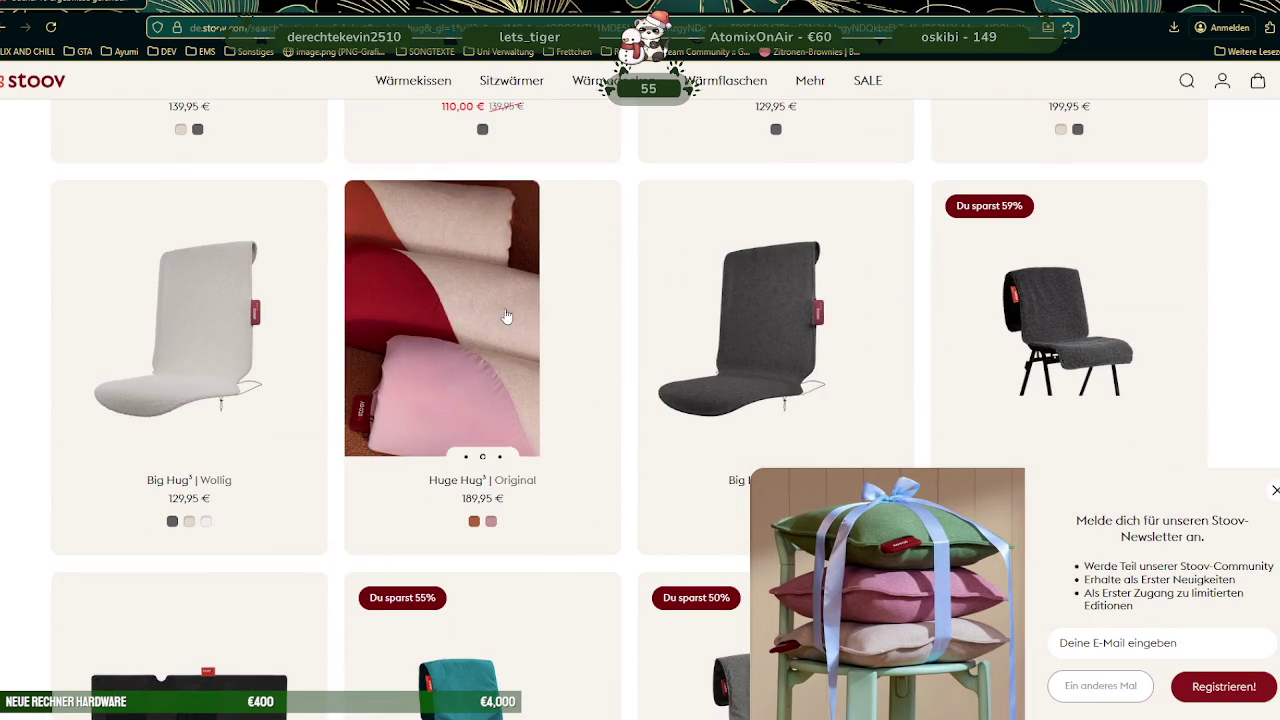
click(533, 308)
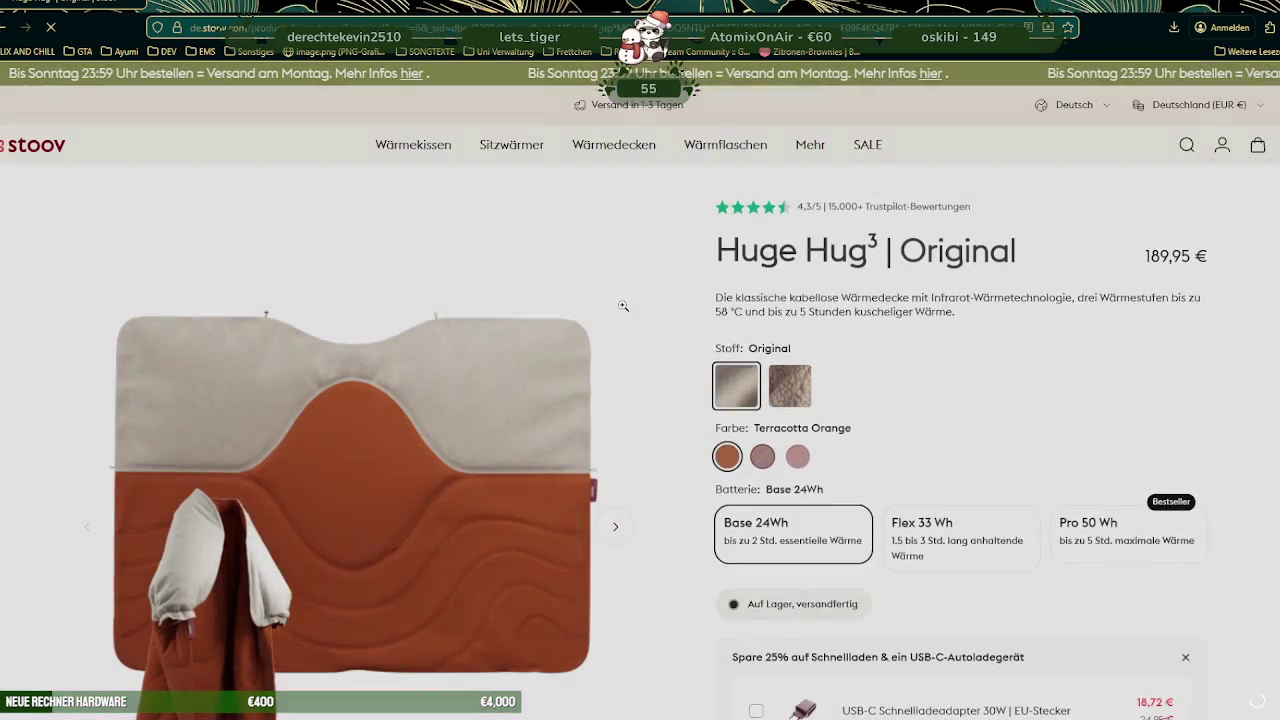
Browse the Huge Hug³ gallery photos of the orange blanket up to the sixth
scroll(272, 497, down, 3)
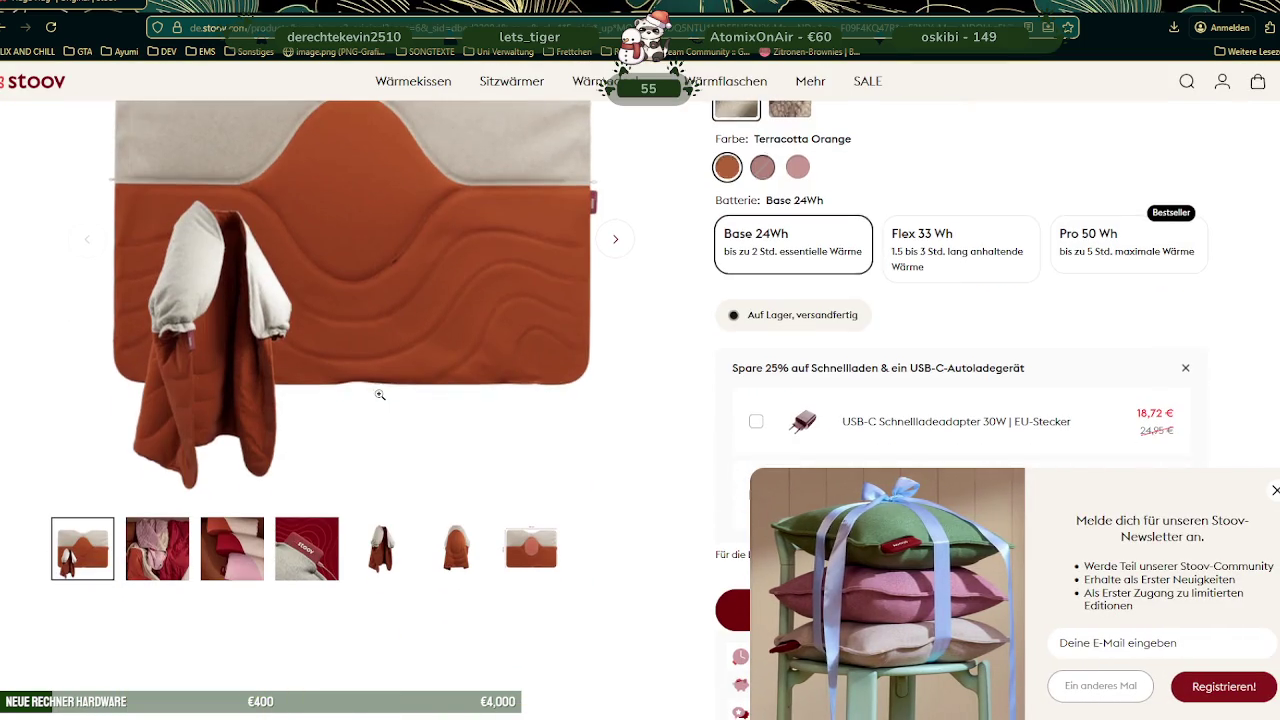
click(160, 560)
click(225, 556)
click(307, 550)
click(397, 530)
scroll(398, 524, up, 2)
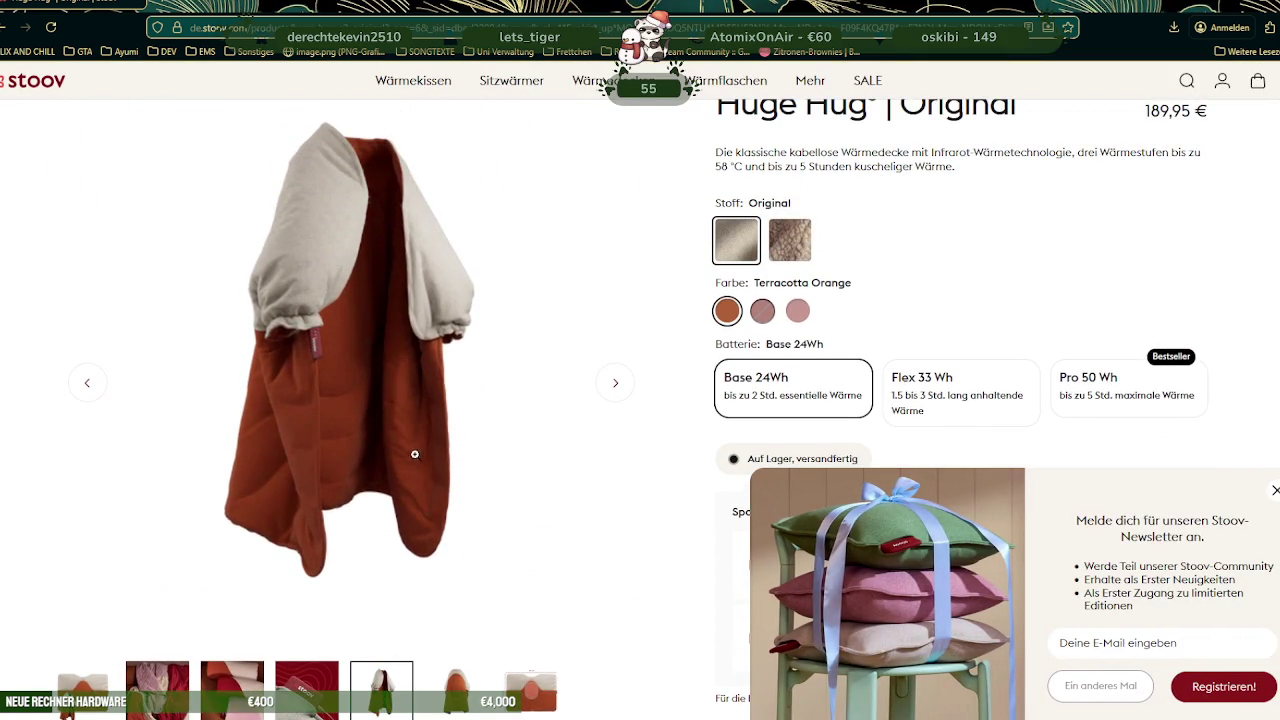
scroll(409, 446, down, 2)
click(455, 470)
scroll(411, 293, up, 2)
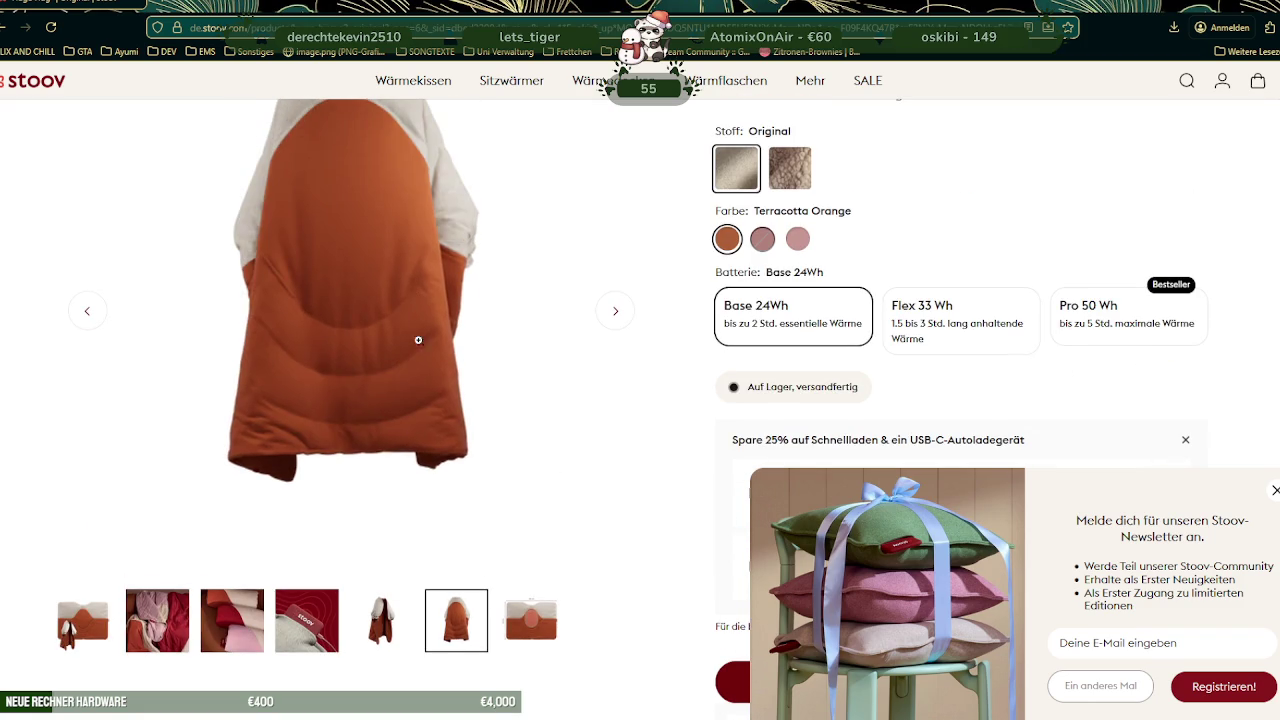
scroll(530, 516, up, 1)
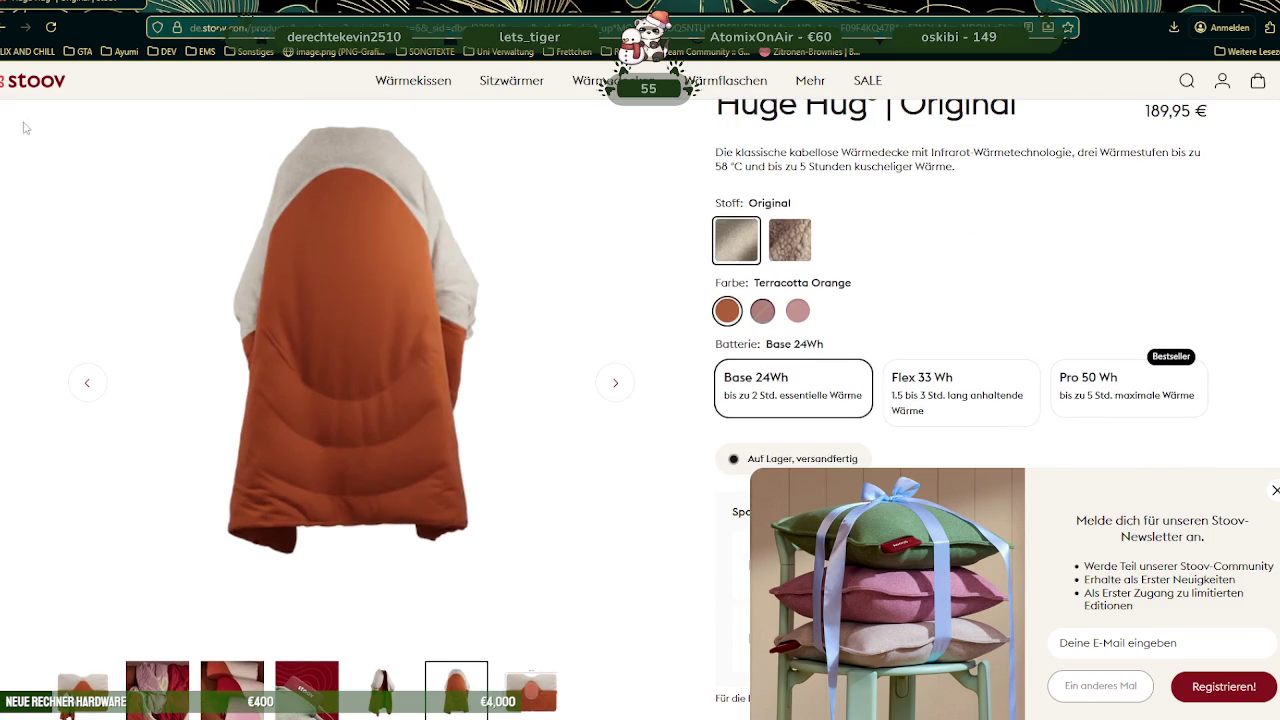
scroll(575, 165, up, 3)
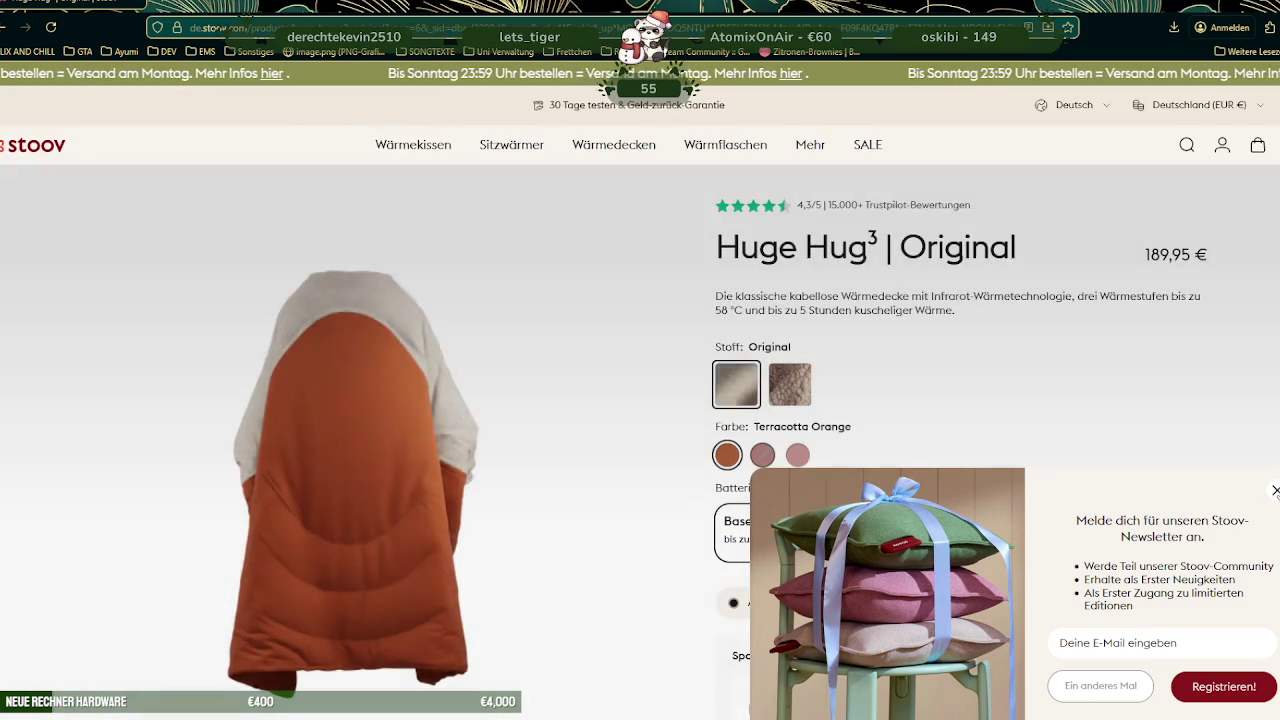
Set the blanket to Wollig fabric in colour Grau
click(745, 405)
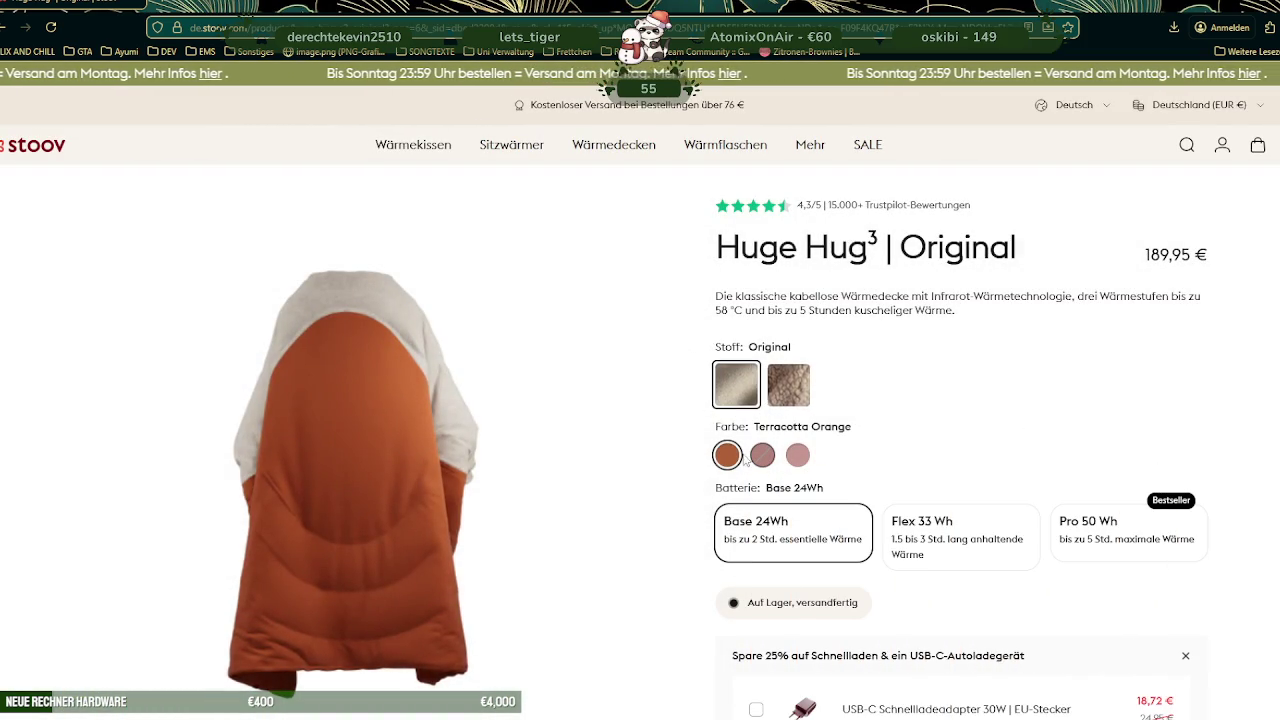
click(762, 455)
click(806, 455)
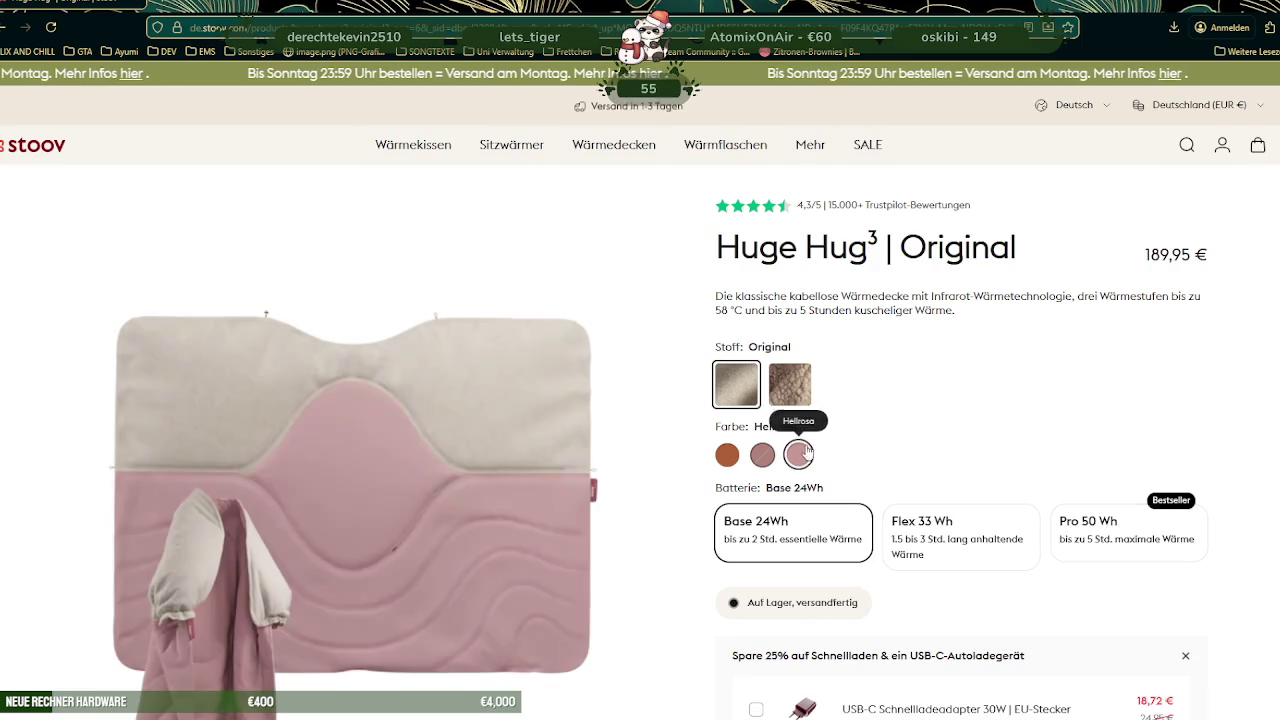
click(790, 383)
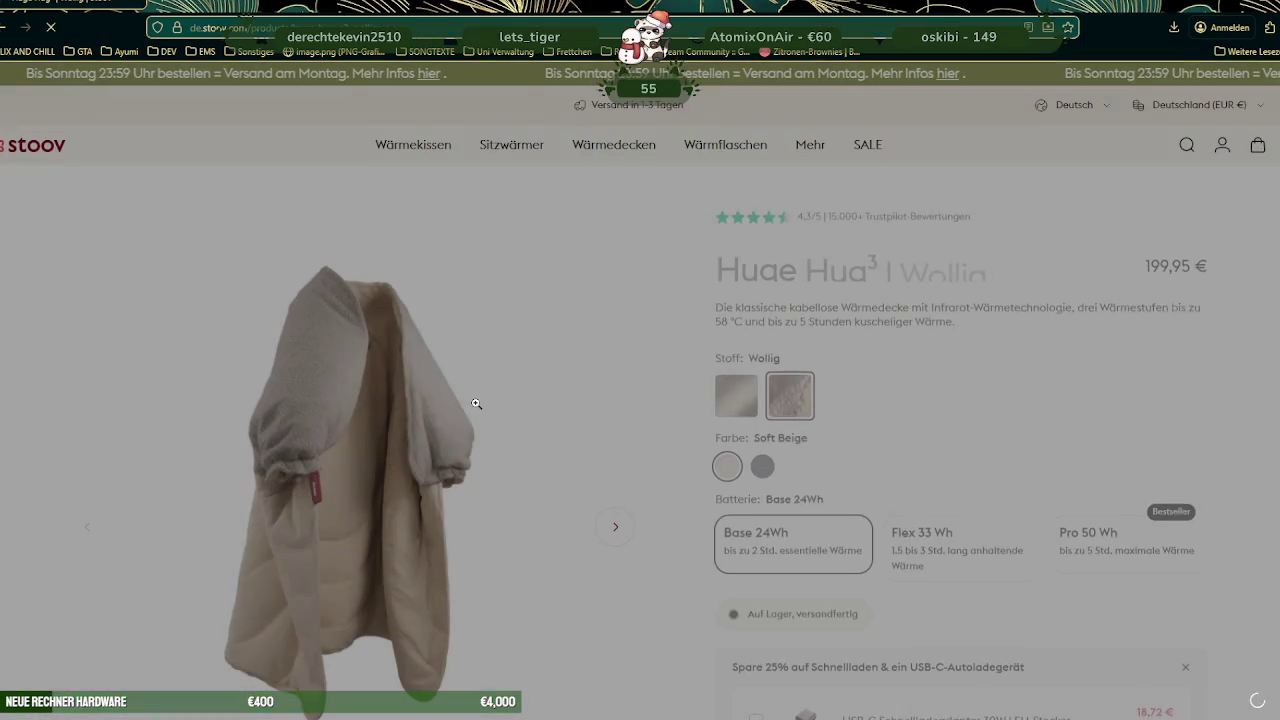
scroll(384, 418, down, 2)
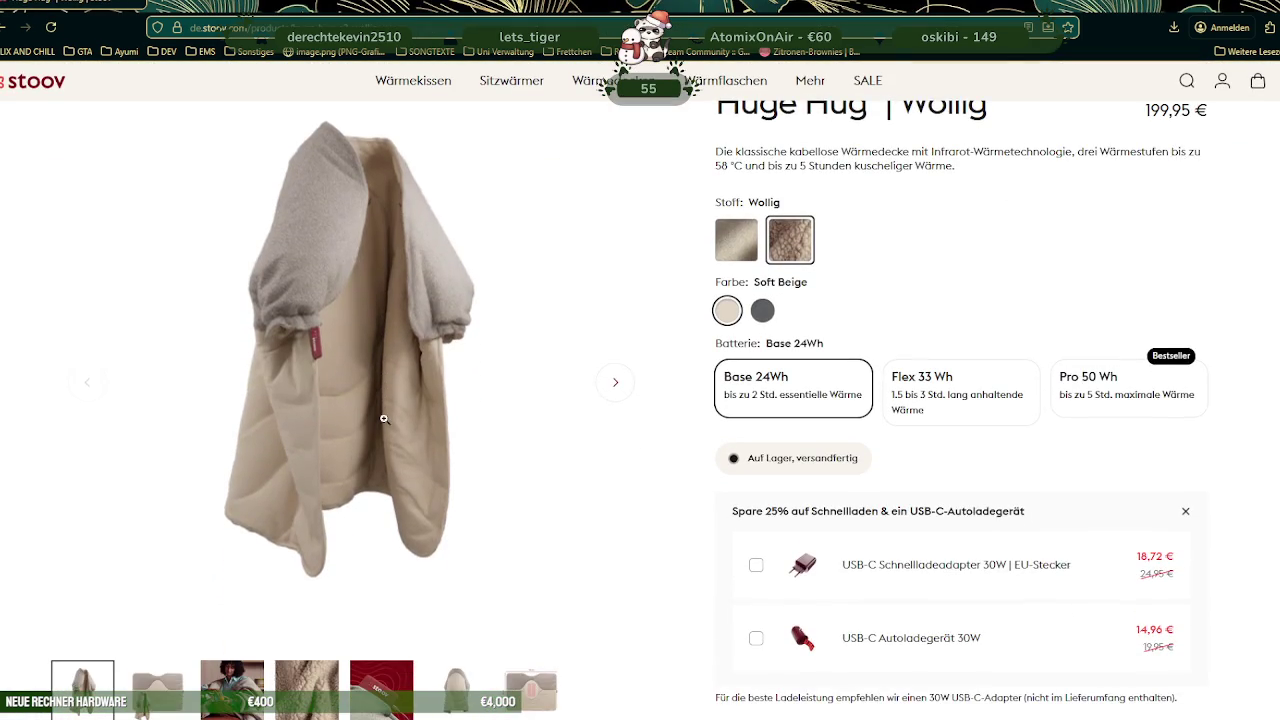
click(762, 310)
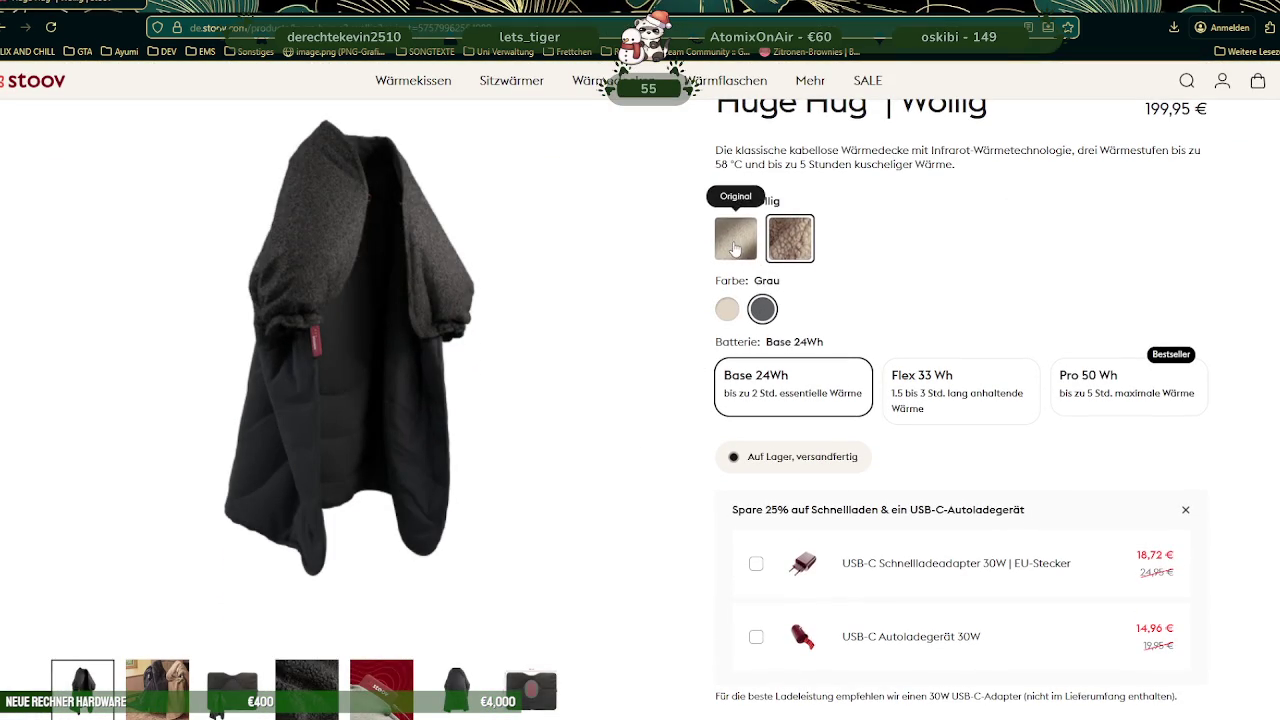
scroll(349, 423, down, 1)
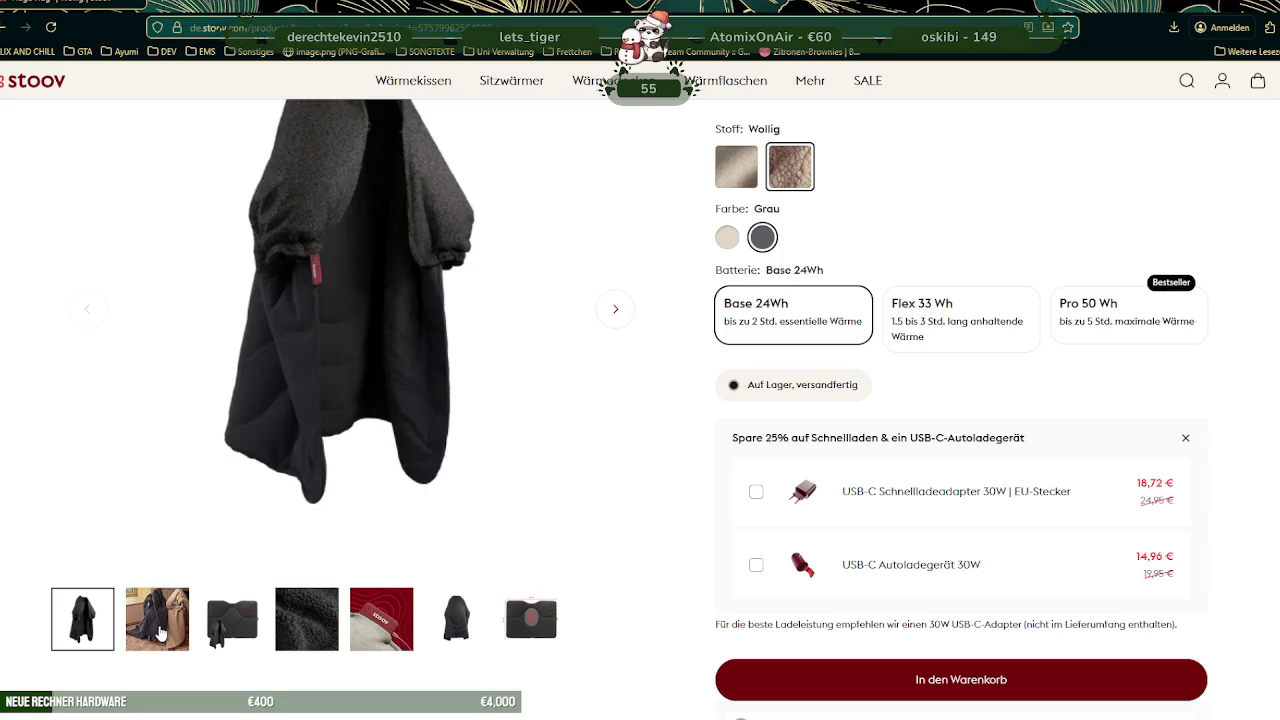
Look through the grey blanket's gallery, including the dimensions photo, back to the first
click(160, 640)
click(224, 630)
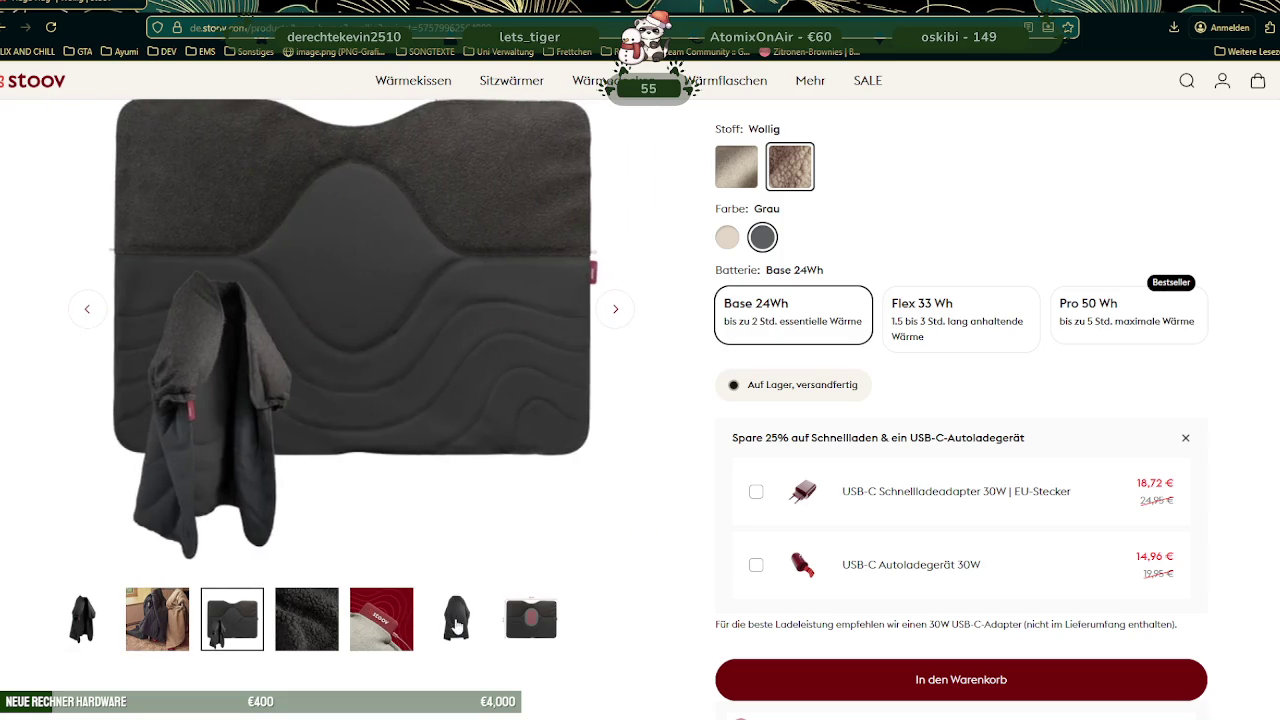
click(456, 619)
scroll(585, 471, up, 2)
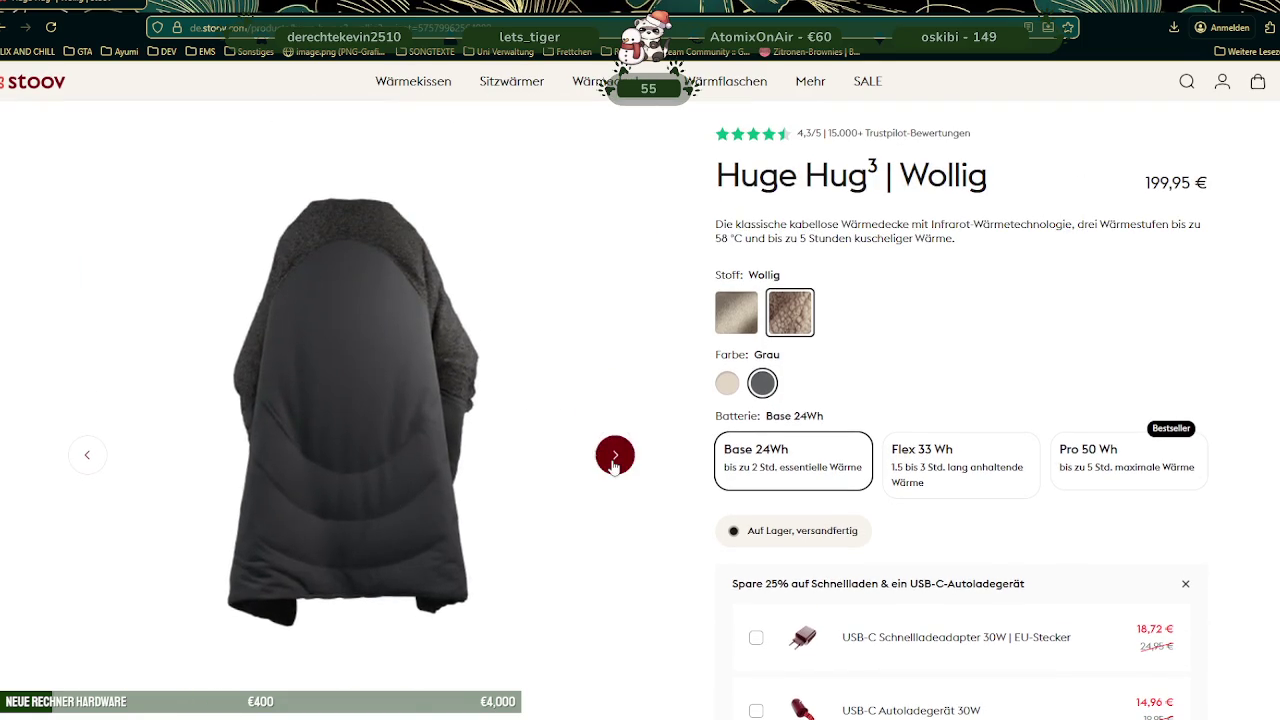
click(615, 455)
click(87, 458)
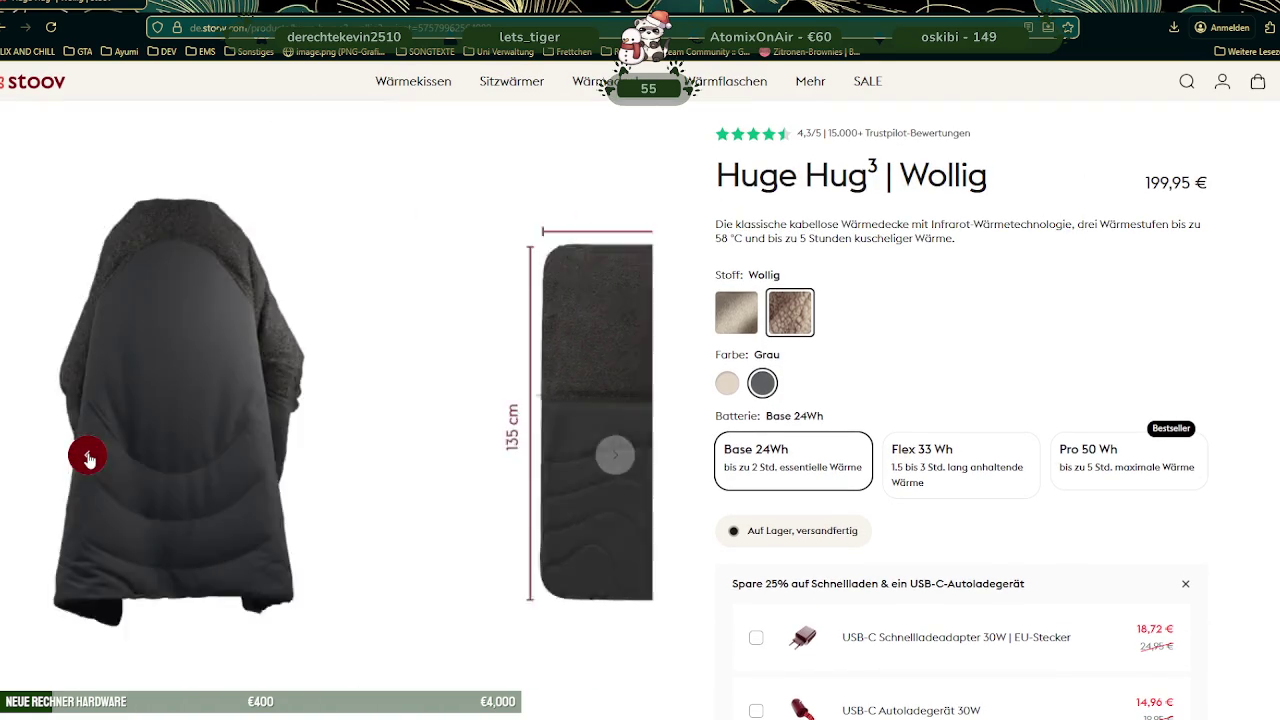
click(87, 458)
click(87, 458)
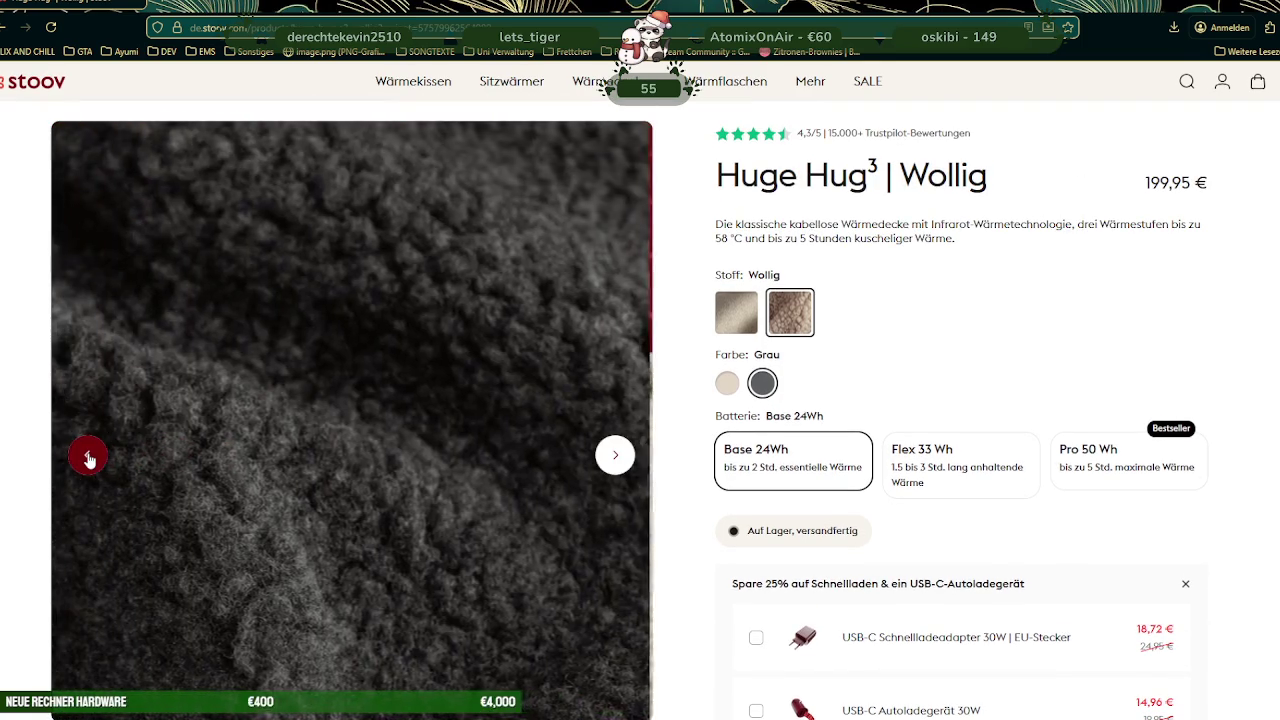
click(87, 458)
click(87, 458)
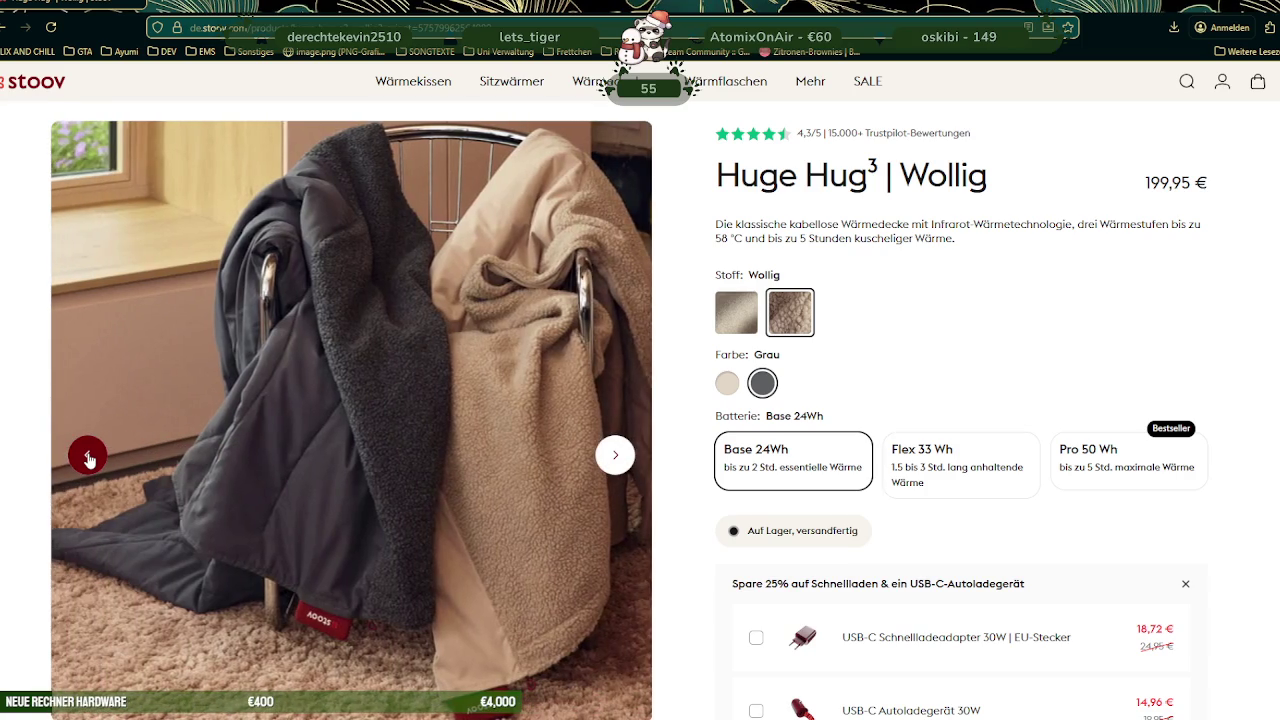
click(87, 458)
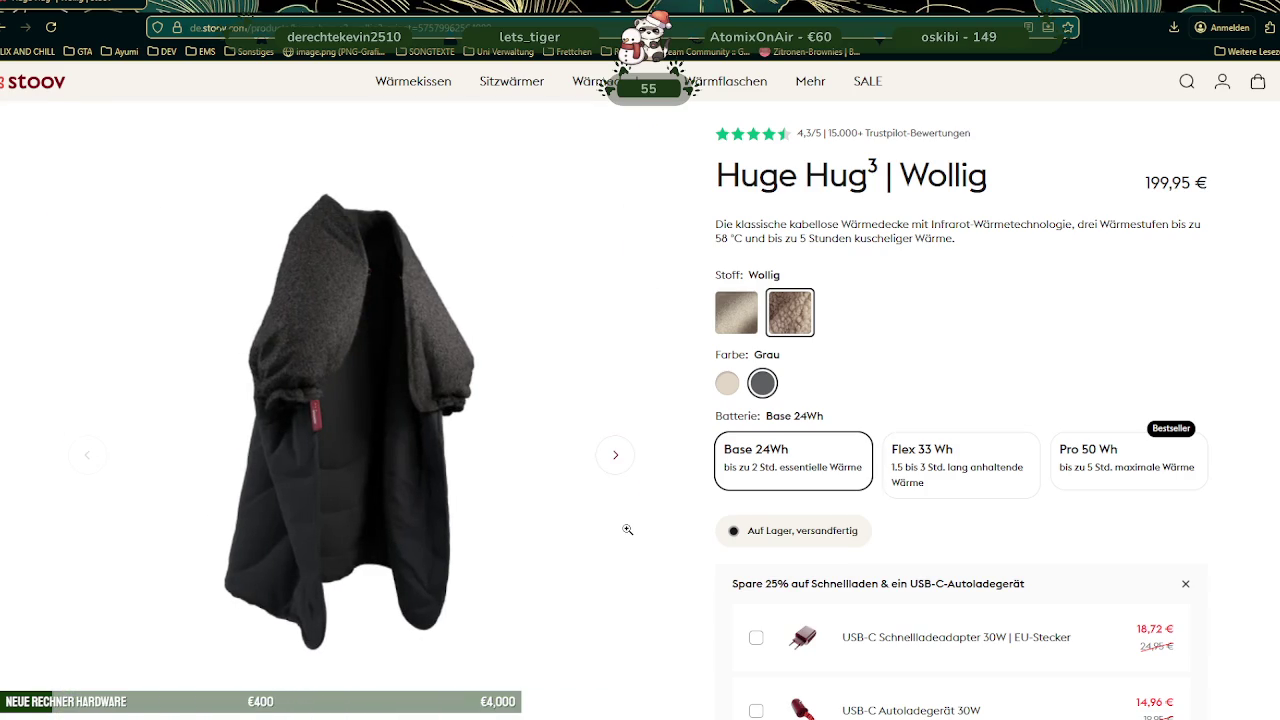
Choose the Pro 50 Wh battery option, at 229,95 €
click(1100, 468)
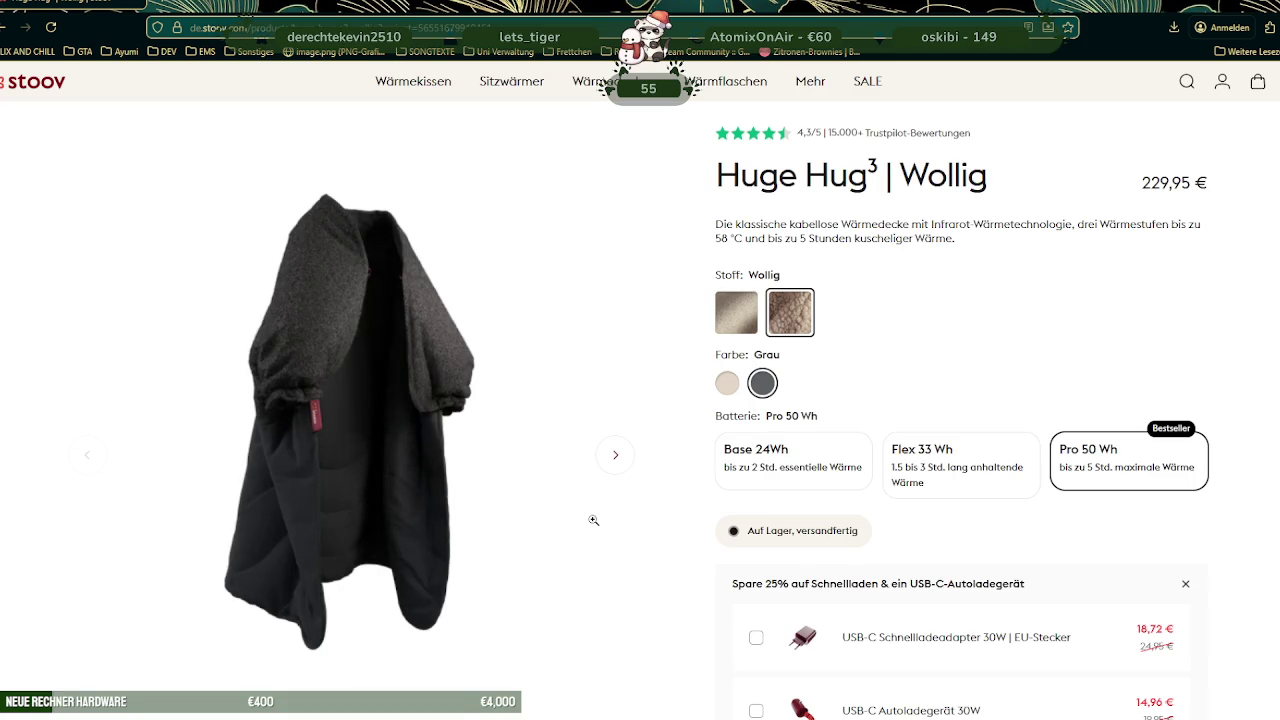
scroll(593, 519, down, 2)
scroll(595, 525, down, 3)
scroll(594, 525, down, 3)
scroll(594, 525, up, 5)
scroll(593, 522, up, 5)
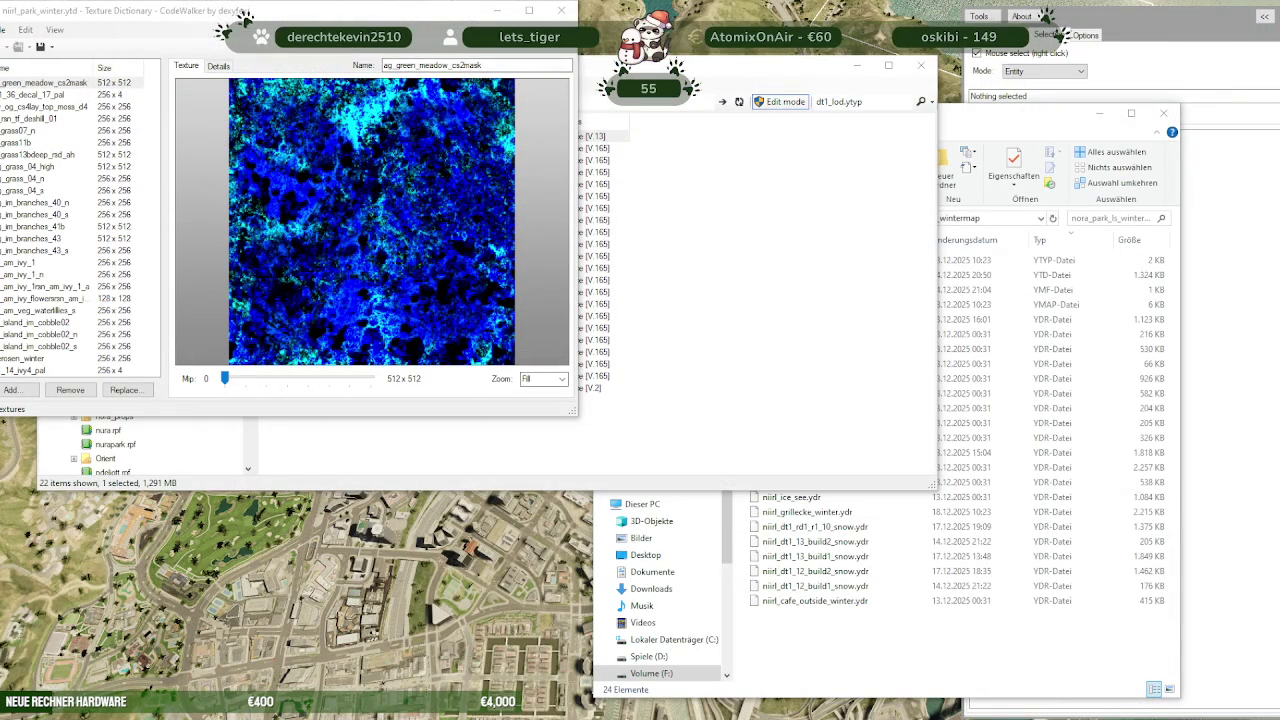
Add the bvwalloverlay_0001 texture file to niirl_park_winter.ytd
mouse_move(651, 588)
click(12, 389)
click(860, 55)
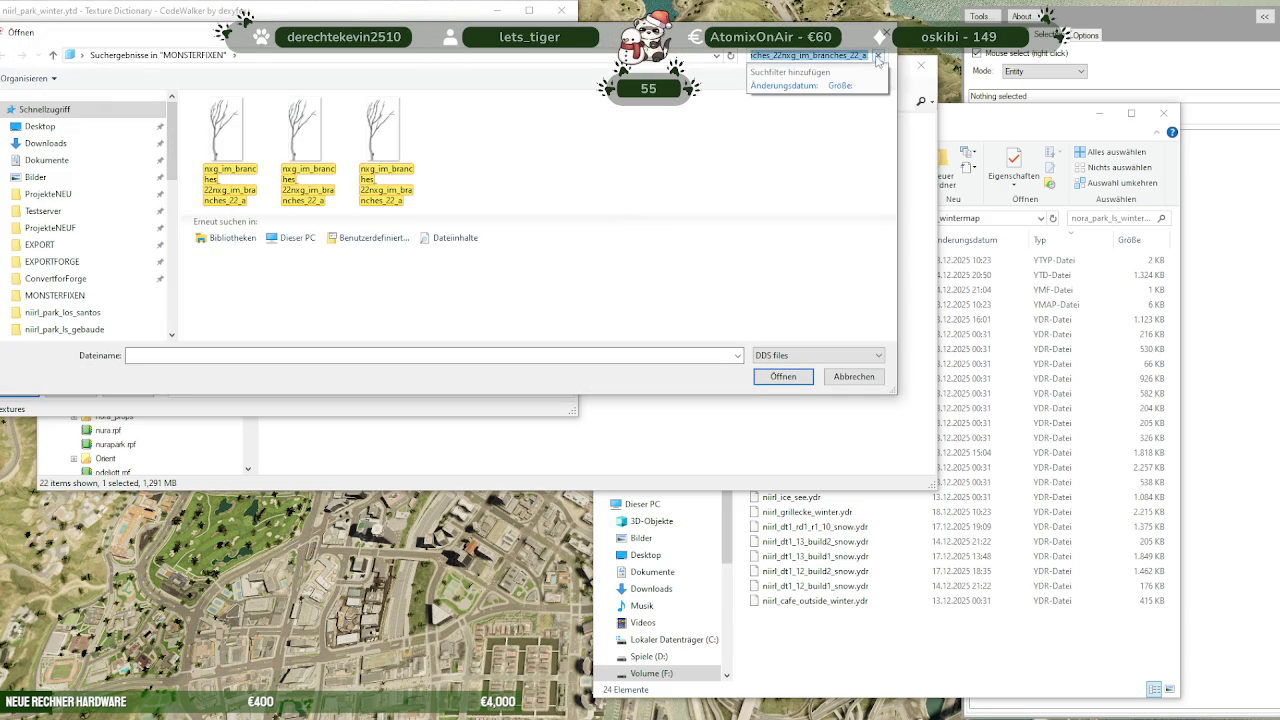
click(877, 57)
text(os_rnbj_bvwalloverlay_0001)
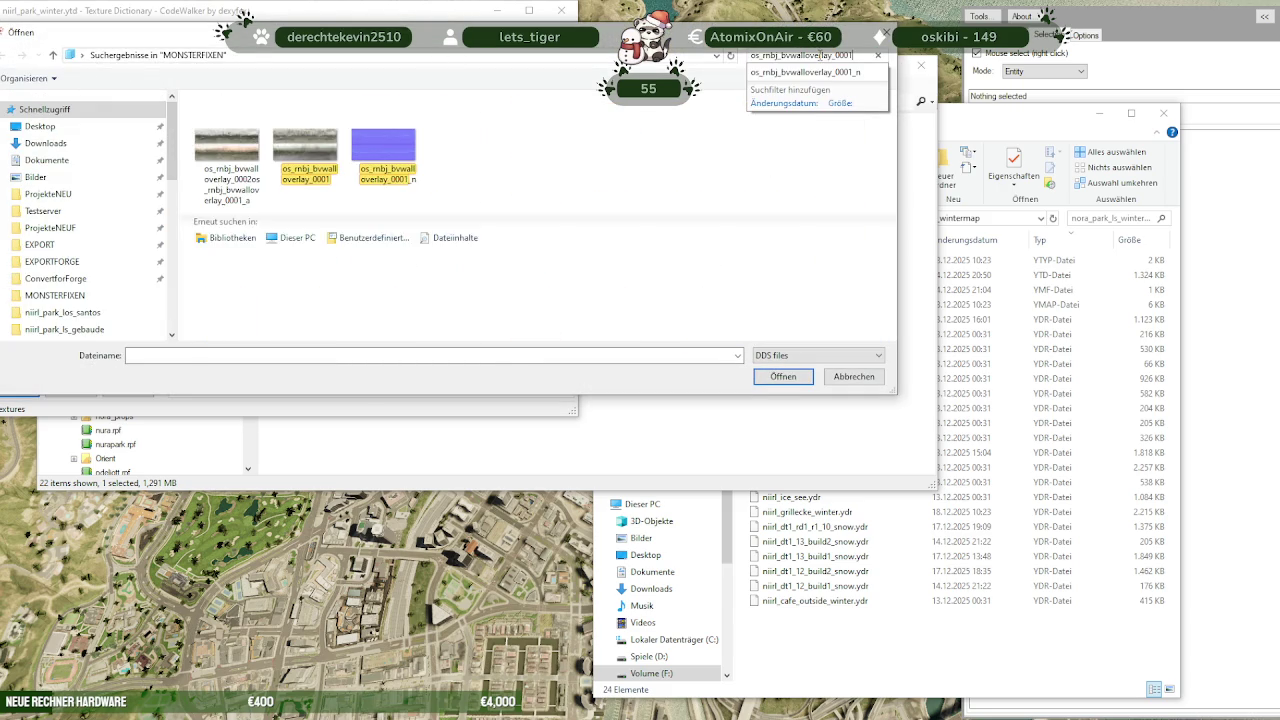
click(305, 130)
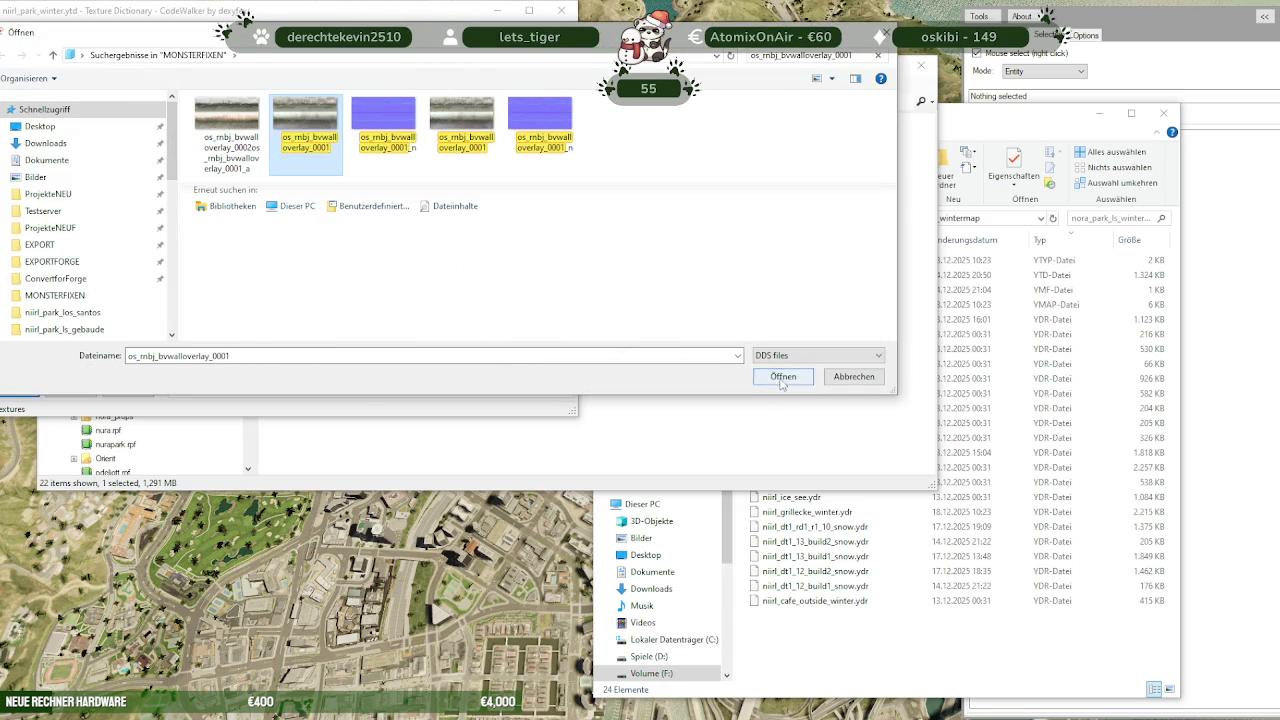
click(782, 378)
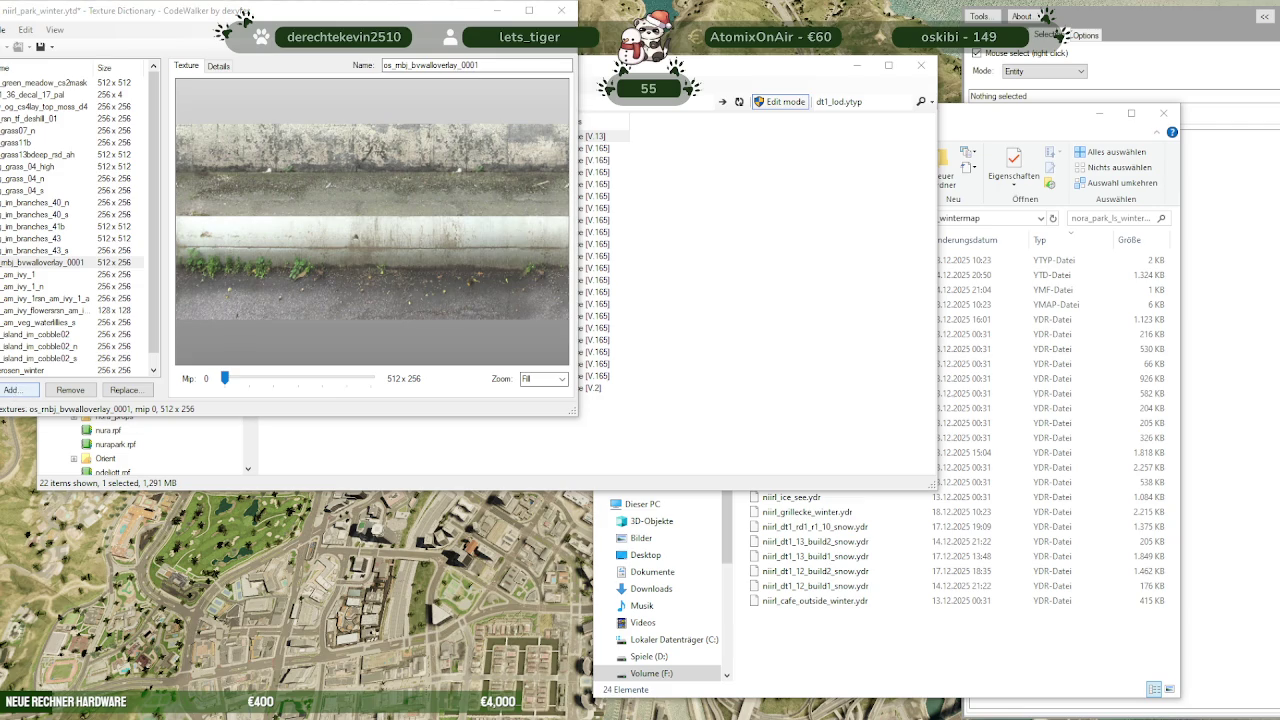
Add the nxg_im_branches_43_n texture to the dictionary
click(20, 389)
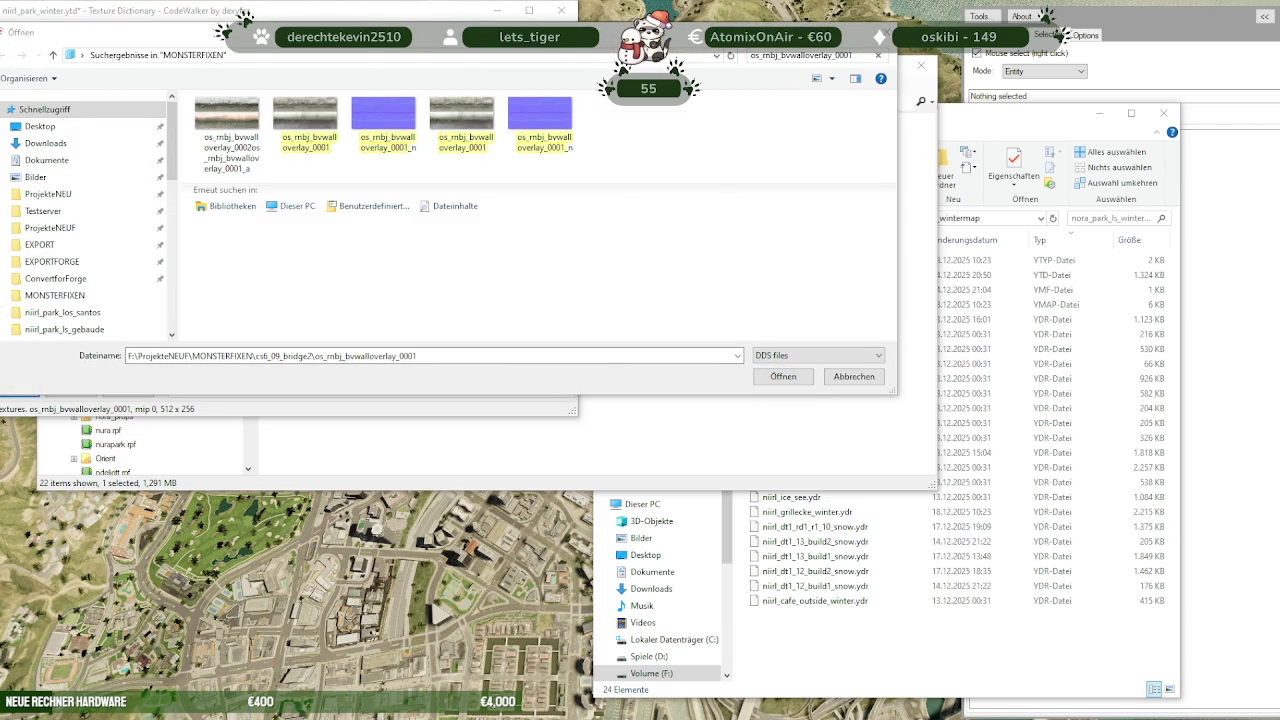
click(876, 57)
text(nxg_im_branches_43_n)
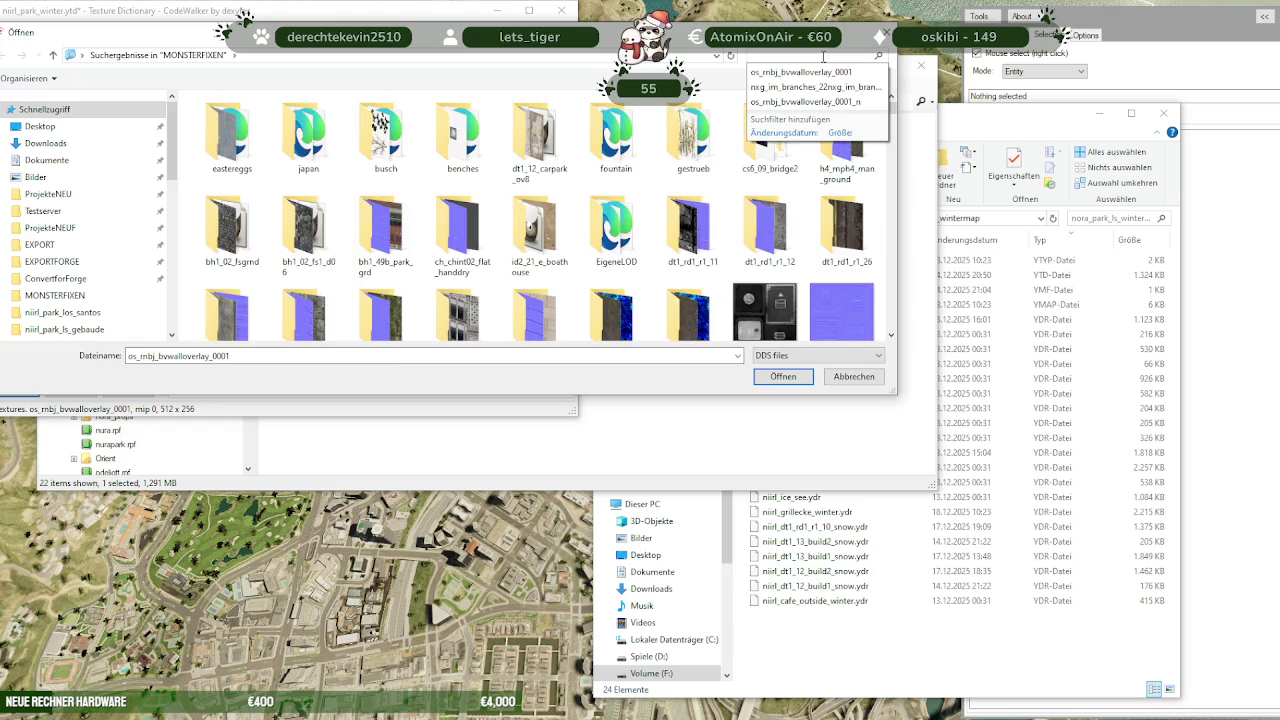
click(226, 126)
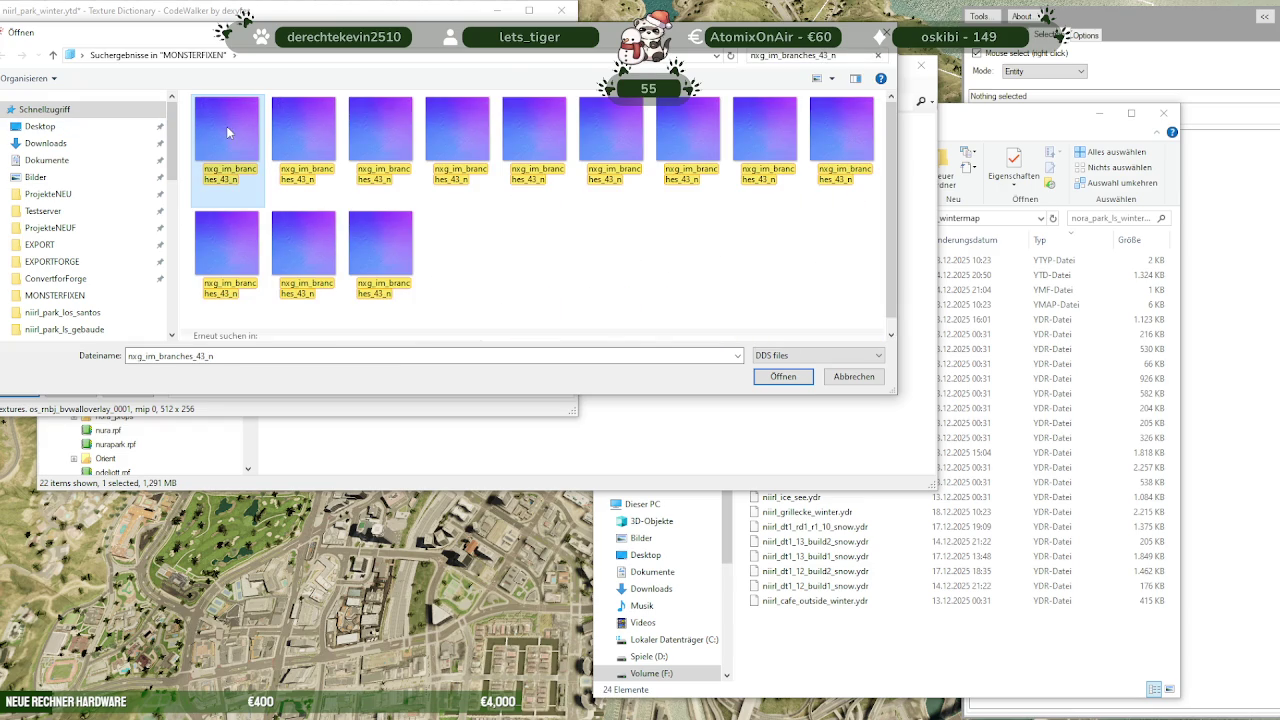
click(790, 378)
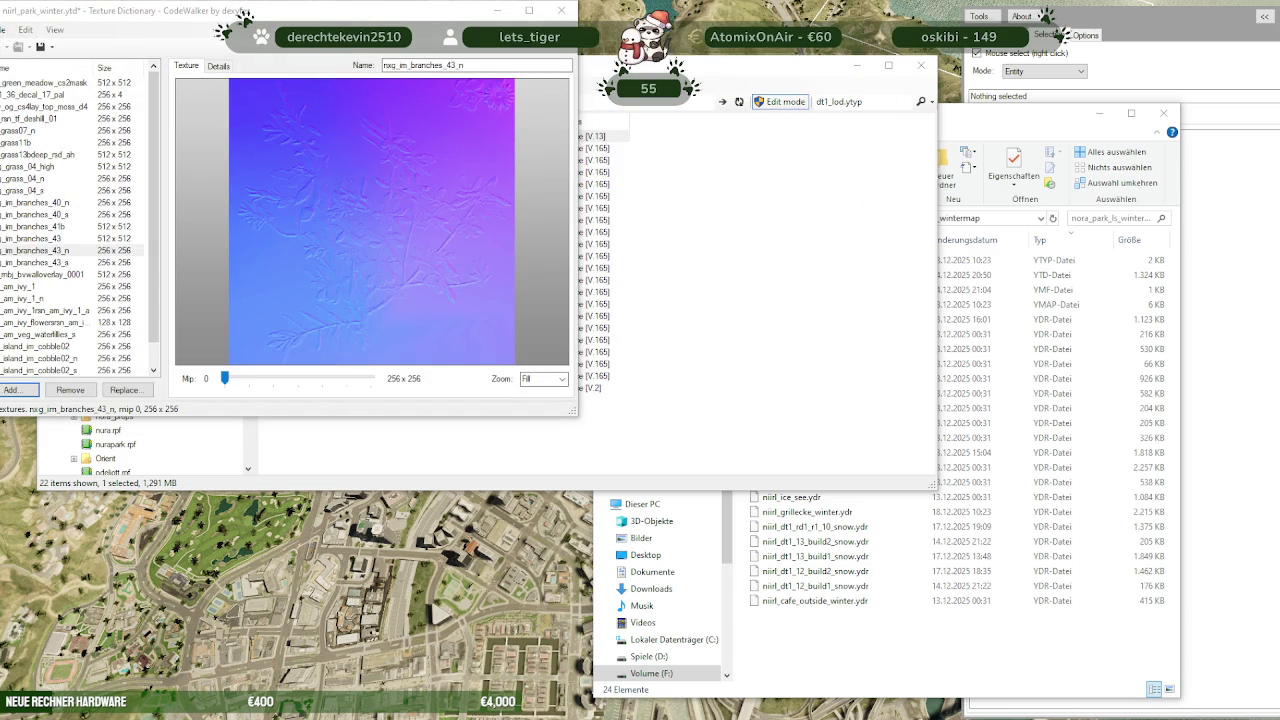
Add os_rnbj_bvwalloverlay_0001_n to the texture dictionary
click(22, 390)
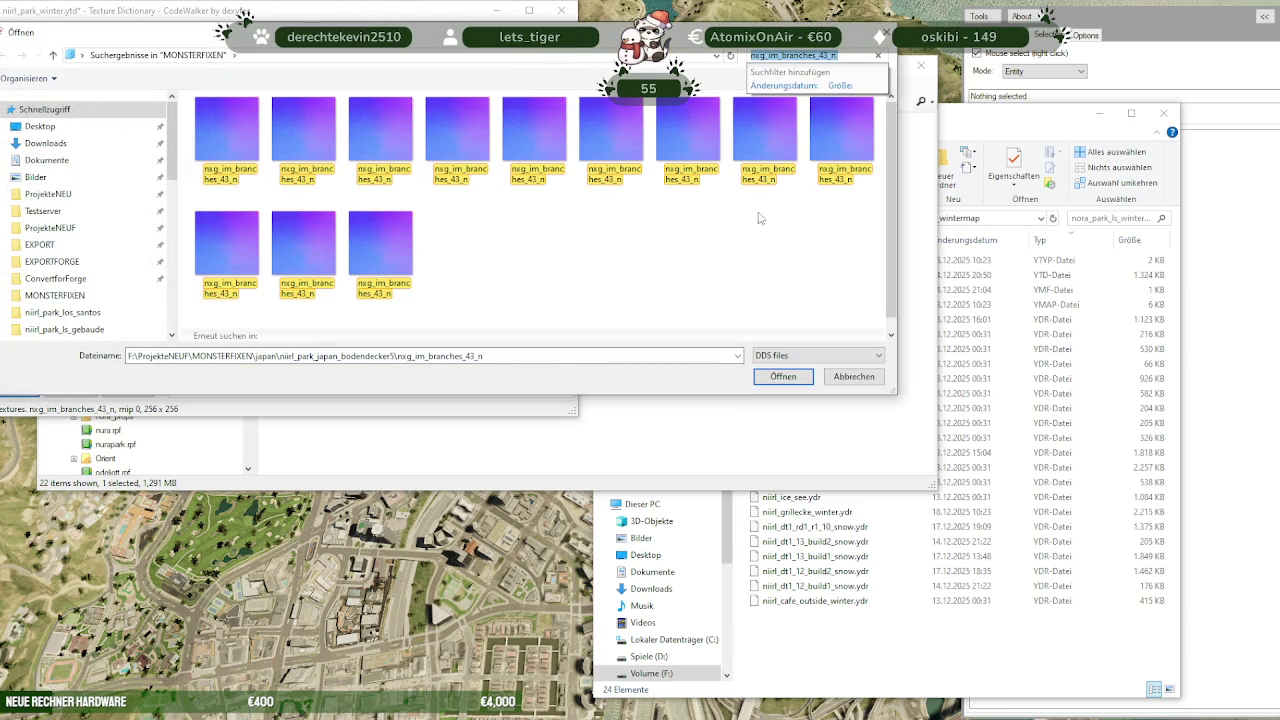
click(878, 55)
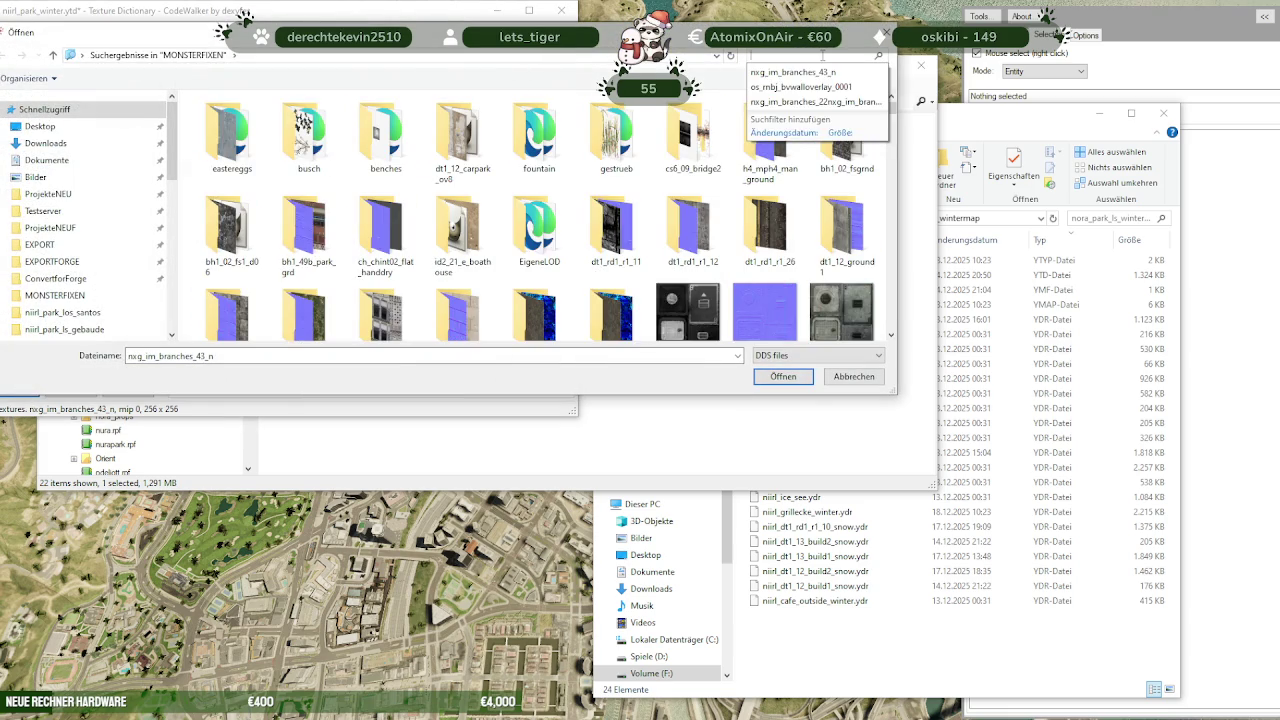
click(801, 87)
click(215, 123)
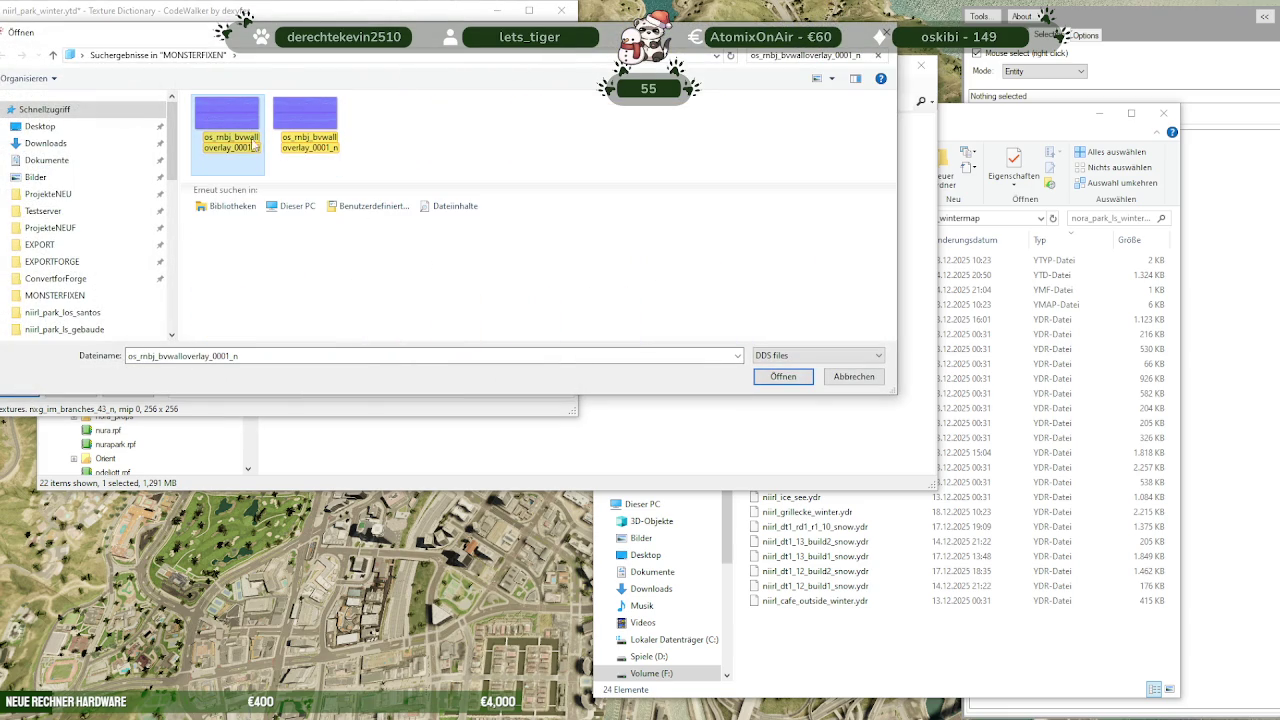
click(784, 379)
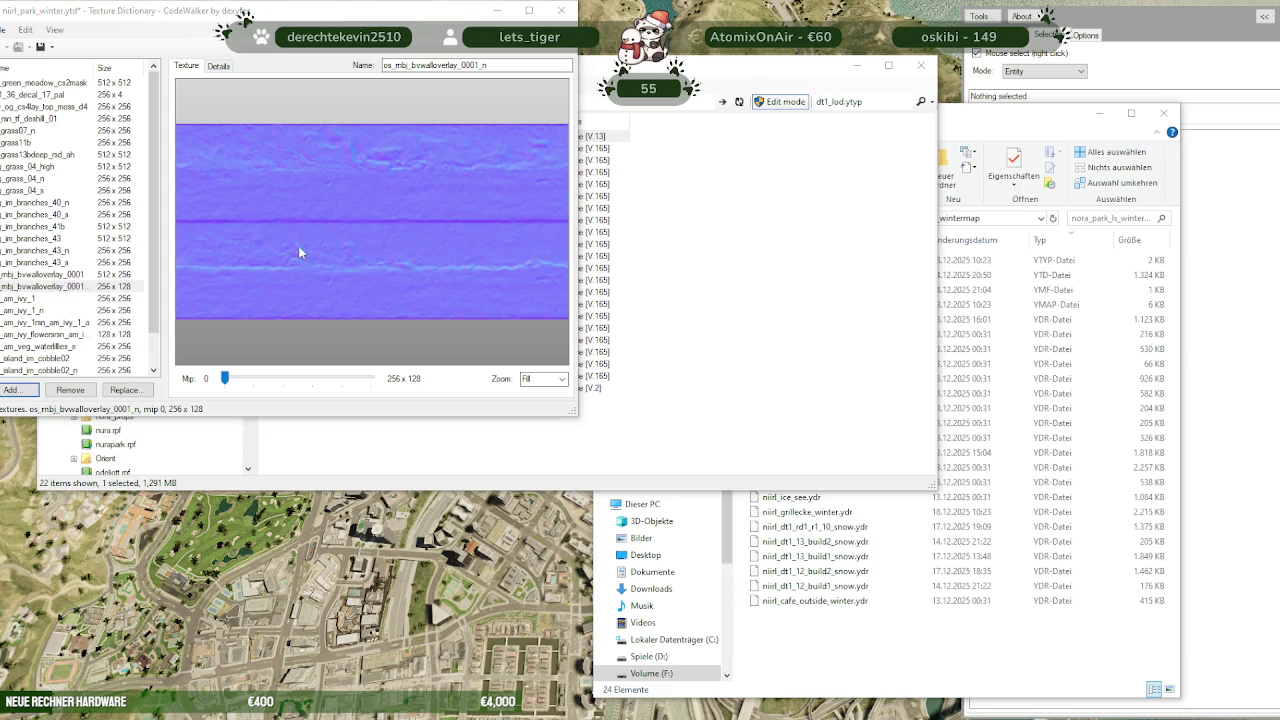
Add rsn_am_ivy_1_s, then save and close the updated niirl_park_winter.ytd
key(Return)
click(878, 55)
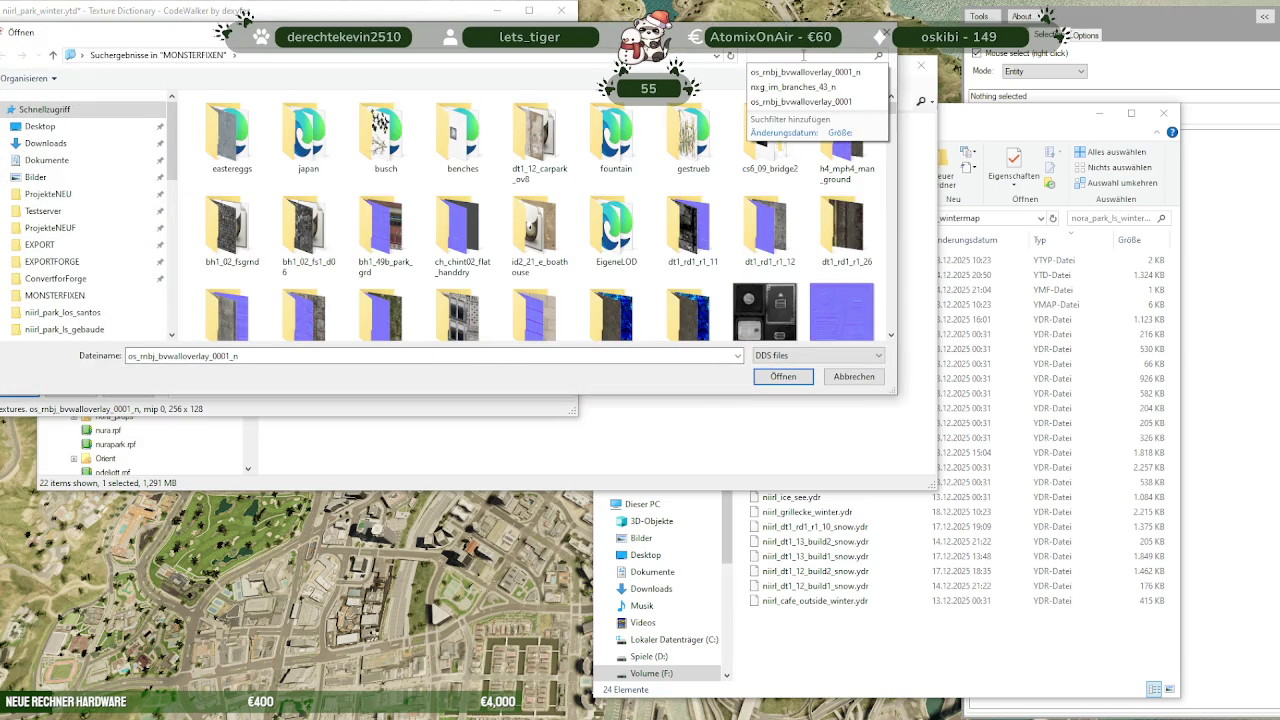
text(rsn_am_ivy_1_s)
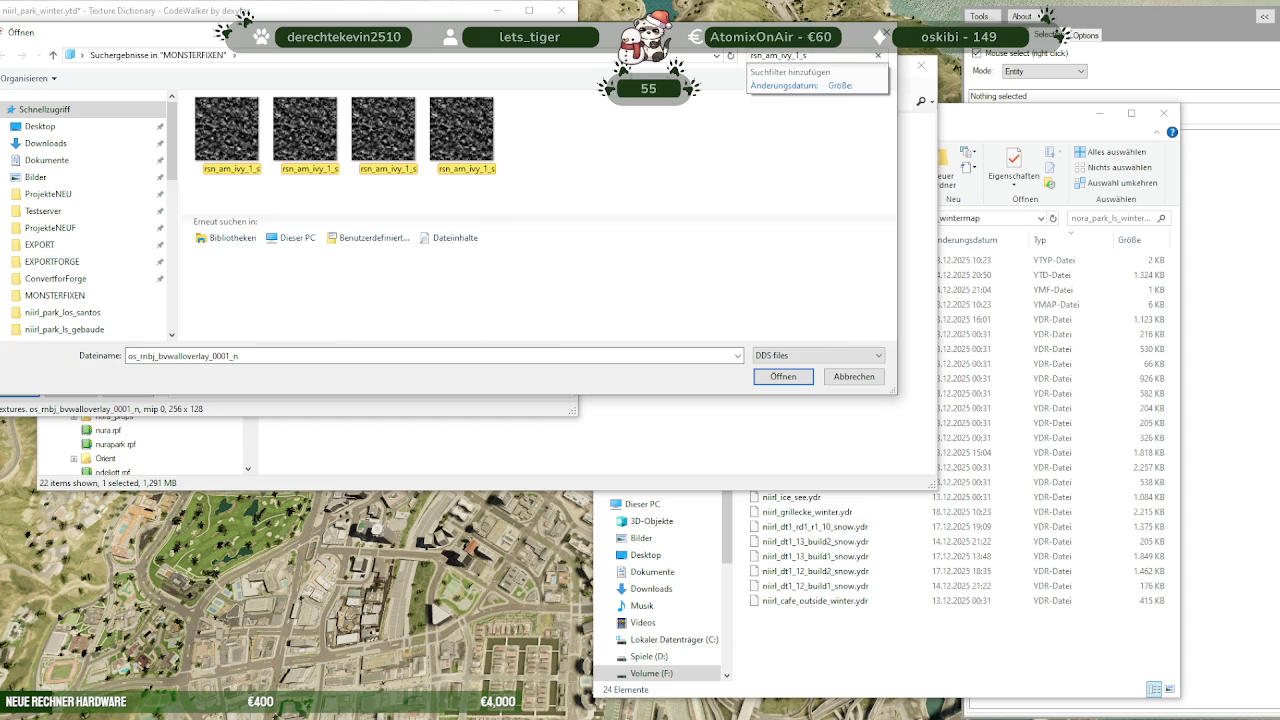
click(226, 128)
click(775, 382)
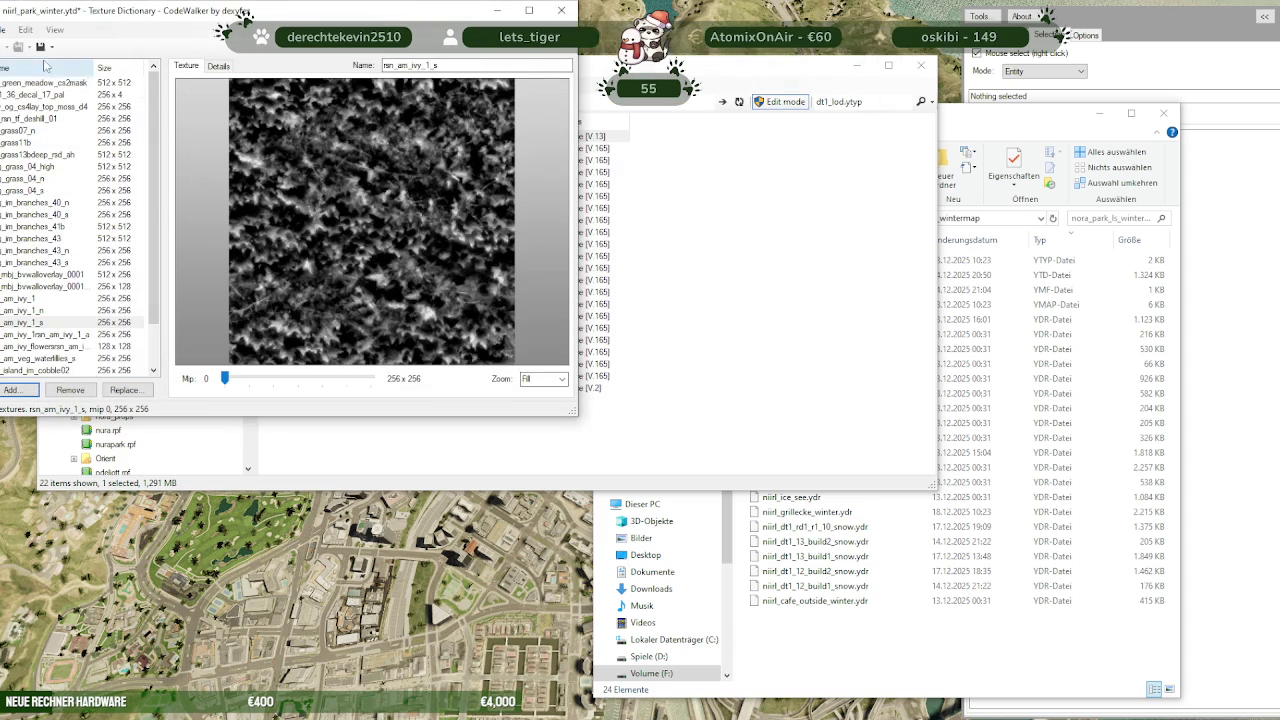
click(41, 47)
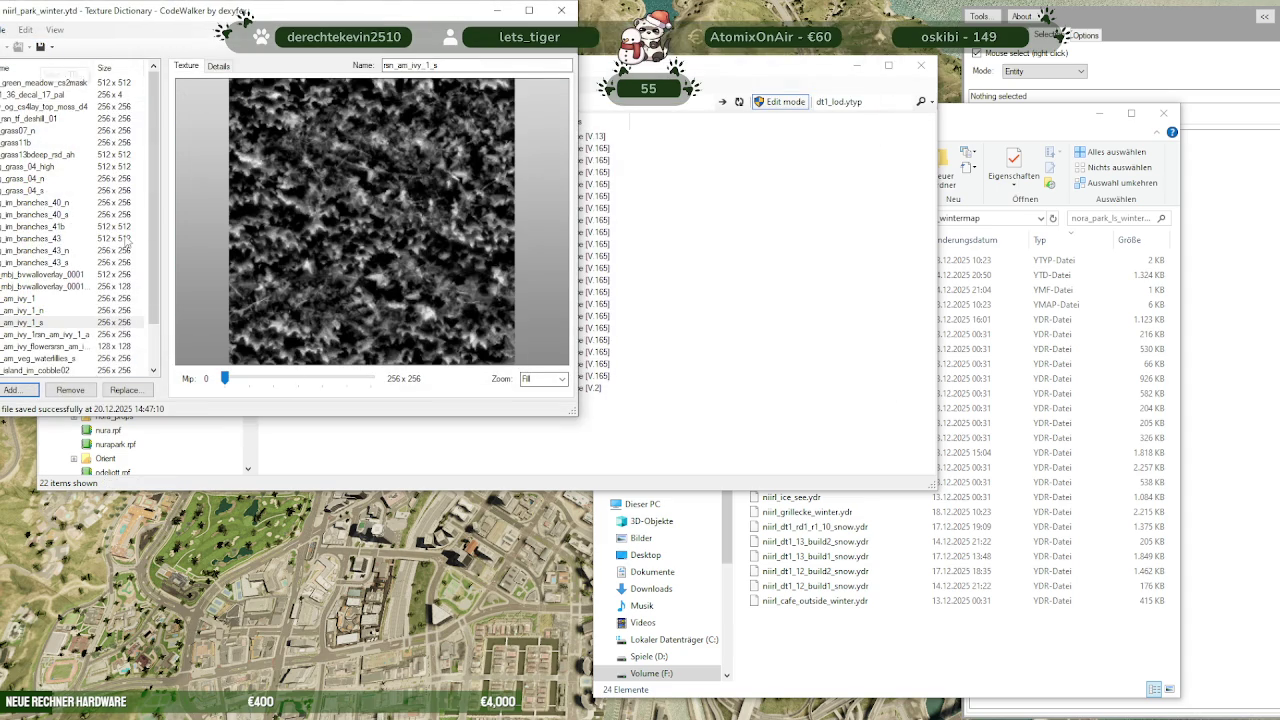
click(561, 10)
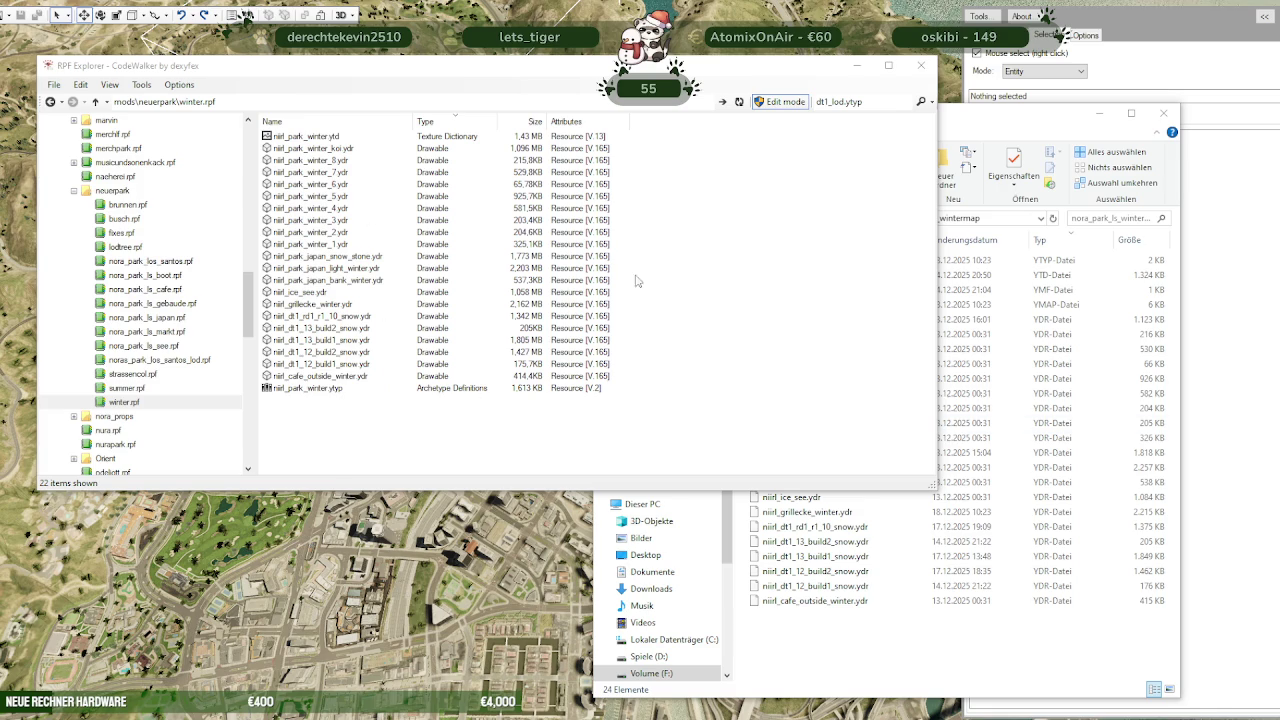
Copy niirl_park_winter.ytd from winter.rpf into nora_park_ls_wintermap, replacing the existing file
click(1015, 500)
drag(851, 280, 316, 140)
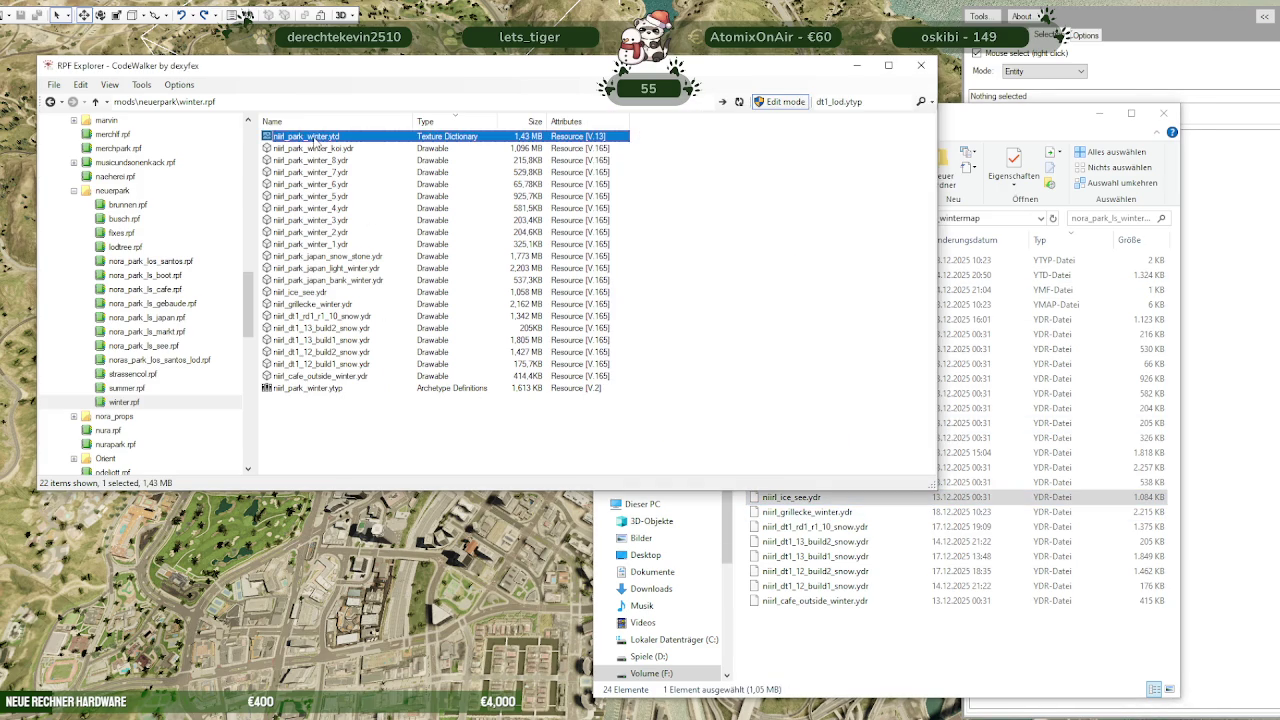
drag(815, 636, 815, 636)
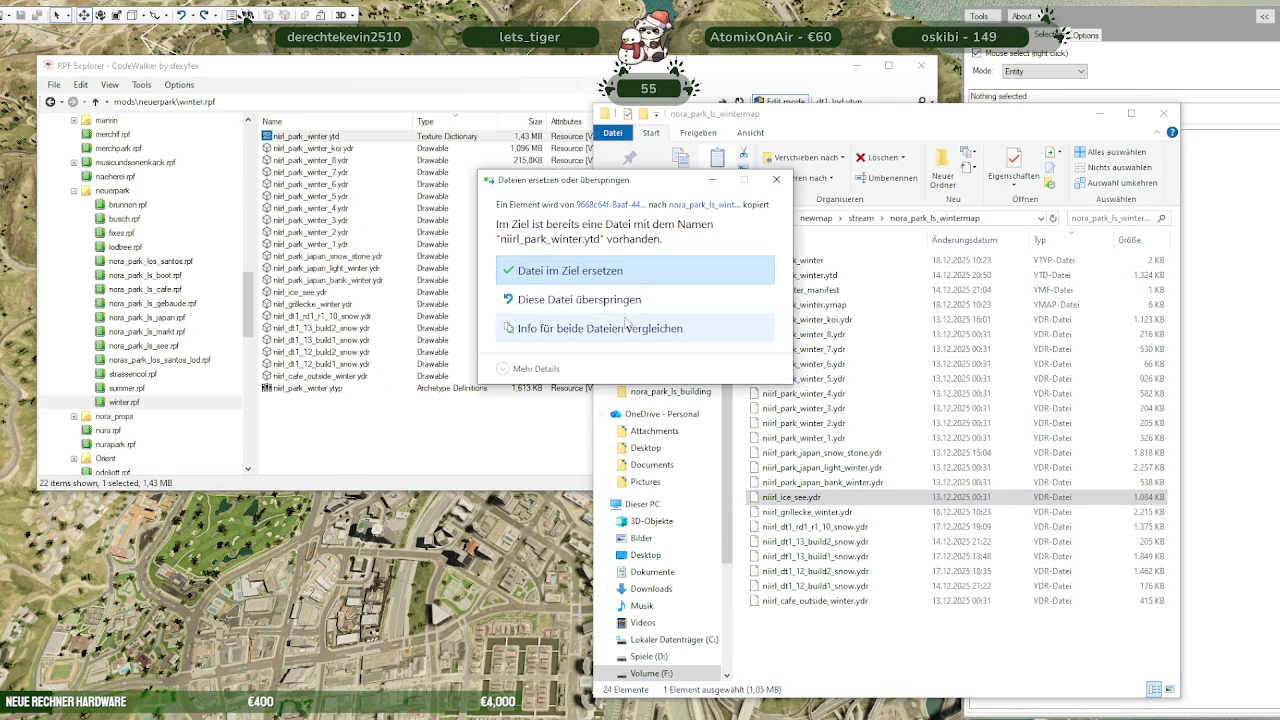
click(625, 266)
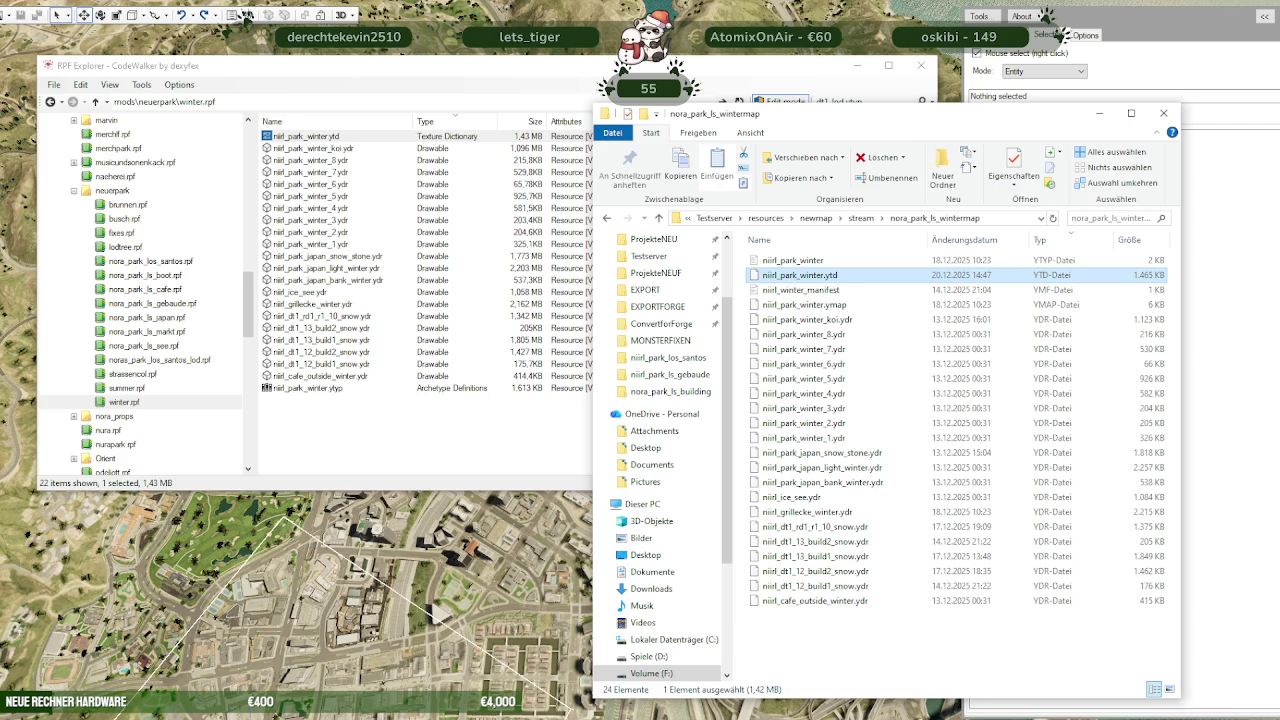
Stop the running altv-server with Ctrl+C and review its console log as it restarts
click(544, 716)
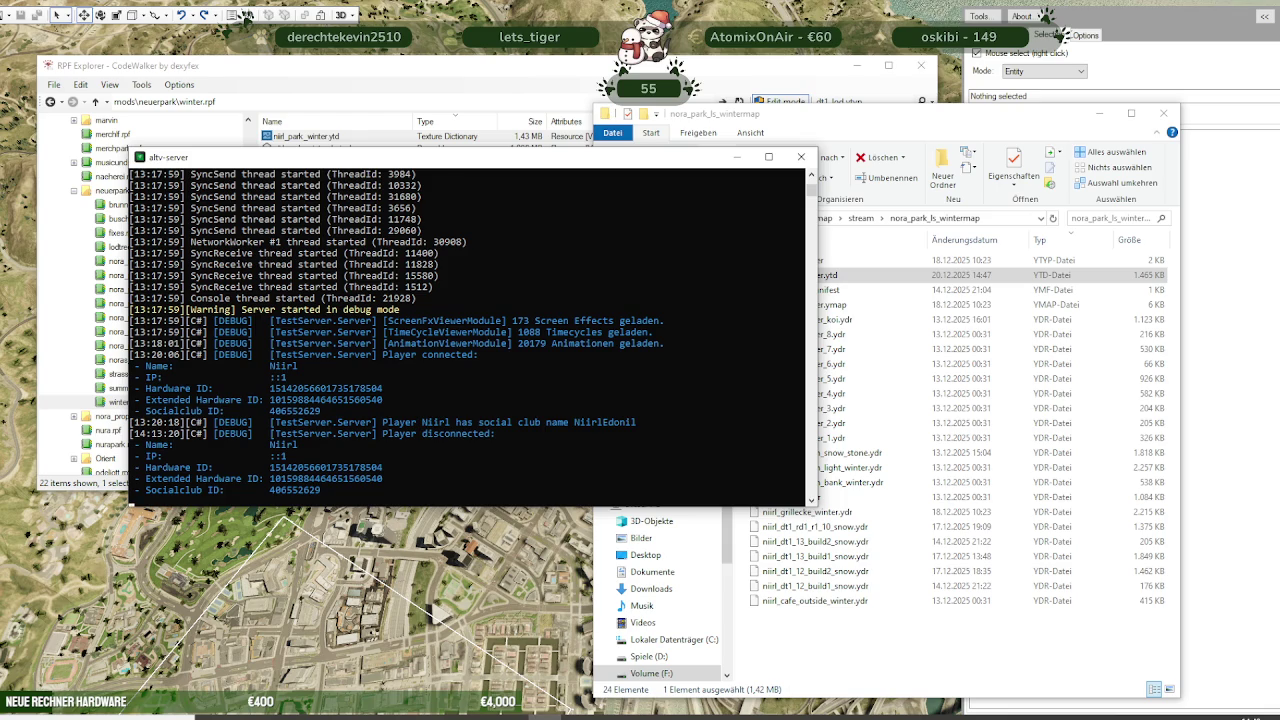
key(ctrl+c)
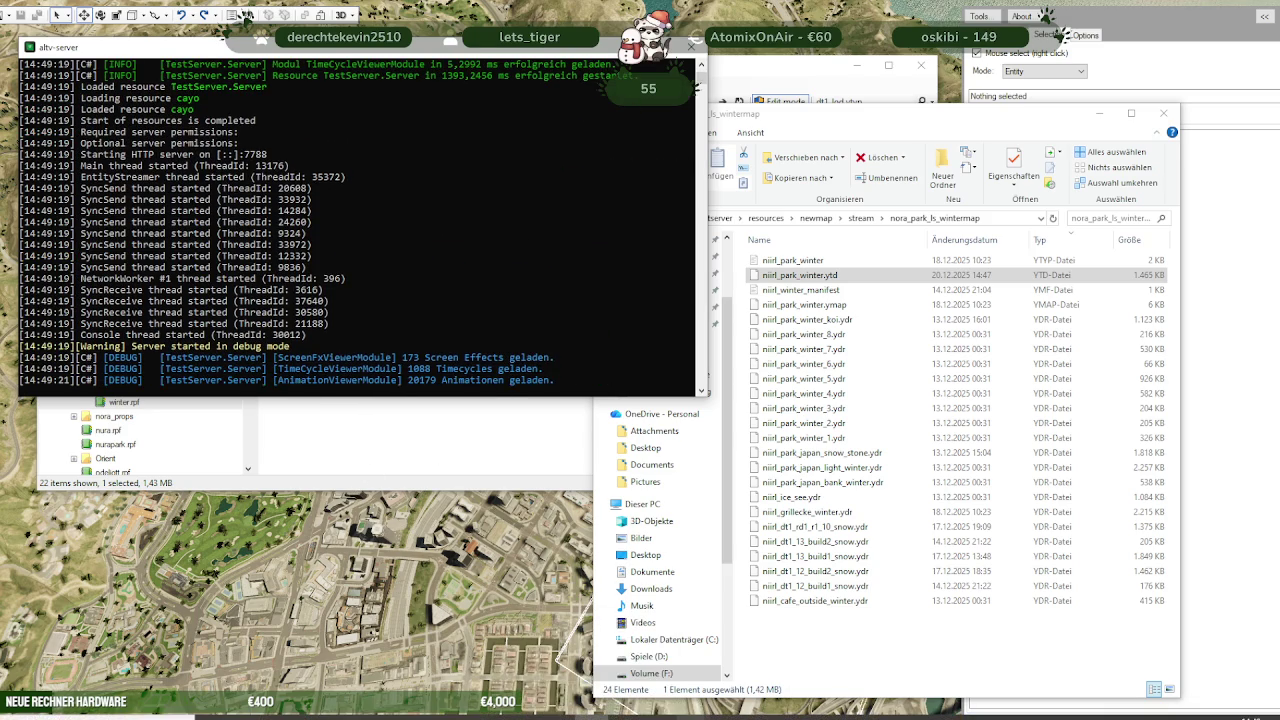
scroll(335, 297, up, 3)
scroll(335, 297, up, 4)
scroll(335, 297, up, 4)
scroll(335, 297, up, 1)
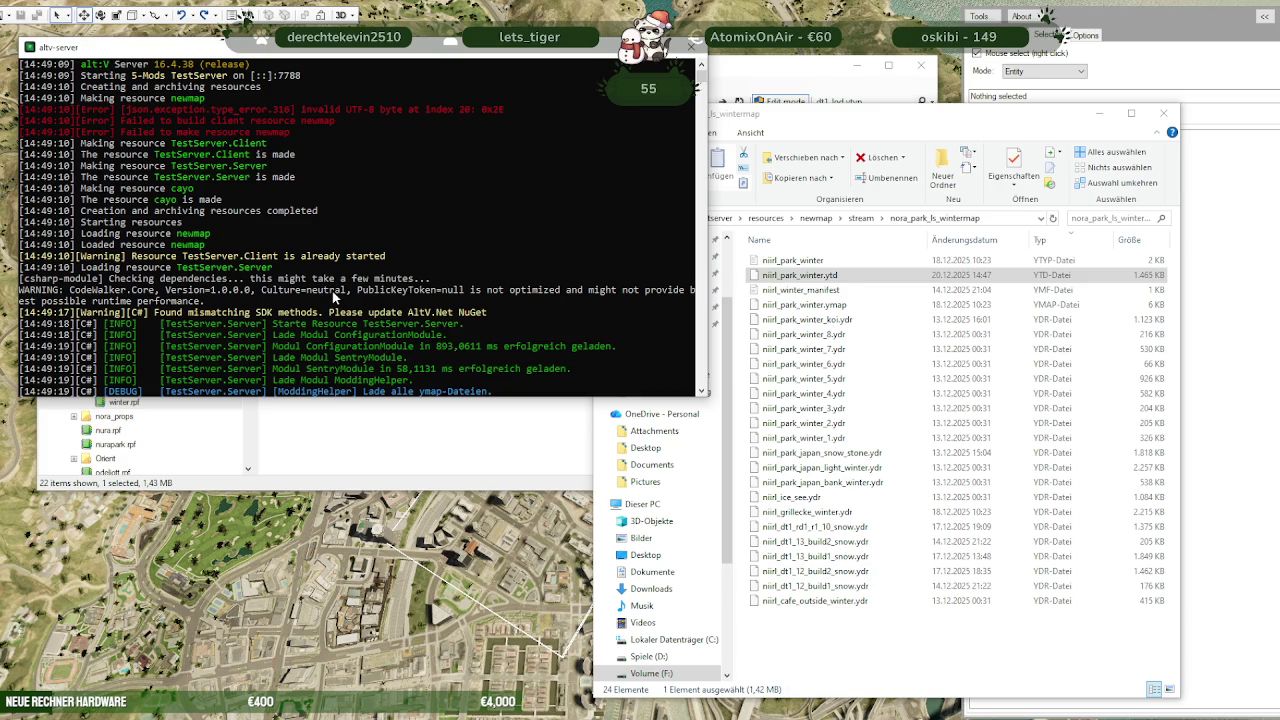
scroll(335, 297, down, 2)
scroll(335, 297, down, 5)
scroll(335, 297, down, 4)
scroll(335, 297, down, 6)
scroll(335, 297, down, 5)
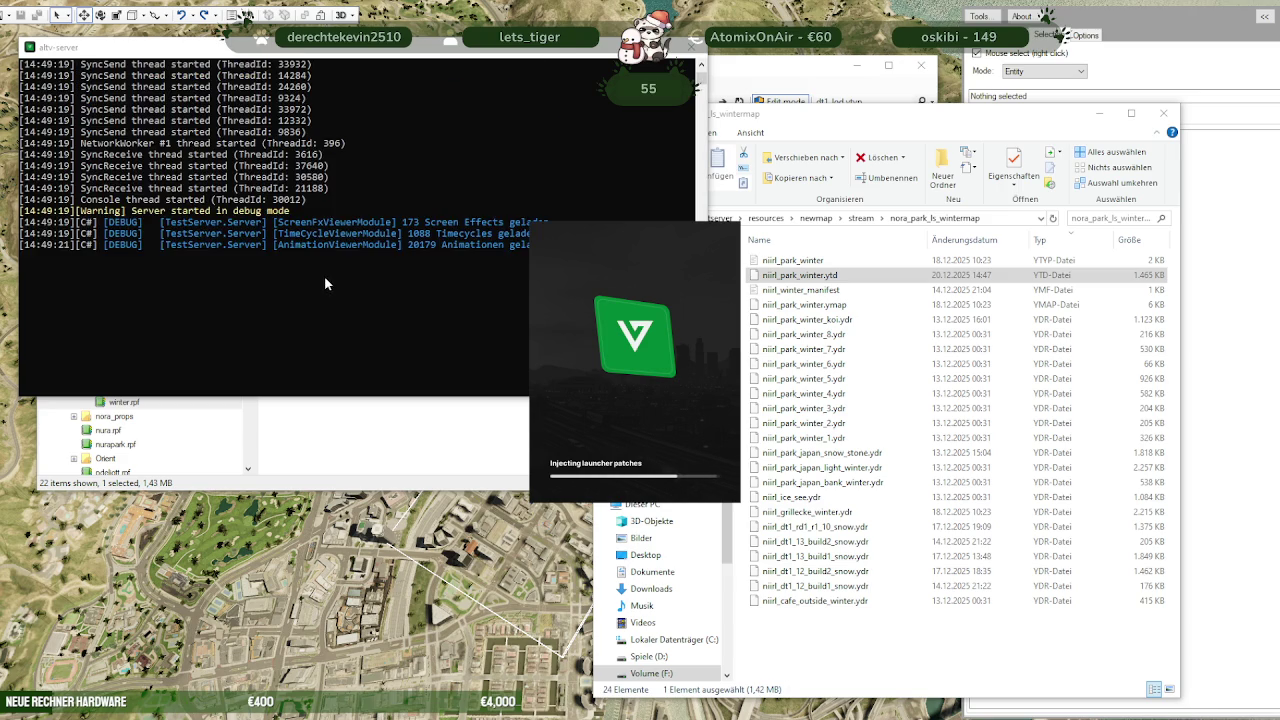
Once alt:V is up, open the Direct connect dialog for localhost:7788 from Recent servers
scroll(325, 284, up, 2)
scroll(325, 290, up, 1)
scroll(326, 300, up, 6)
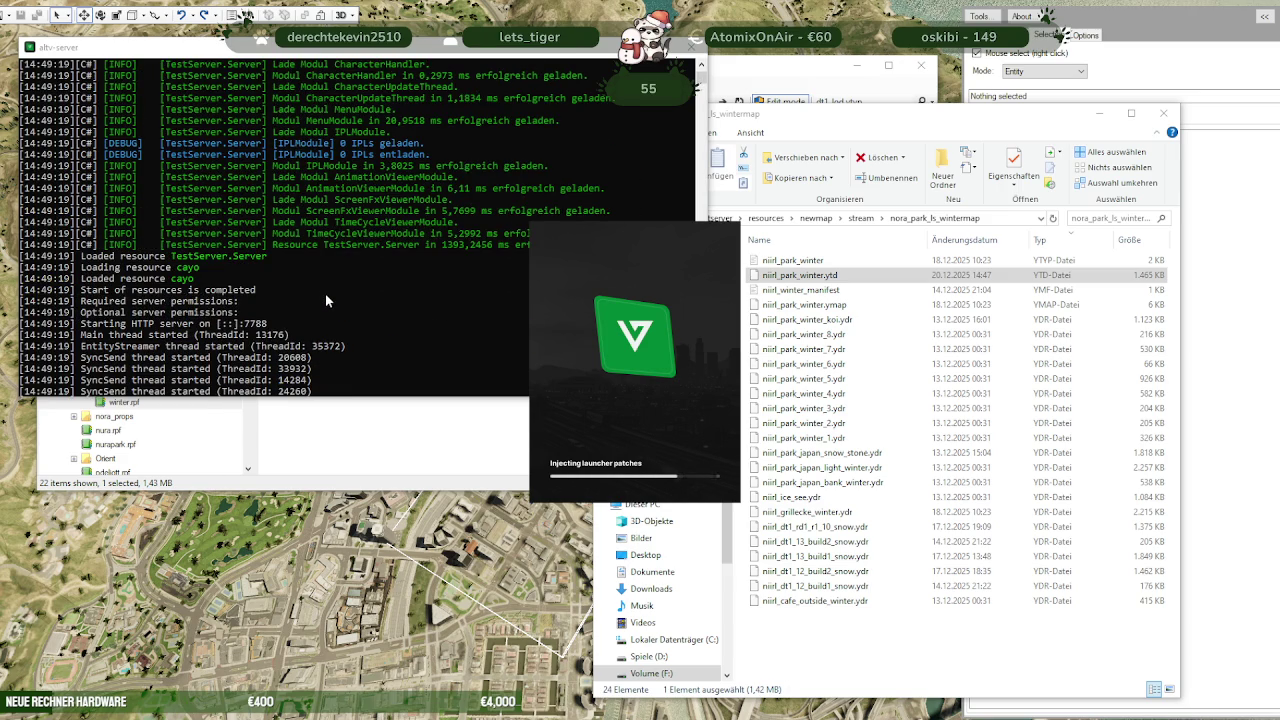
scroll(325, 300, up, 5)
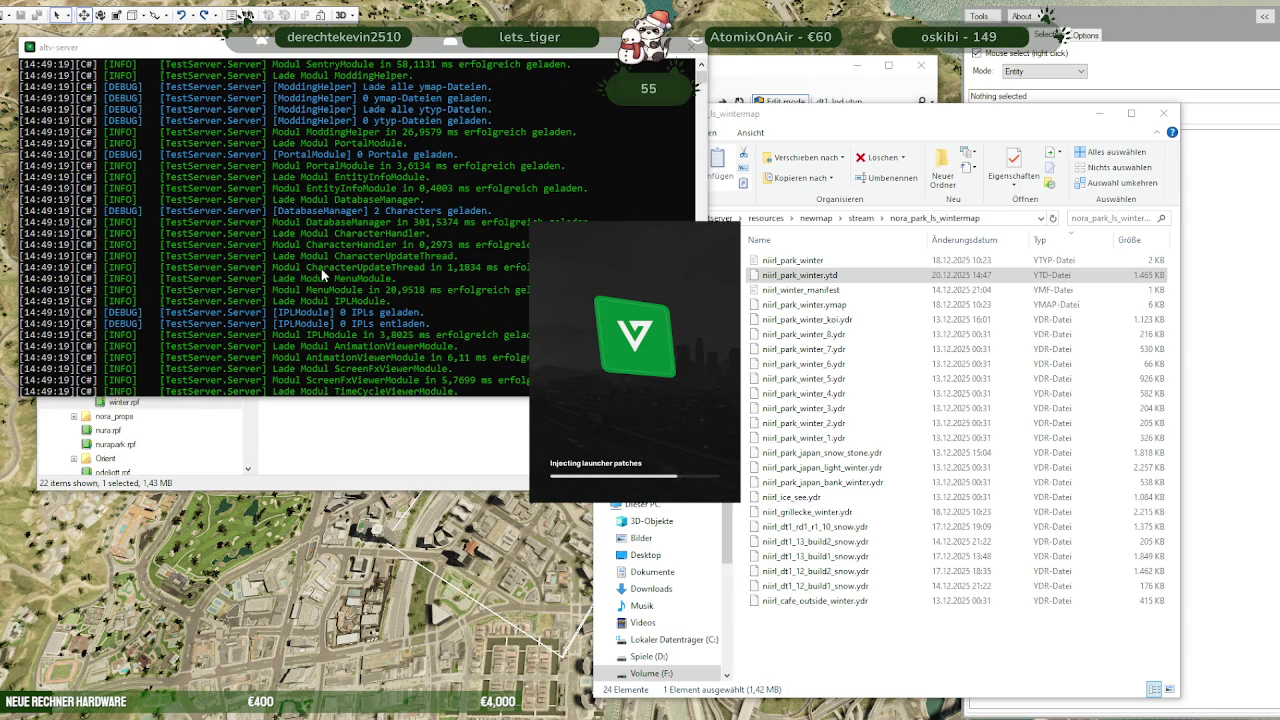
scroll(321, 268, up, 2)
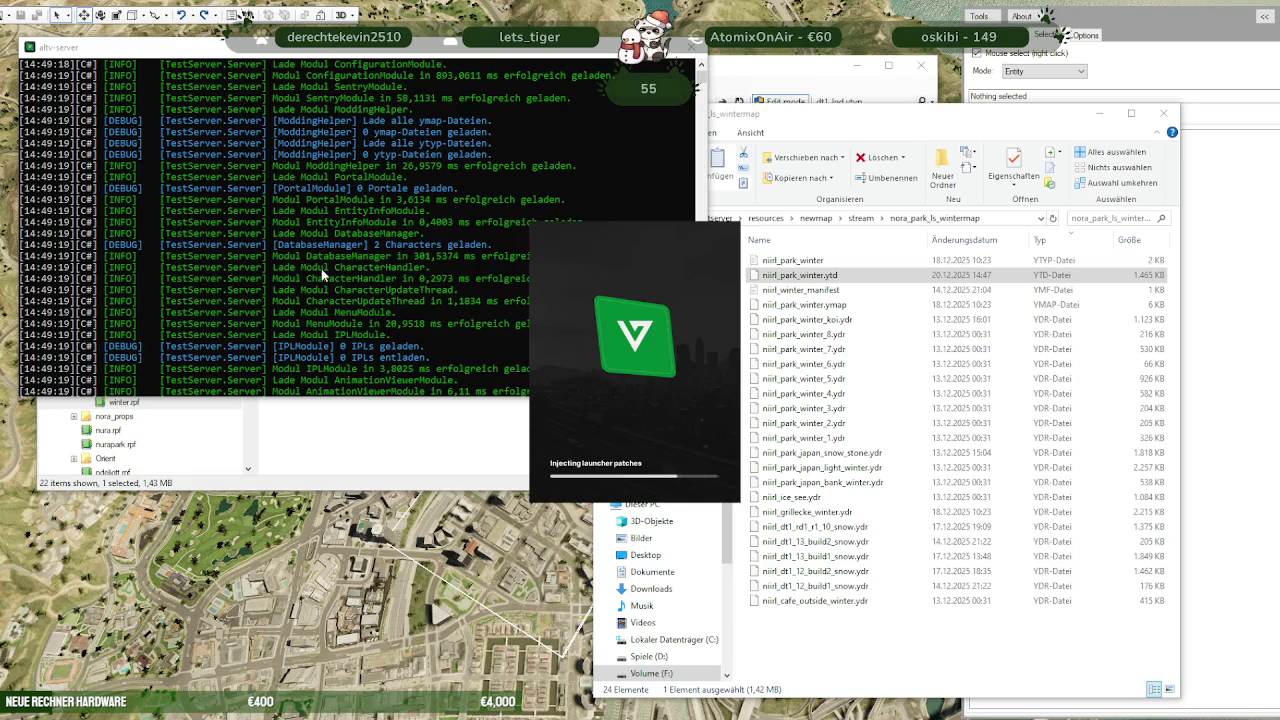
scroll(321, 271, up, 1)
scroll(321, 271, up, 3)
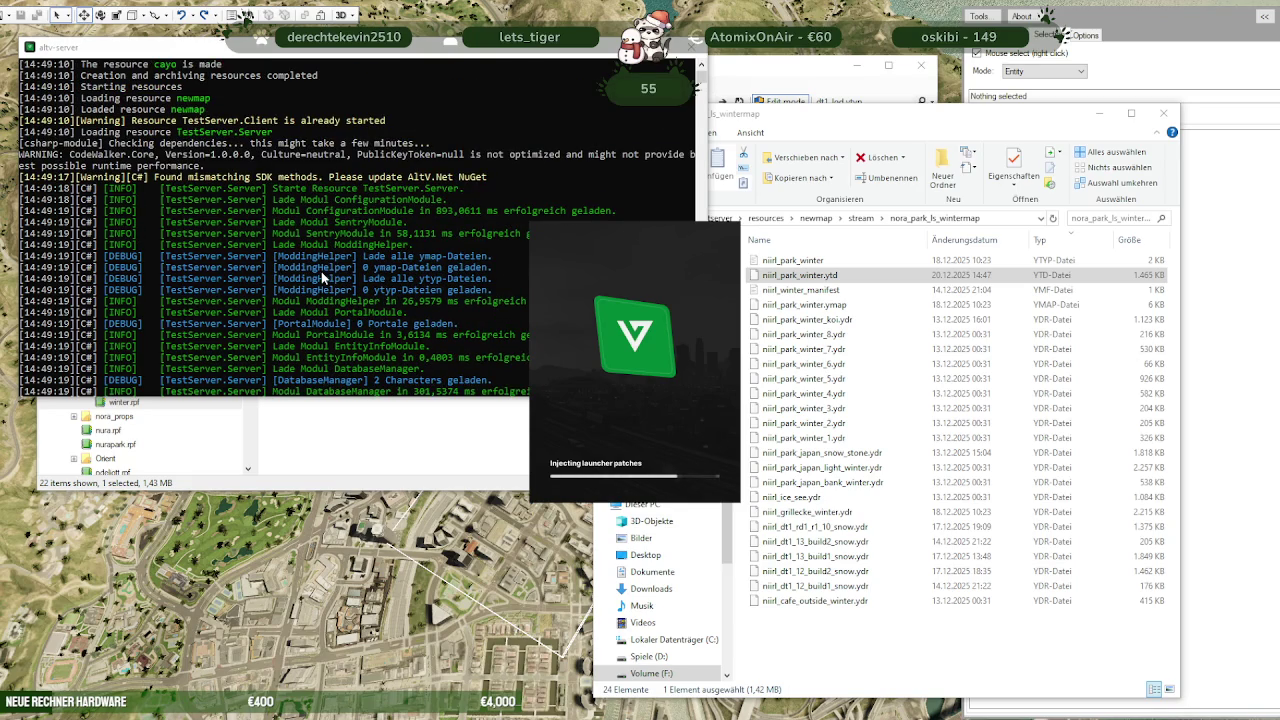
scroll(321, 271, up, 2)
scroll(321, 271, up, 2)
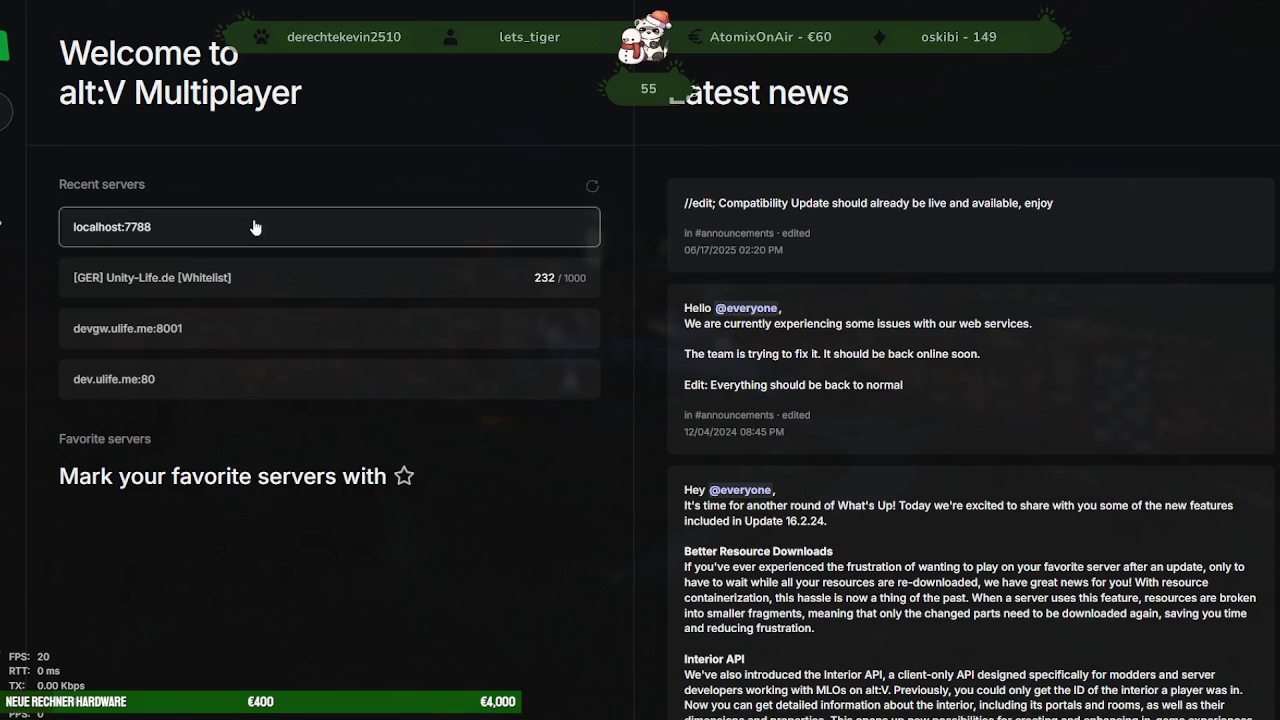
click(251, 227)
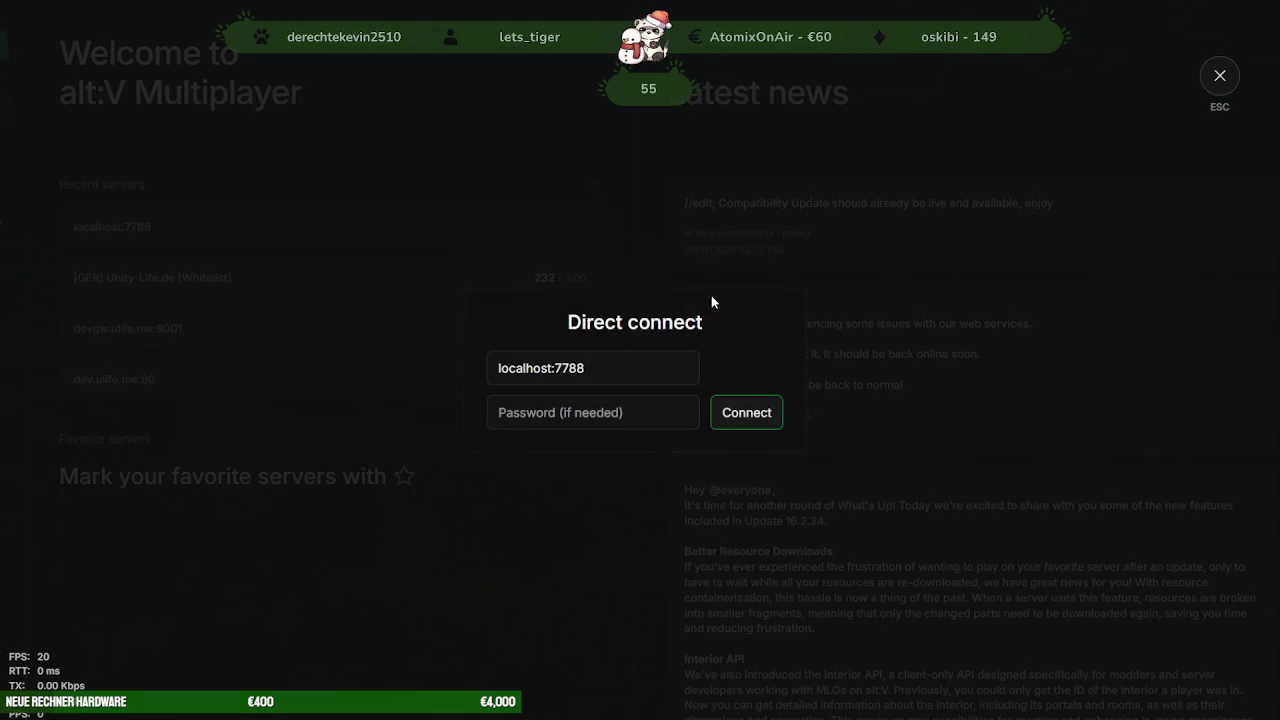
Connect to localhost:7788 and wait on the joining screen until the character spawns
click(749, 414)
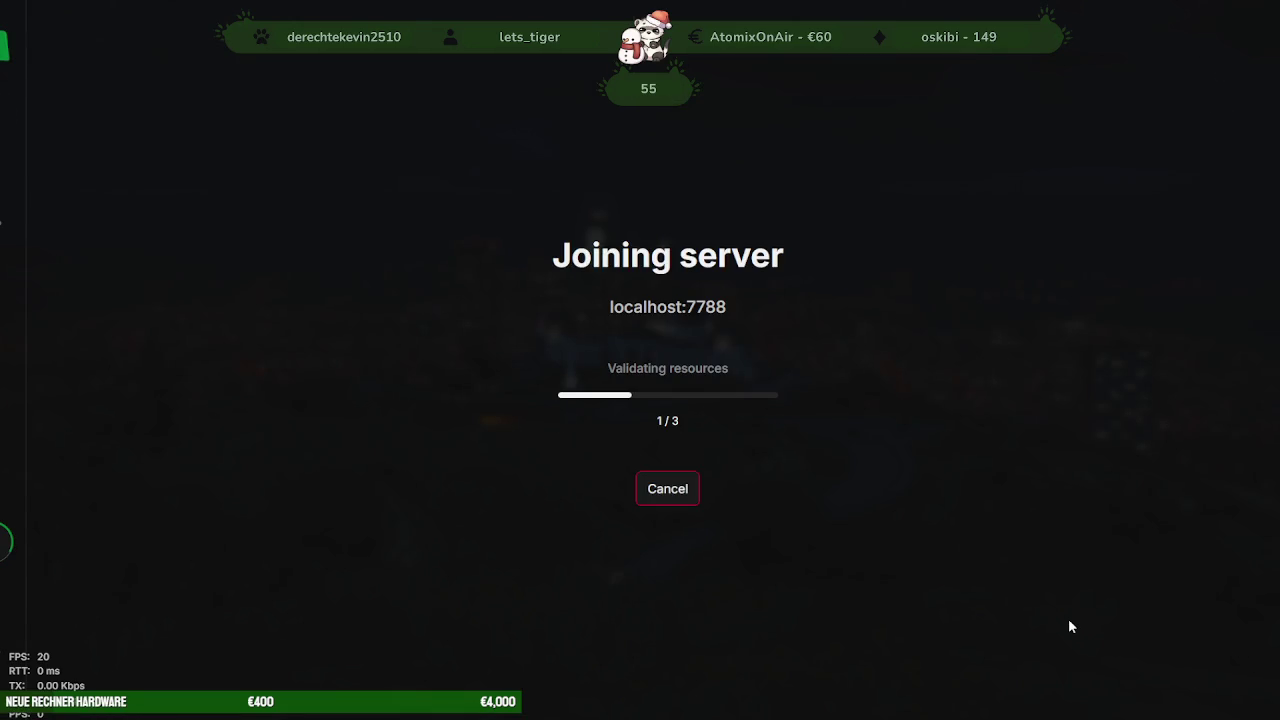
key(alt+Tab)
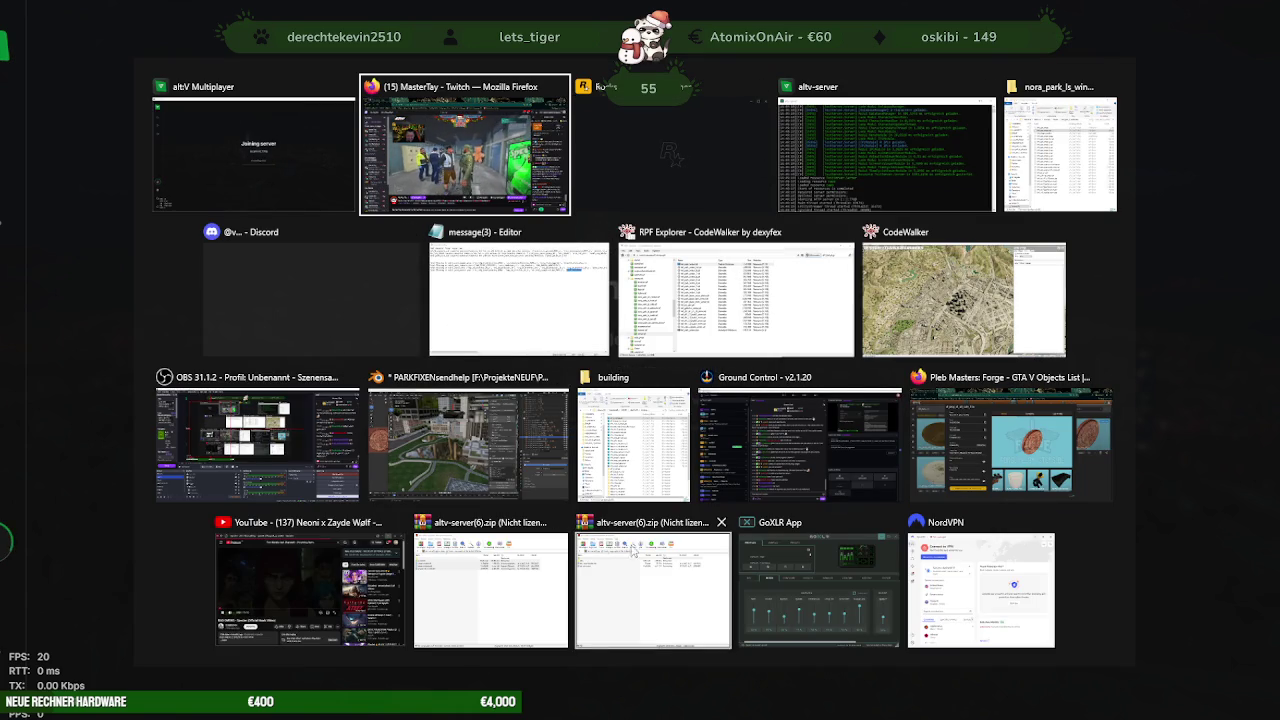
key(Escape)
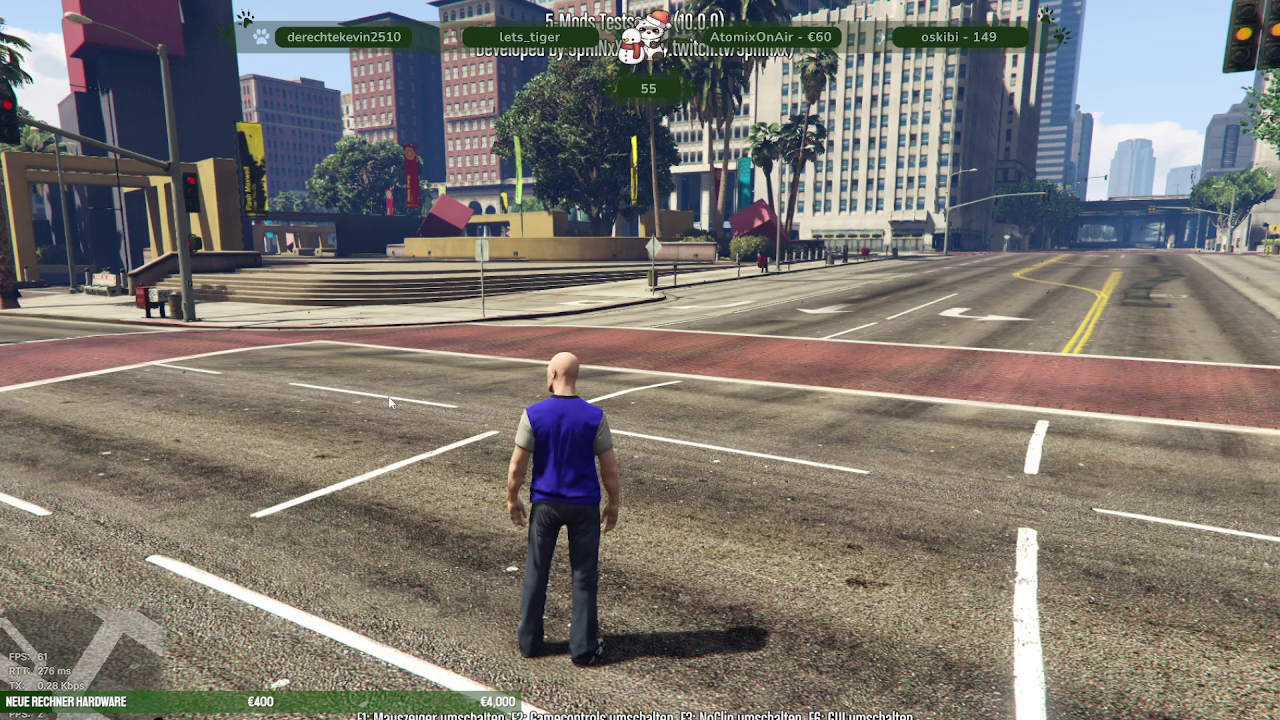
Run the character into the plaza, check the F8 console, then leave the game for the desktop
key(F1)
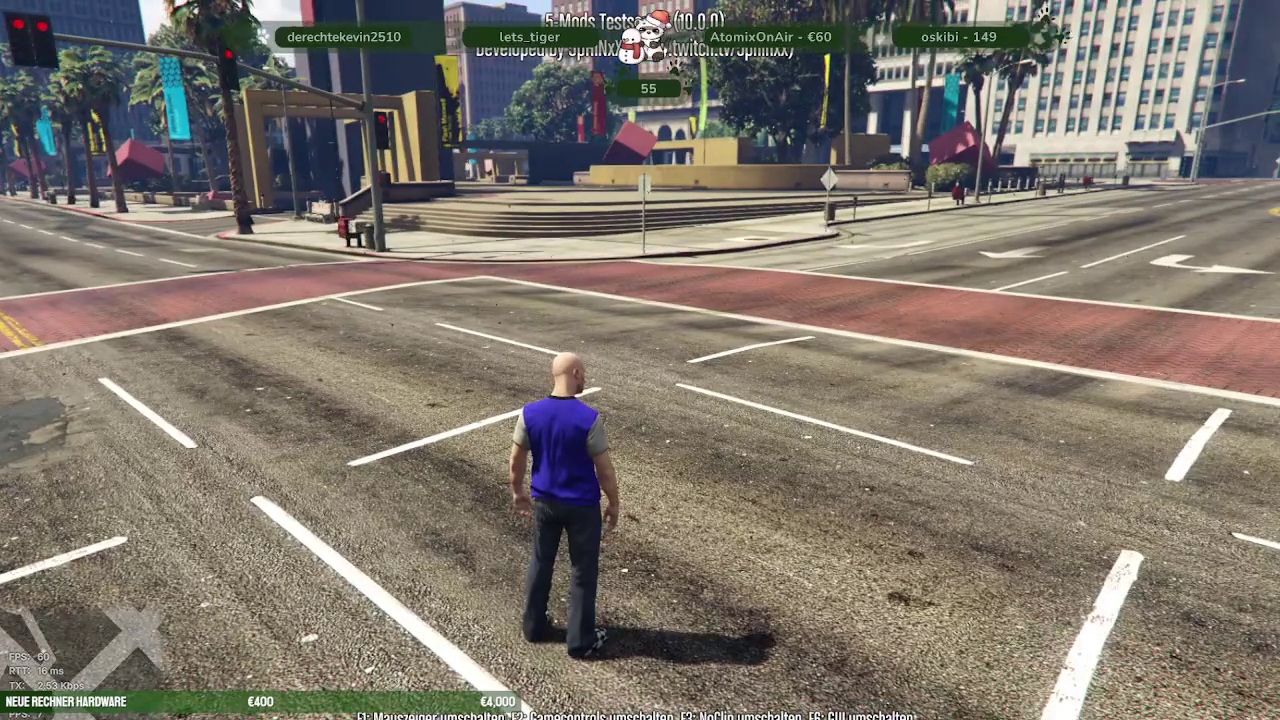
key(w)
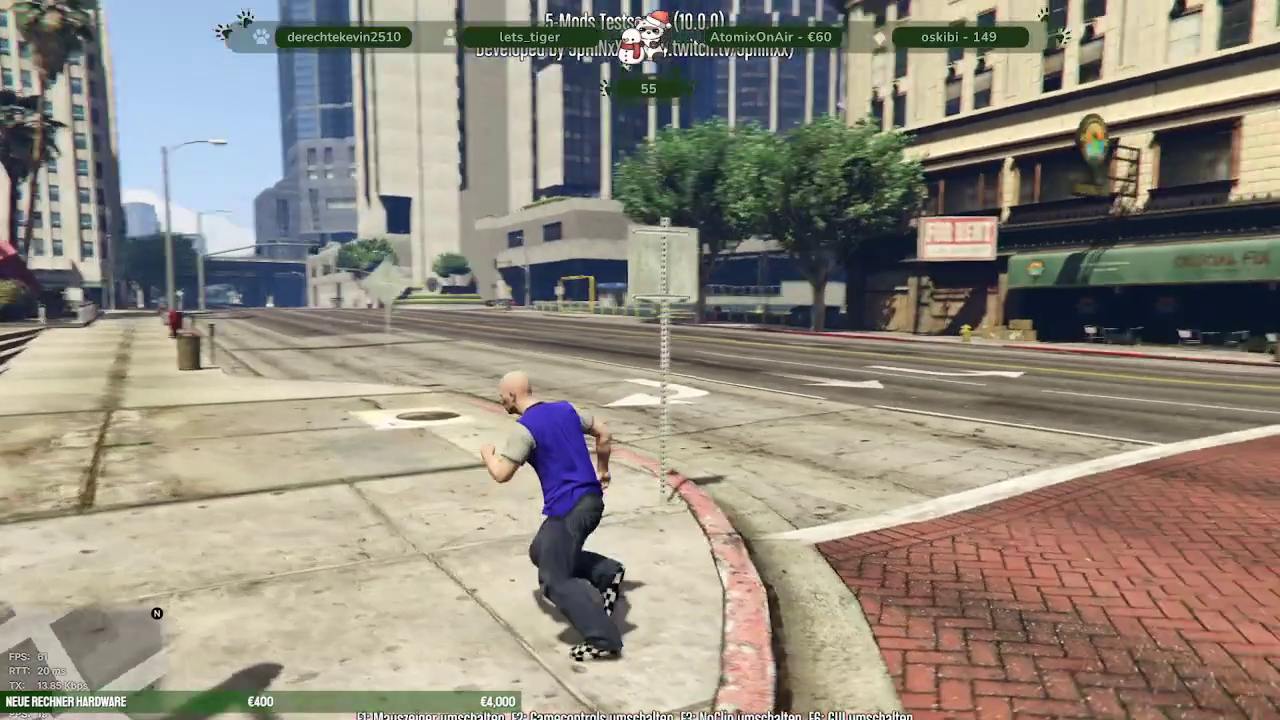
key(w)
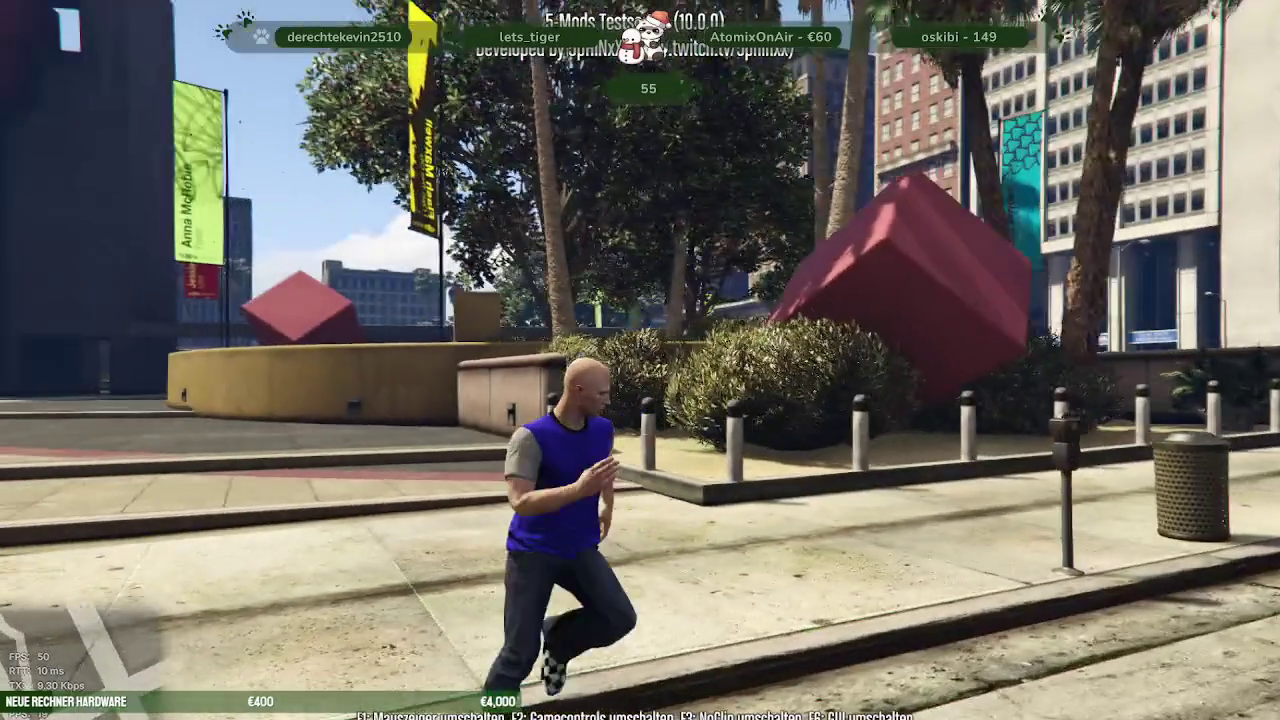
key(F8)
text(quit)
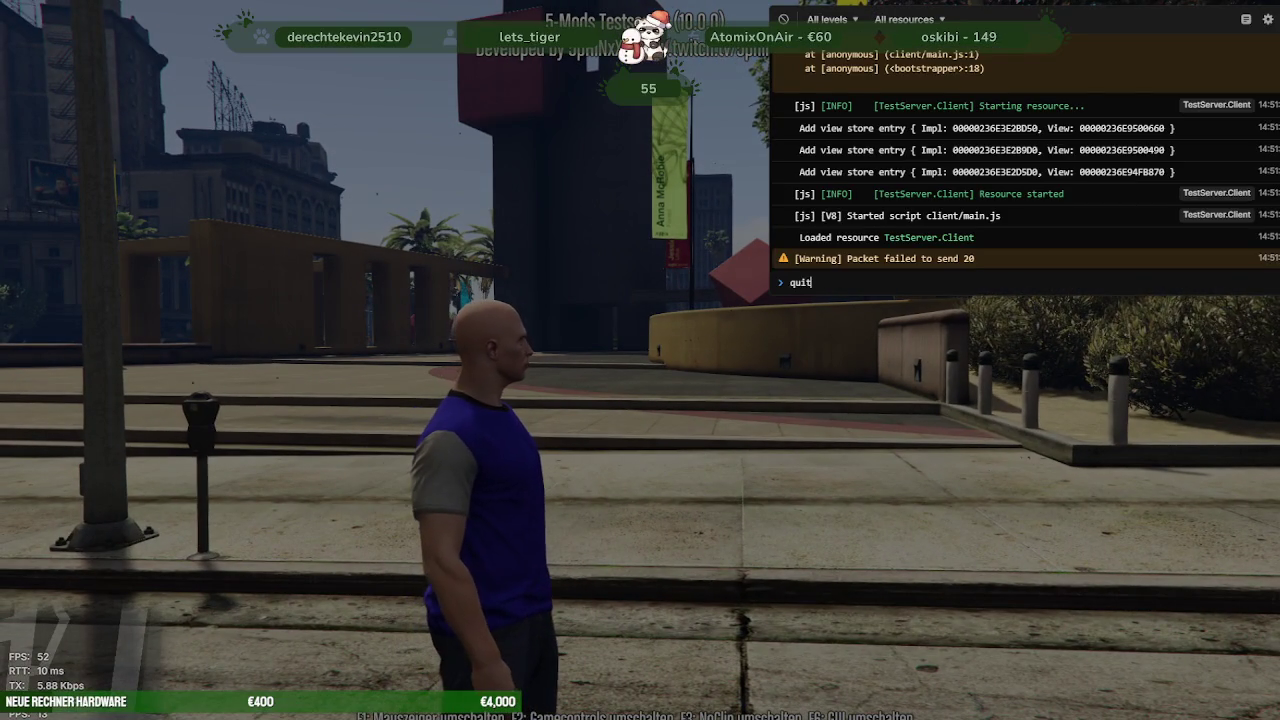
key(F8)
key(alt+Tab)
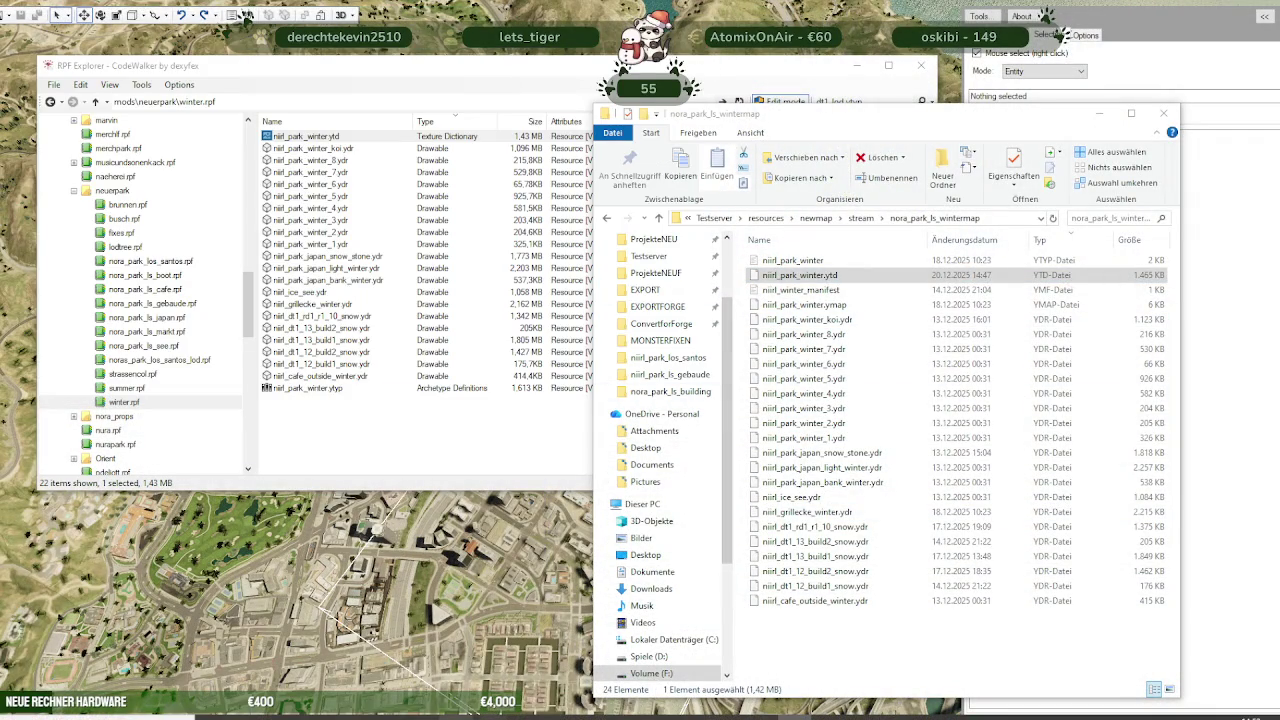
Go to the Testserver folder and try launching altv-server
click(787, 290)
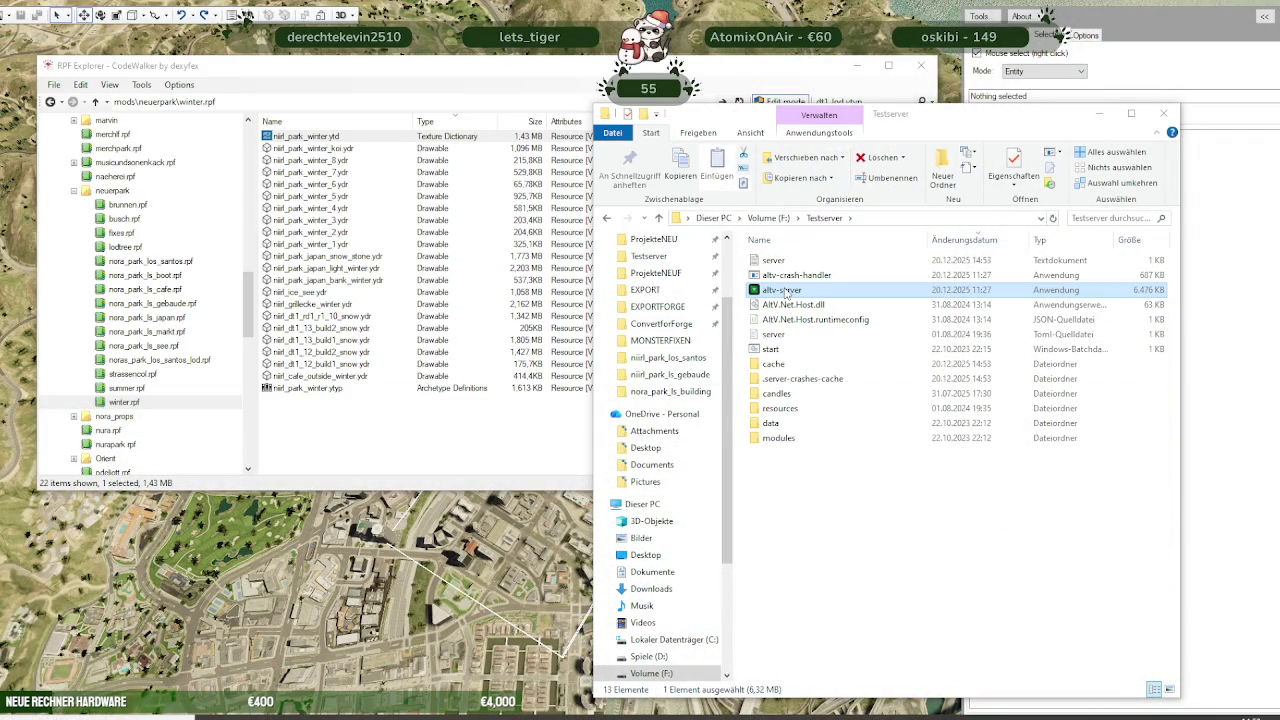
double_click(786, 292)
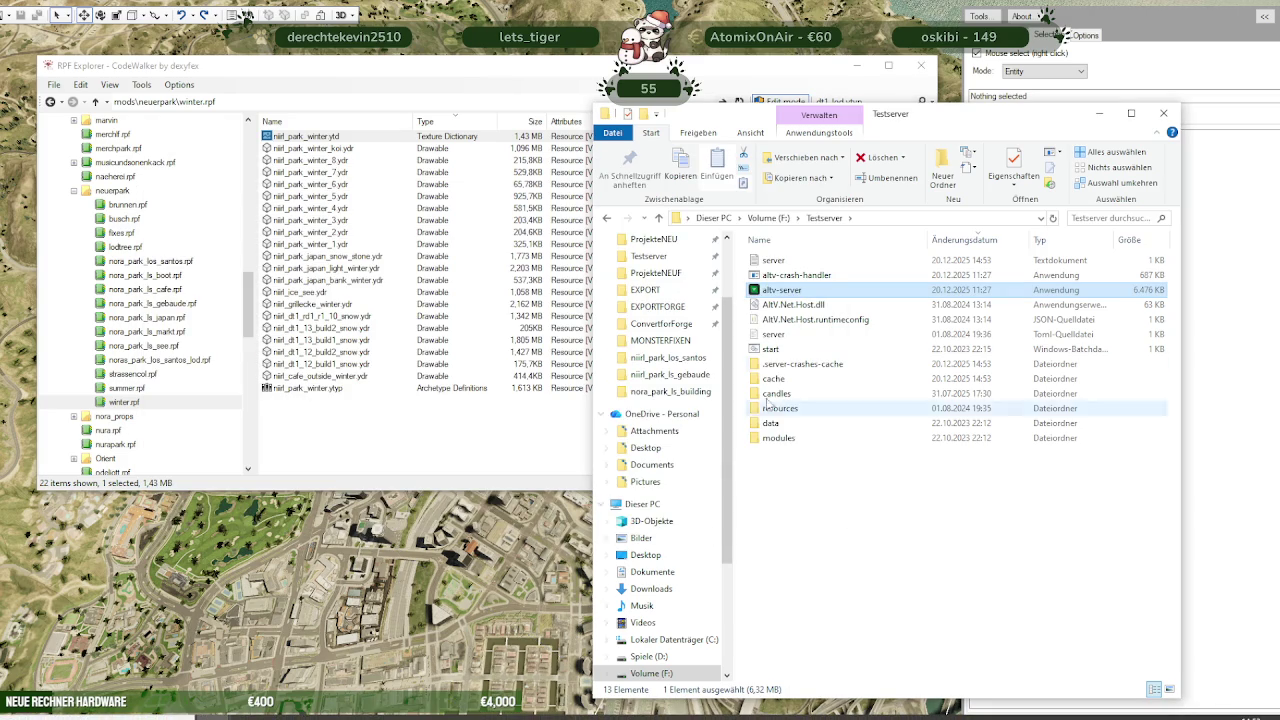
double_click(813, 294)
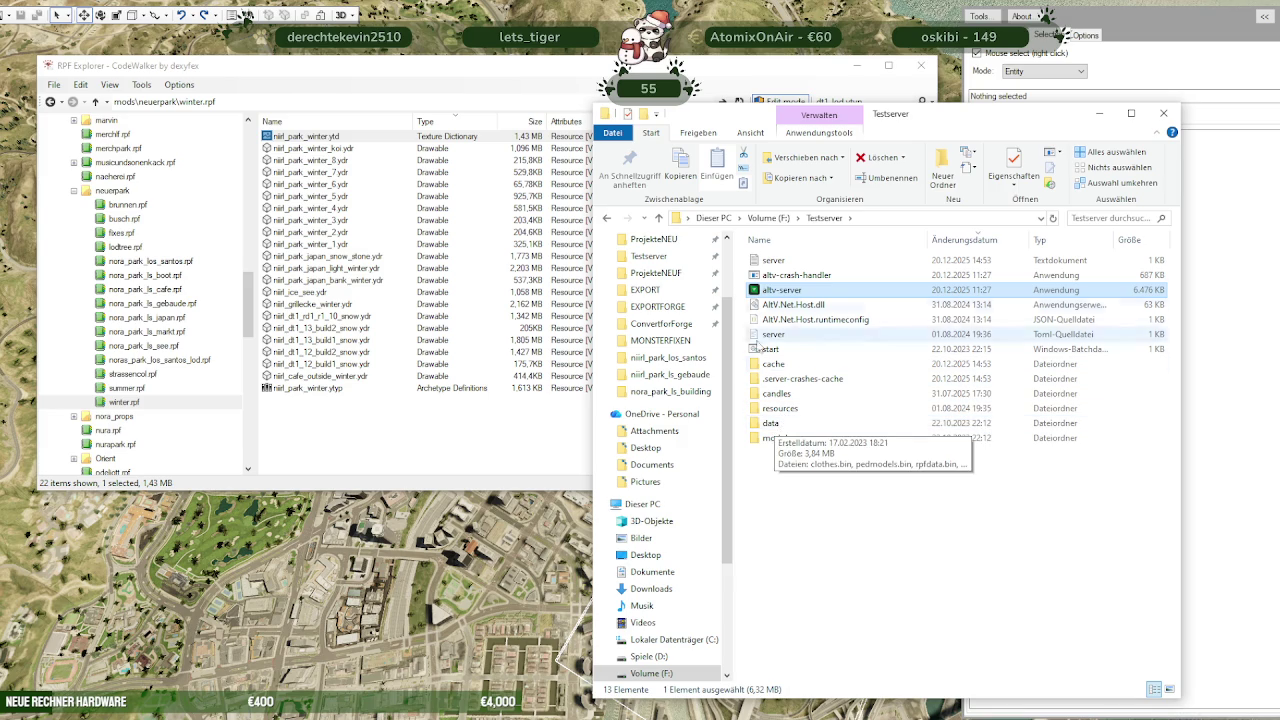
Browse from F: back into Testserver and its data folder, then launch altv-server again
click(769, 217)
scroll(808, 527, down, 3)
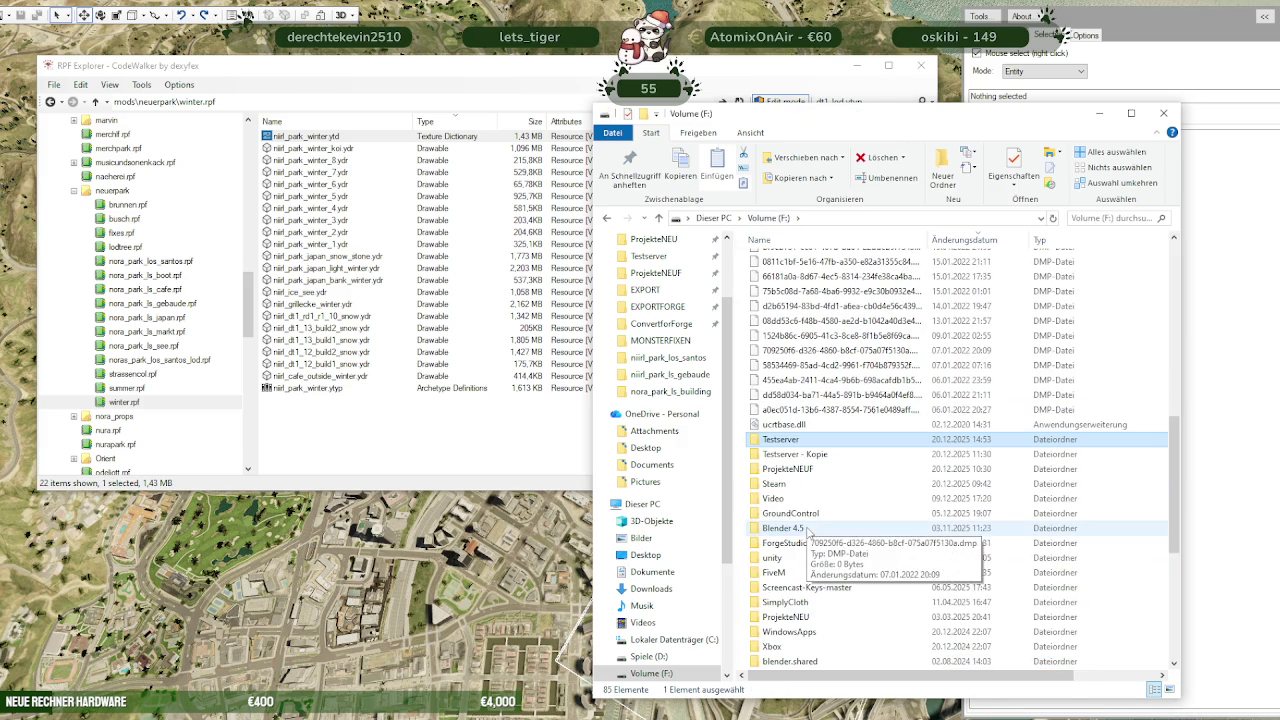
double_click(808, 530)
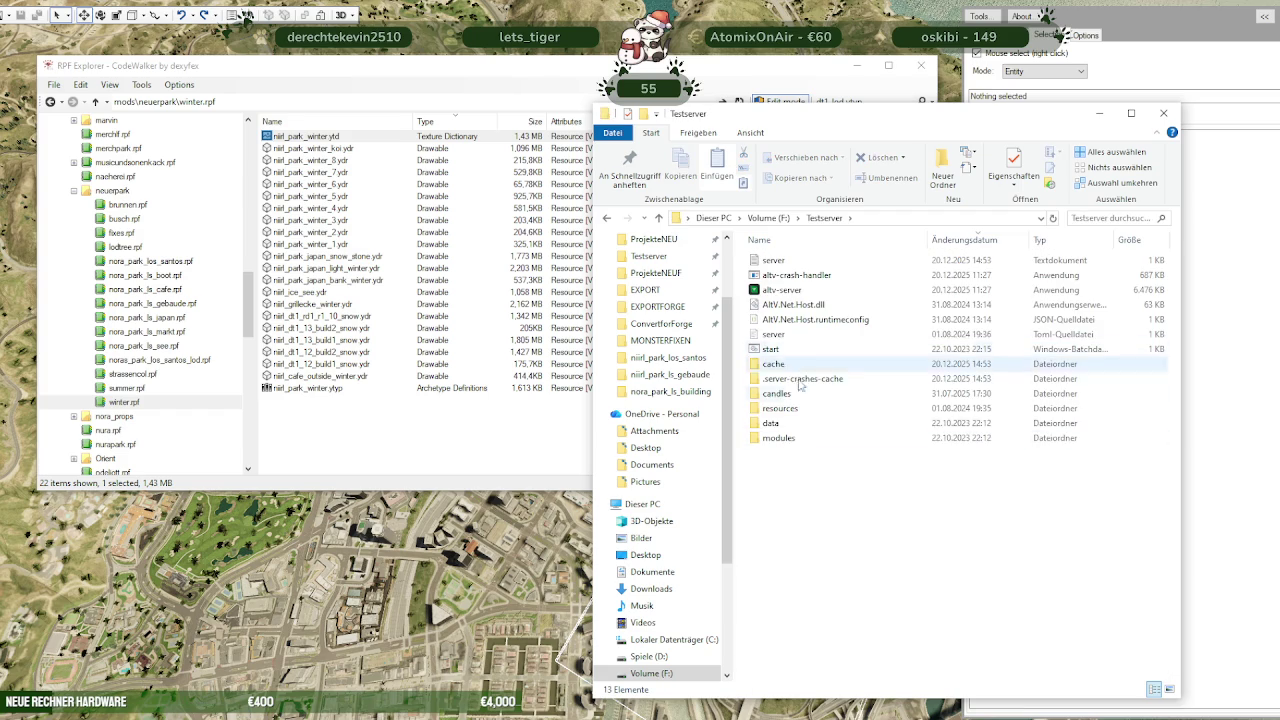
mouse_move(775, 438)
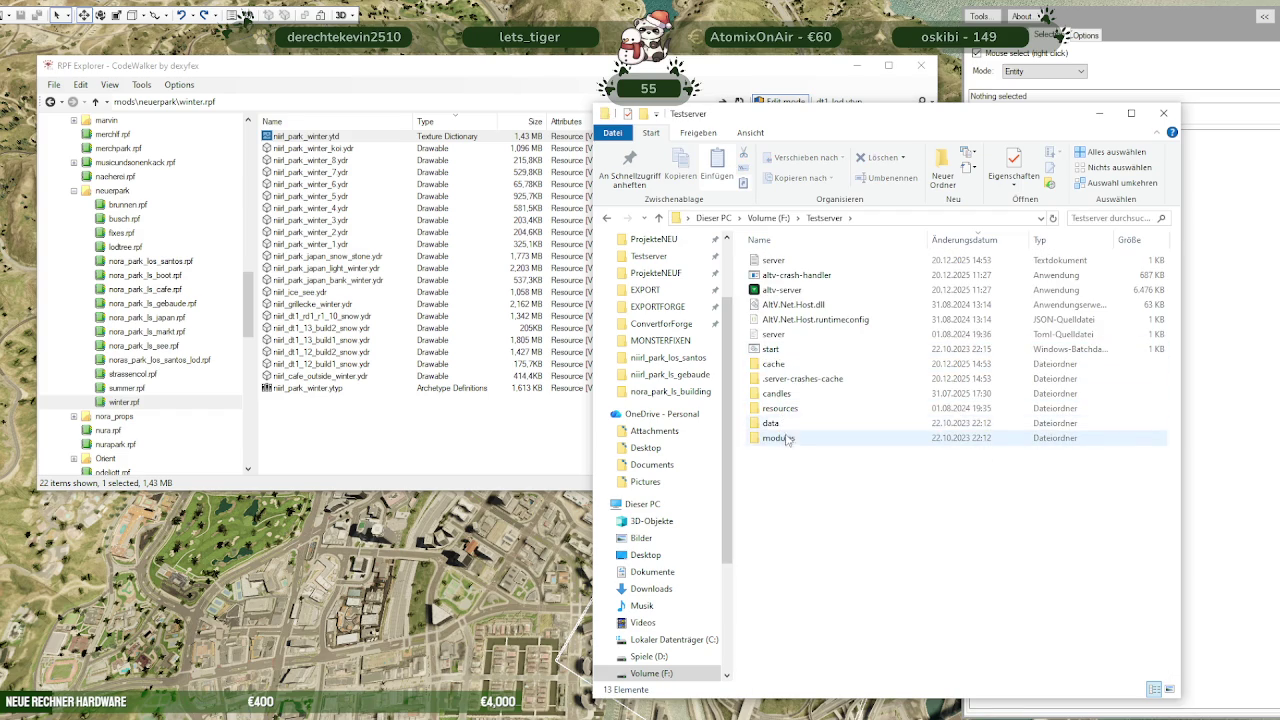
double_click(792, 424)
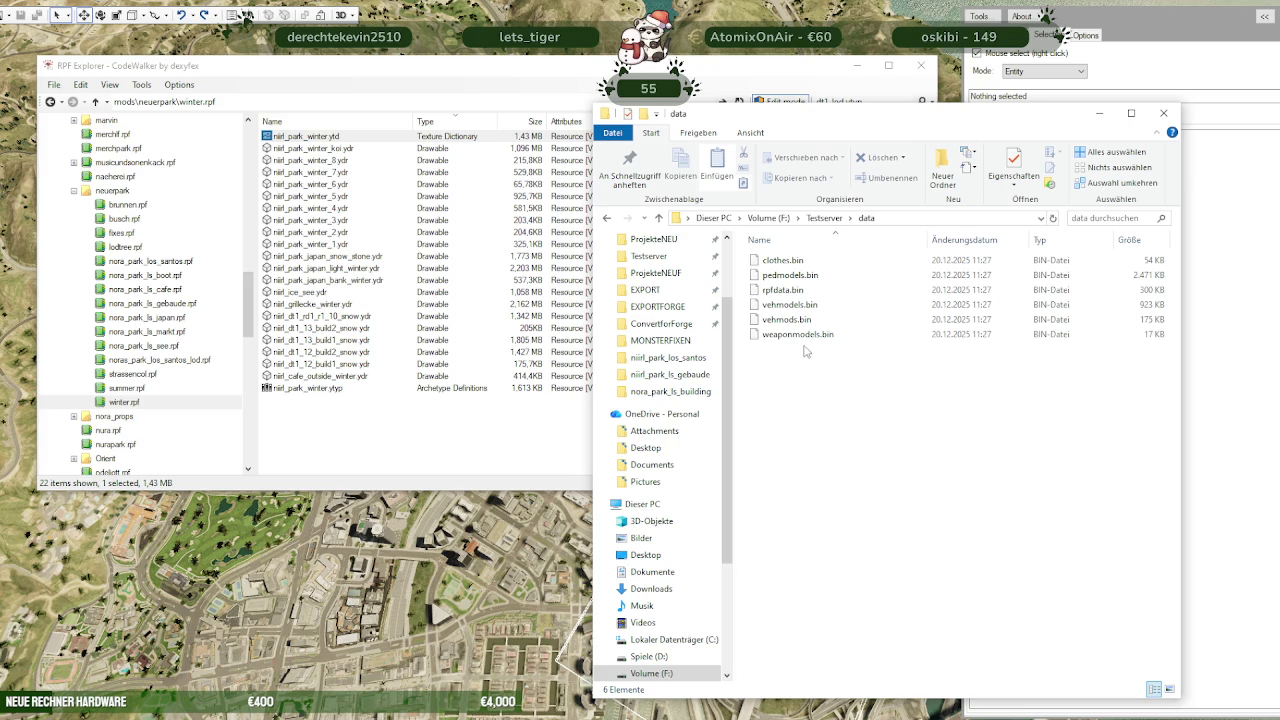
click(825, 218)
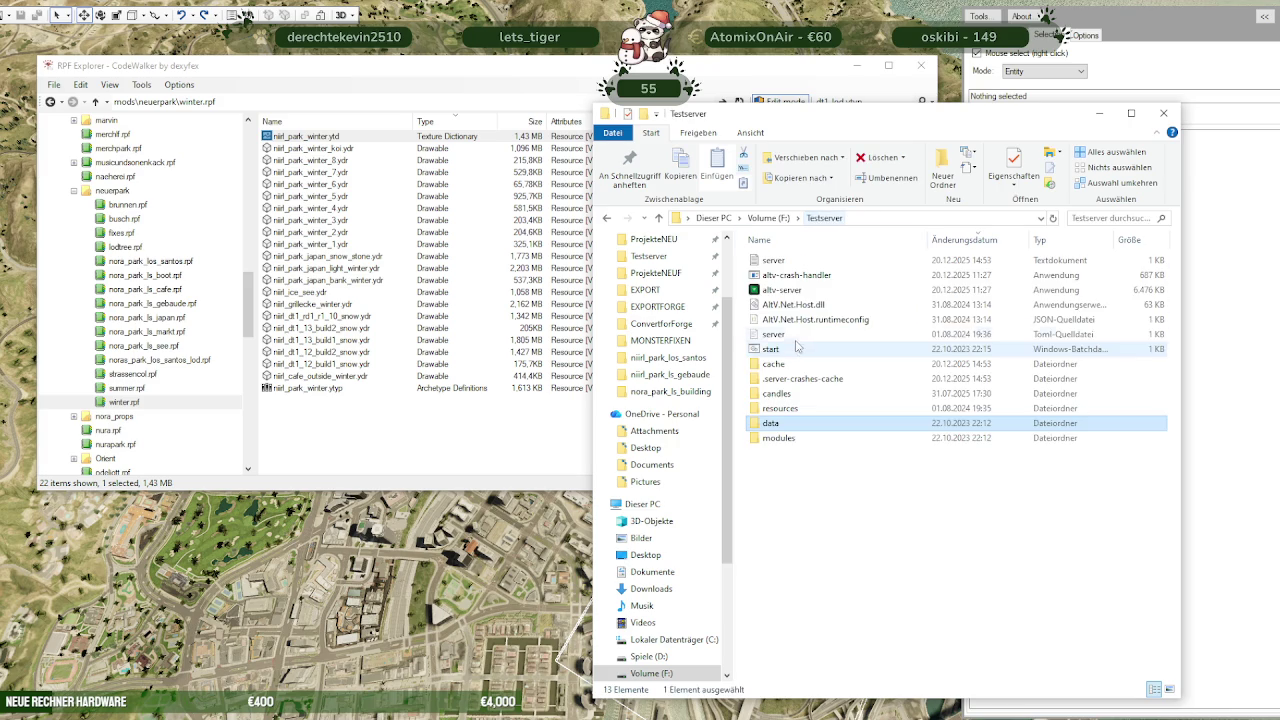
double_click(782, 290)
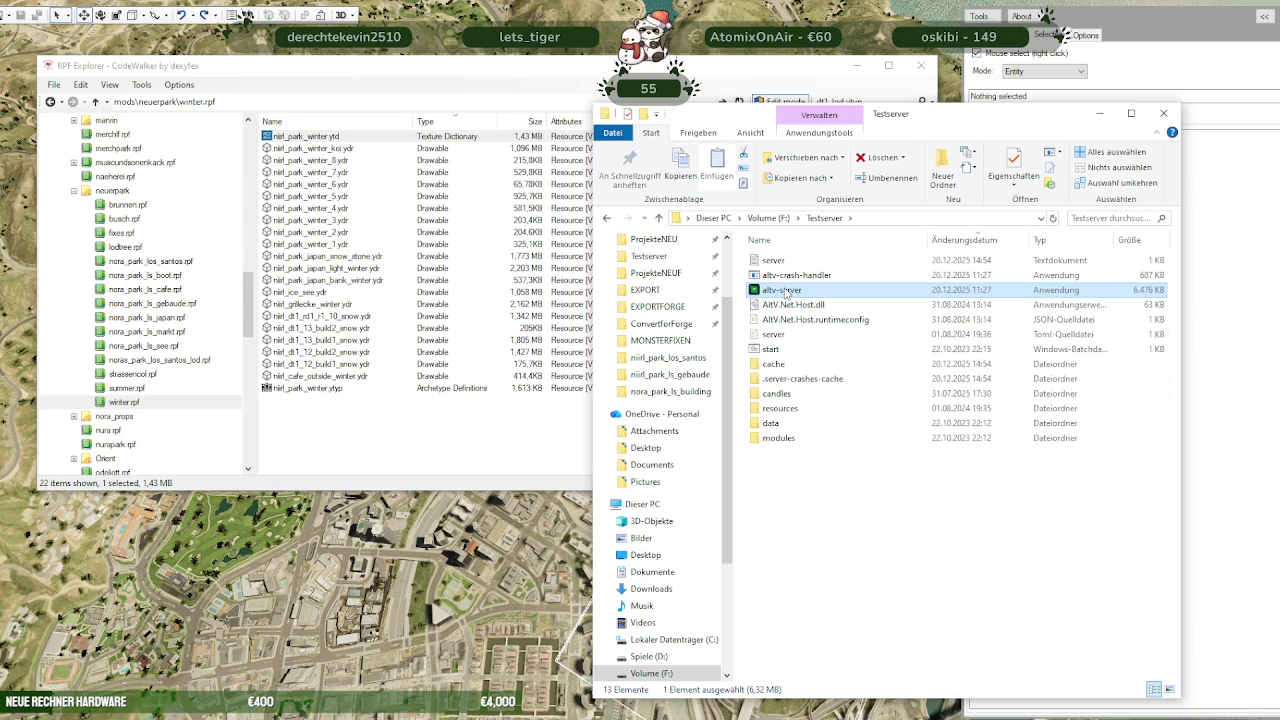
Delete the WinRAR archive from resources > newmap > stream
double_click(780, 408)
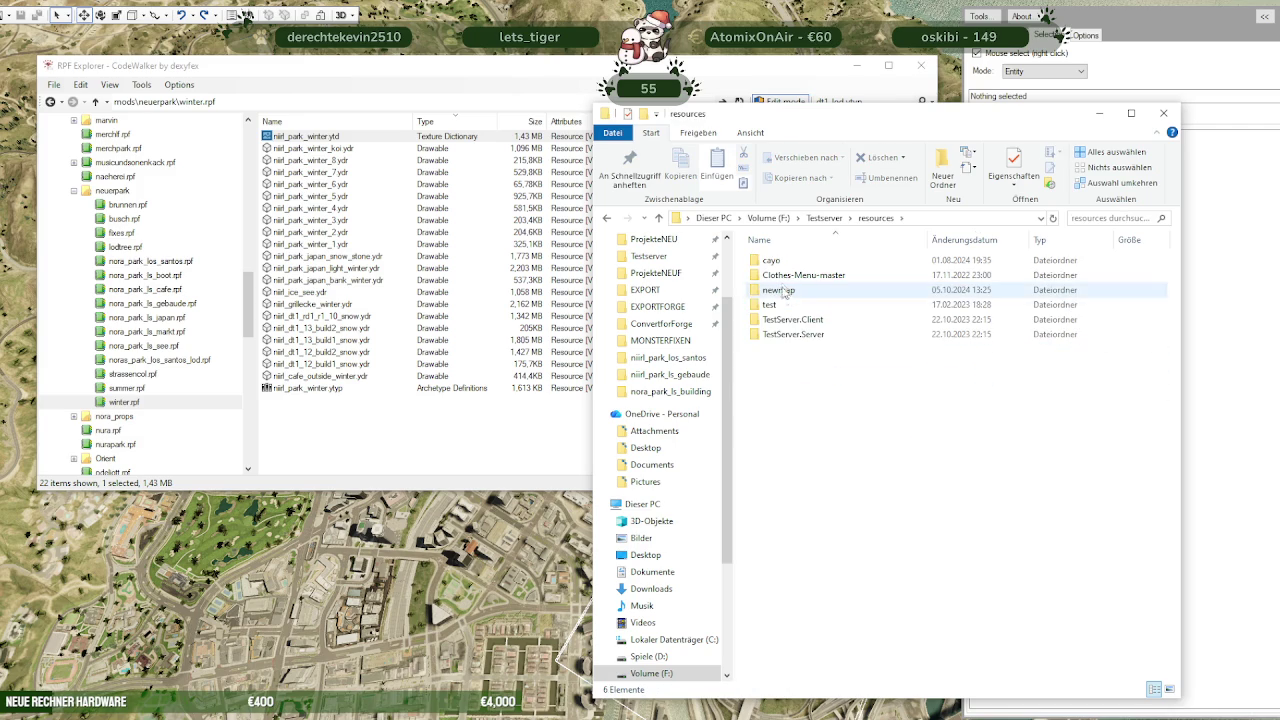
double_click(783, 291)
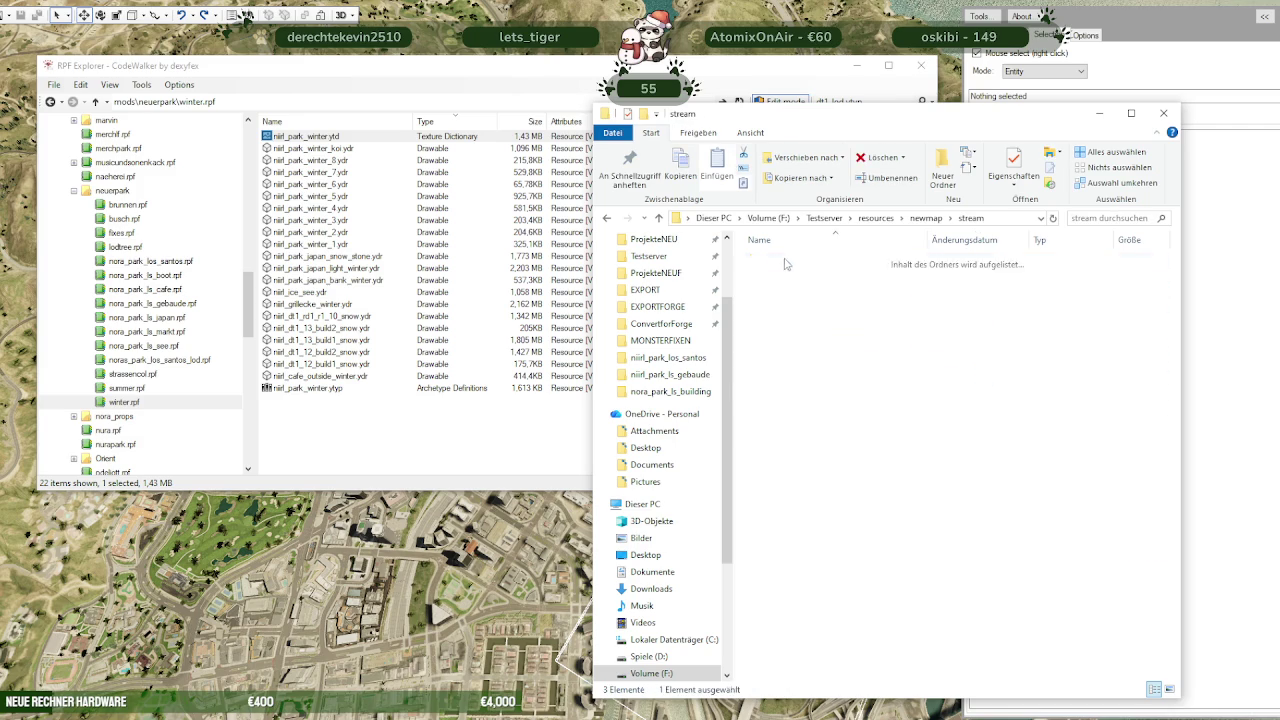
double_click(785, 262)
right_click(781, 556)
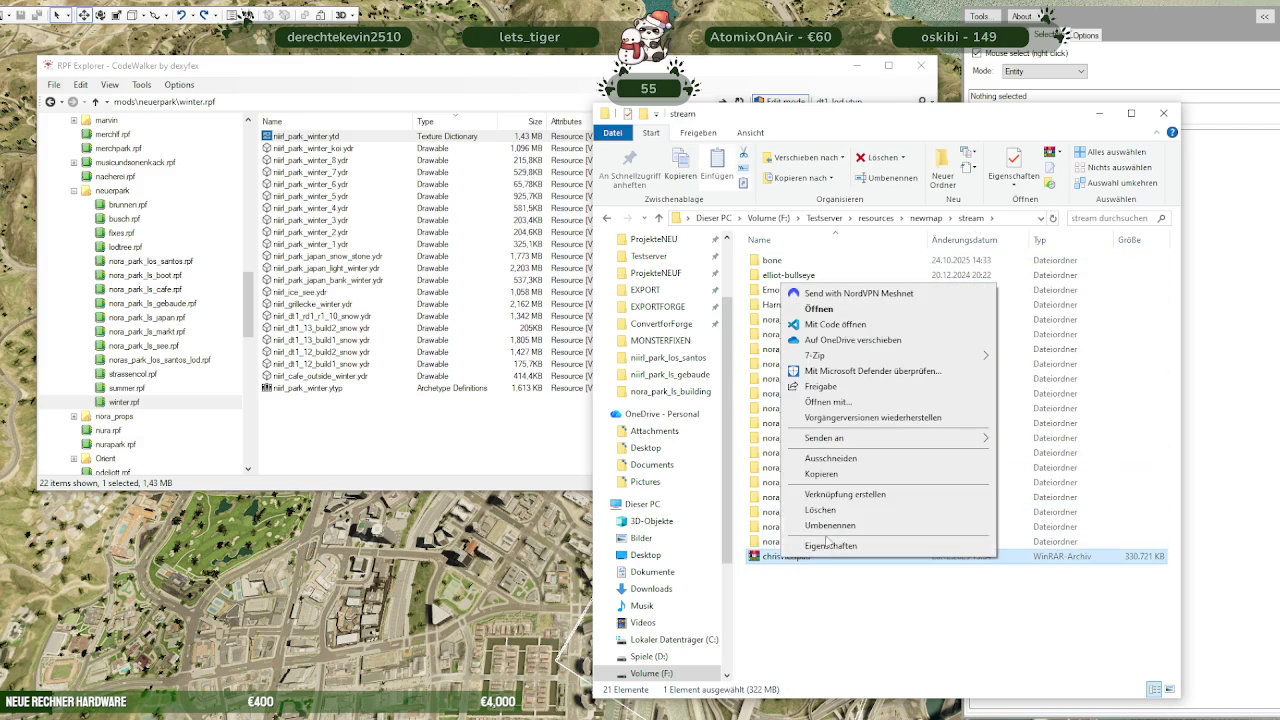
click(830, 511)
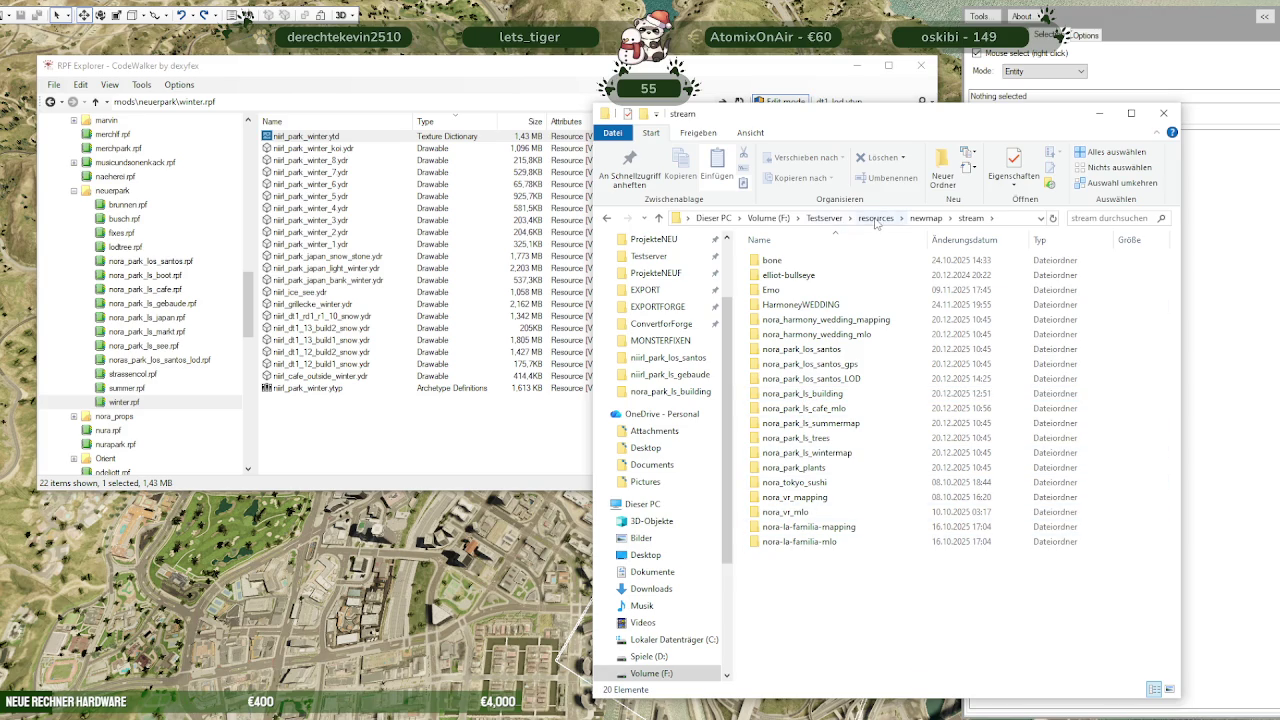
Start altv-server.exe from the Testserver folder
click(825, 218)
click(771, 291)
double_click(771, 291)
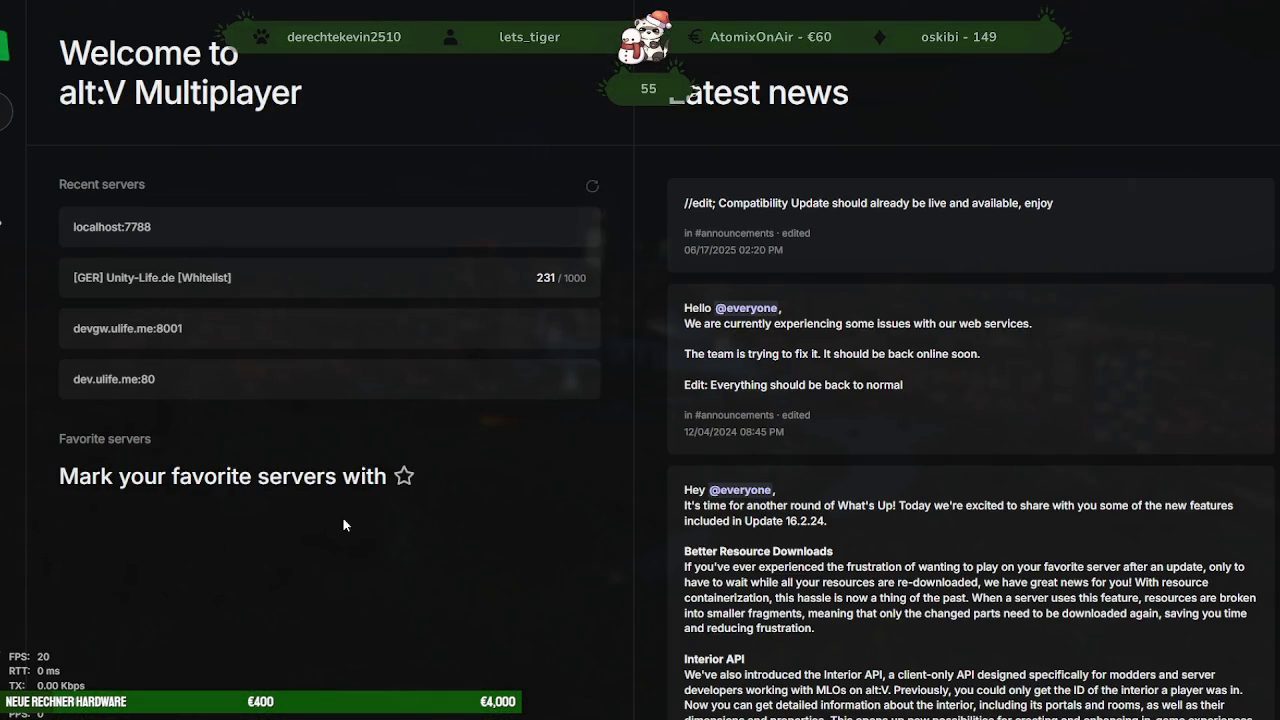
Pick localhost:7788 under Recent servers and confirm the Direct connect join
click(430, 226)
click(765, 405)
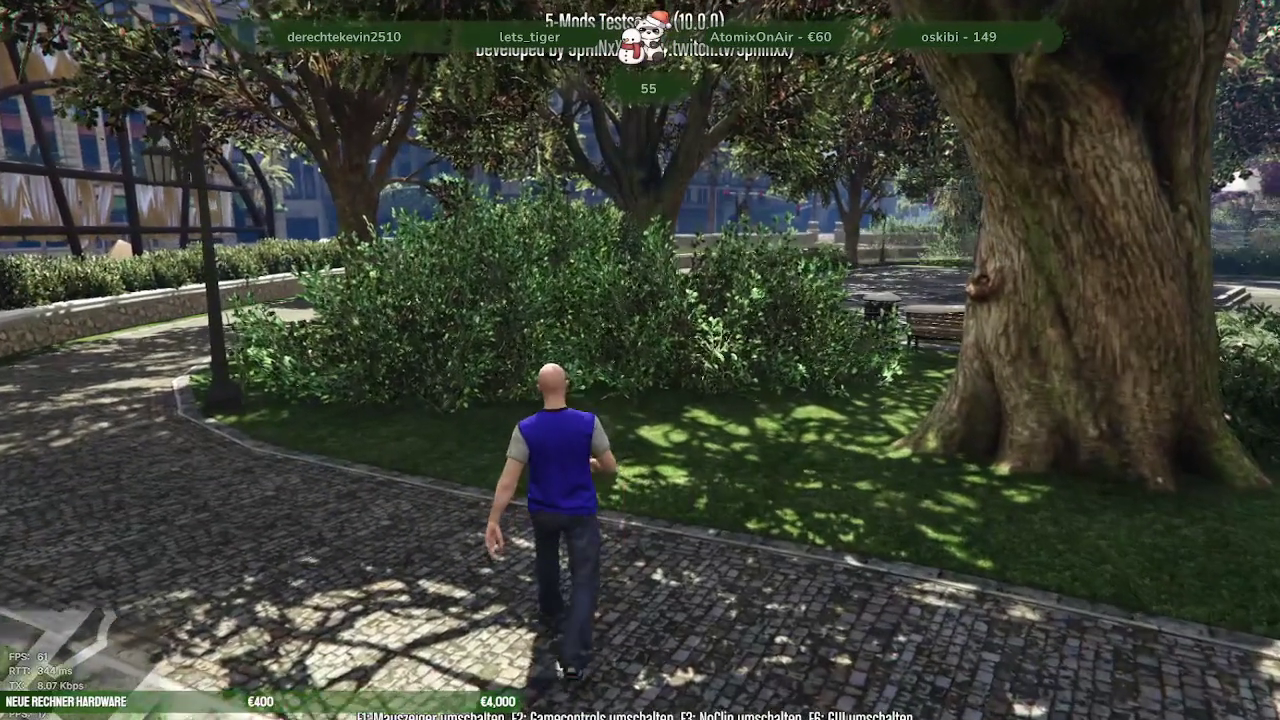
Open the mod menu's IPL Menü and bring up the IPL laden name prompt
key(F6)
key(Down)
key(Down)
key(Down)
key(Down)
key(Down)
key(Return)
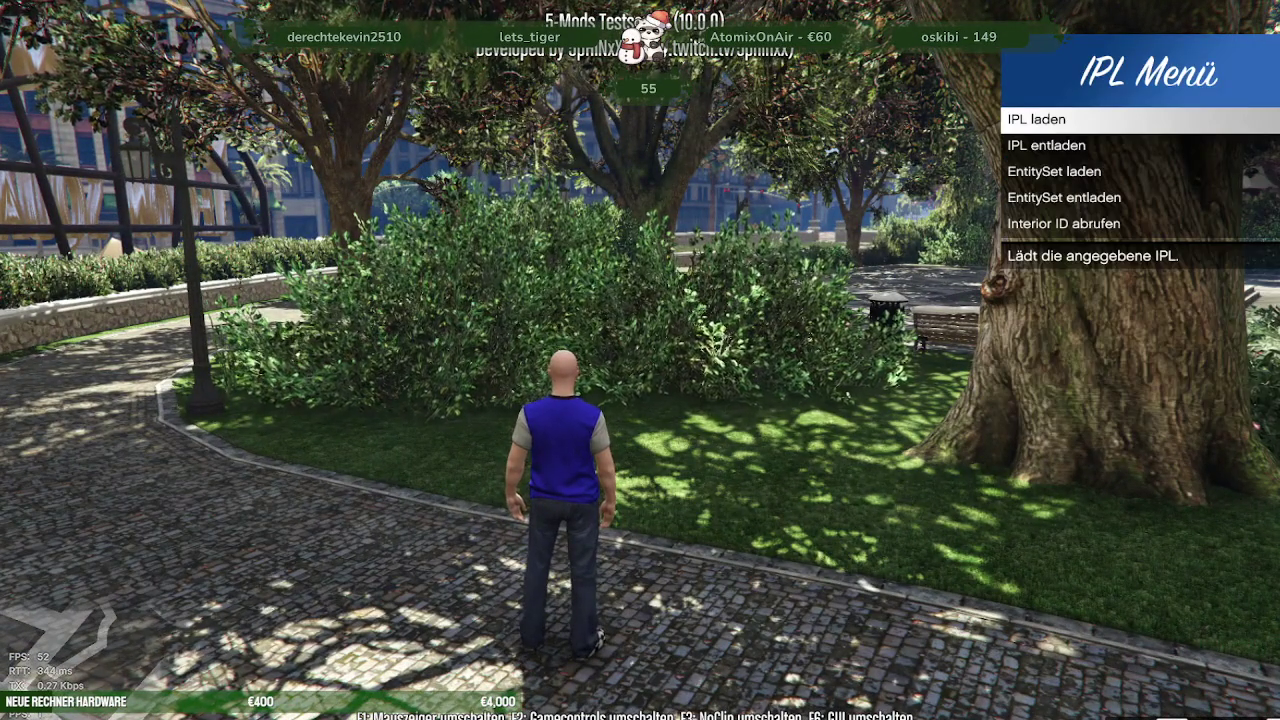
key(Down)
key(Return)
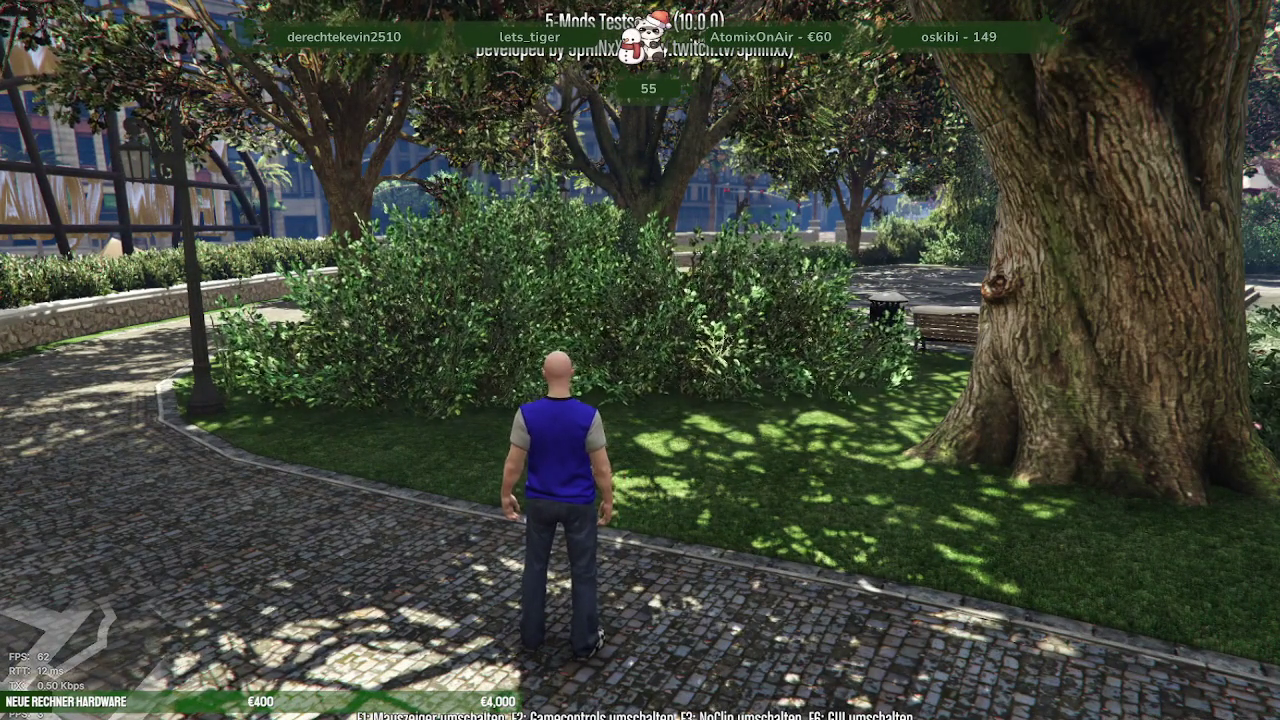
Enter the niirf_park IPL name, correcting a mistyped start
text(nm)
key(BackSpace)
key(BackSpace)
text(niirf_pa)
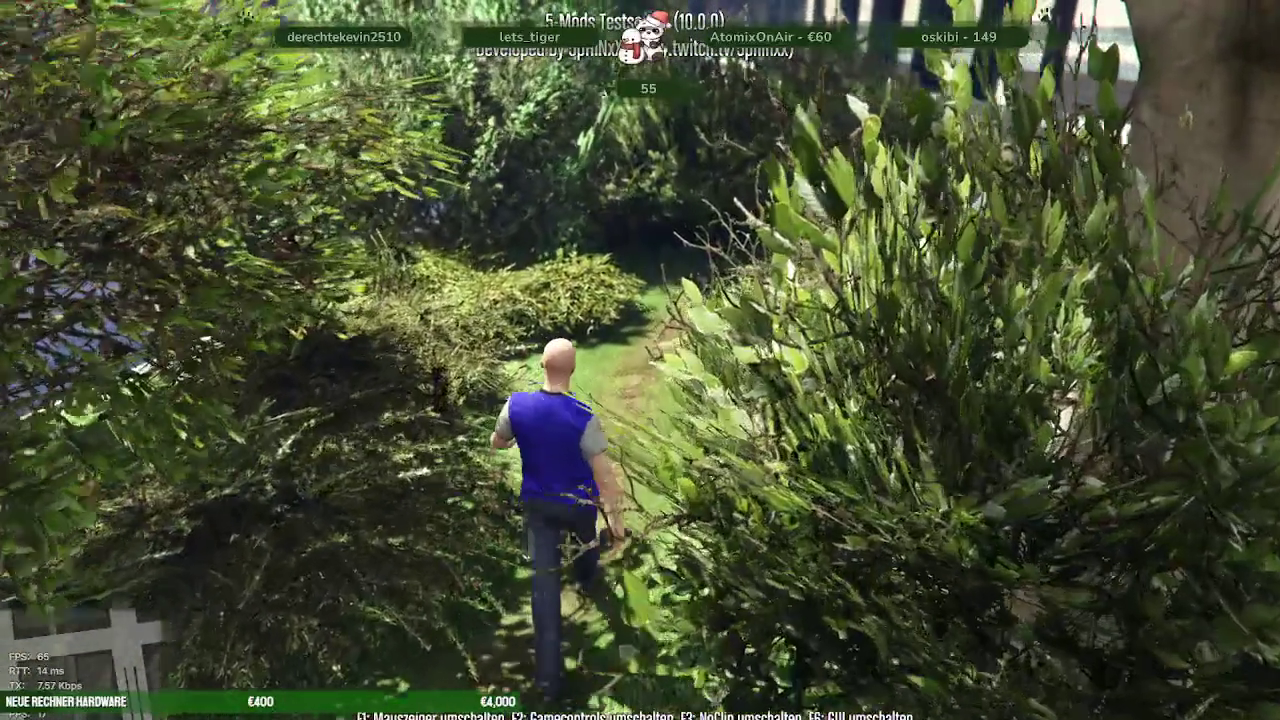
Steer the character between the pond and stone wall, then into the dense bushes
key(s)
key(w)
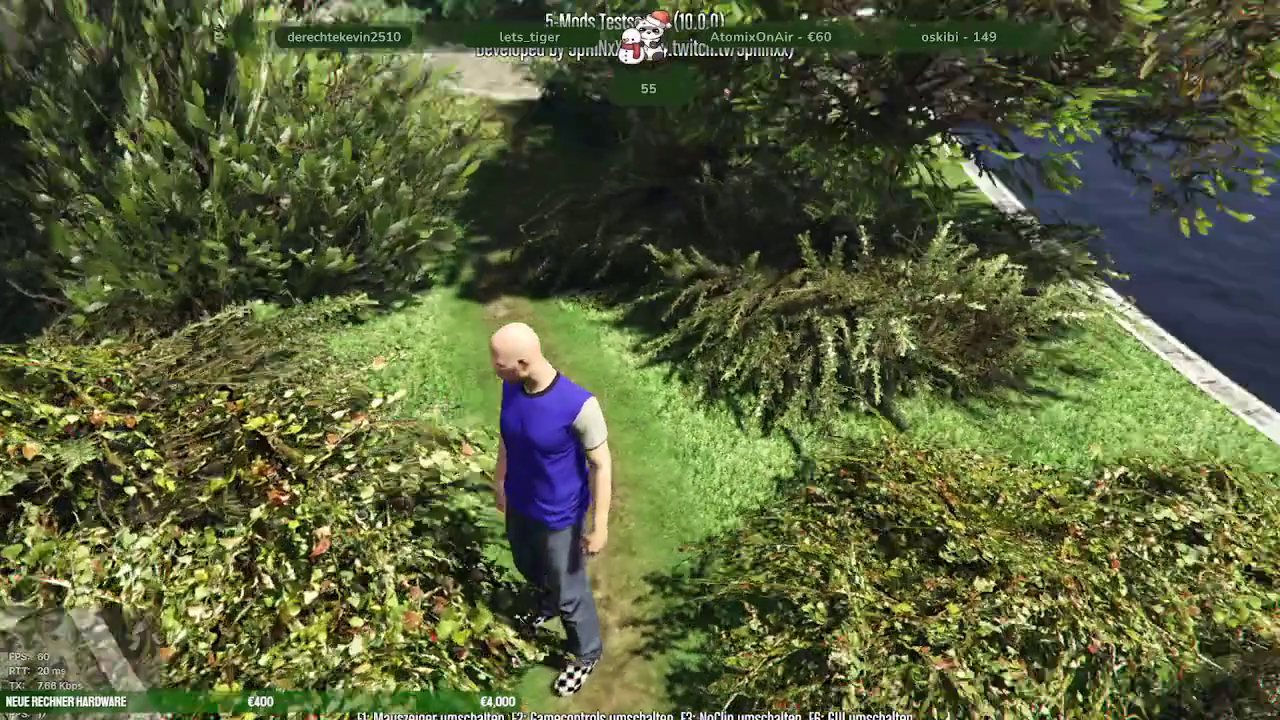
key(s)
key(w)
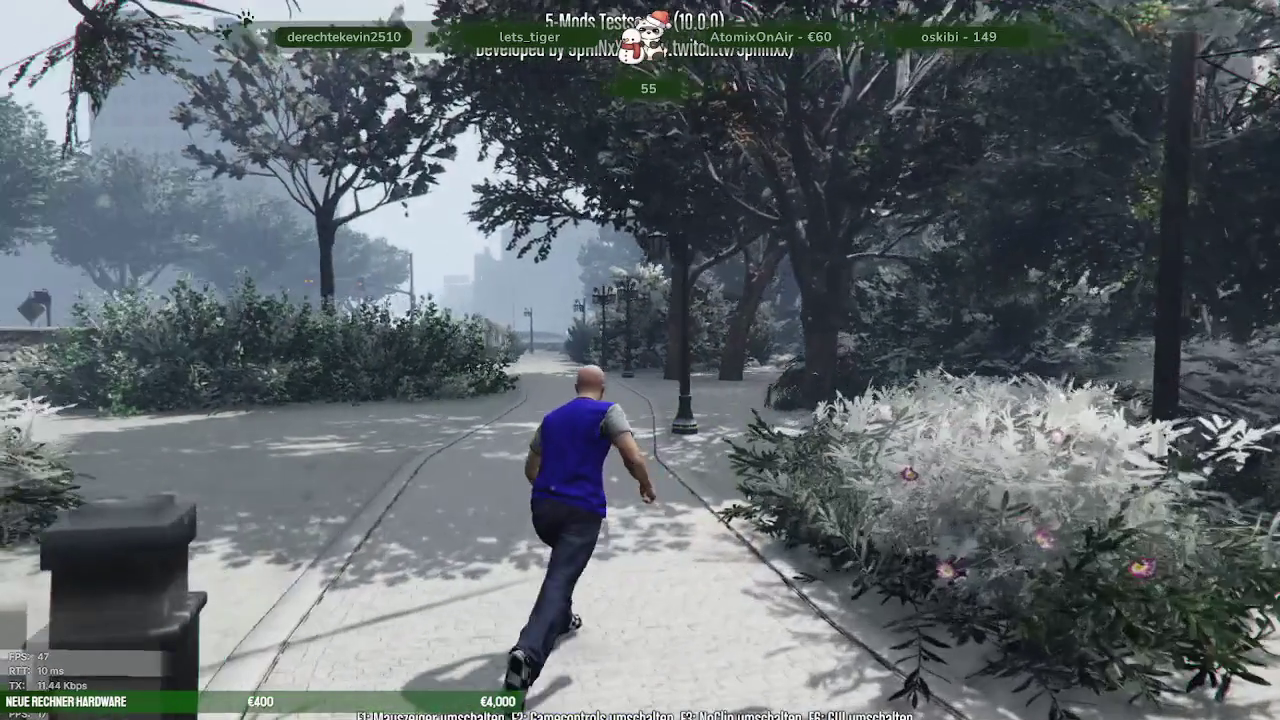
Unload the niirl_park_summer IPL through the in-game menu
key(F4)
key(Down)
key(Down)
key(Down)
key(Down)
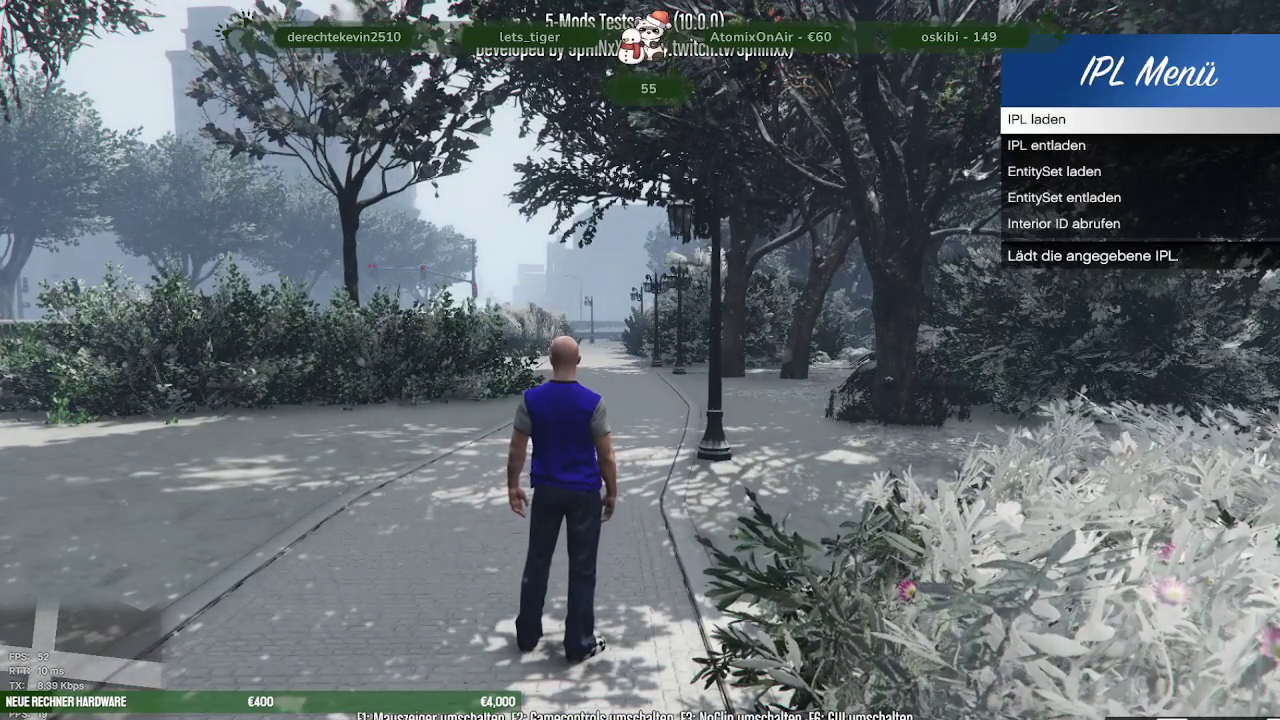
key(Return)
text(niirl_park_summer)
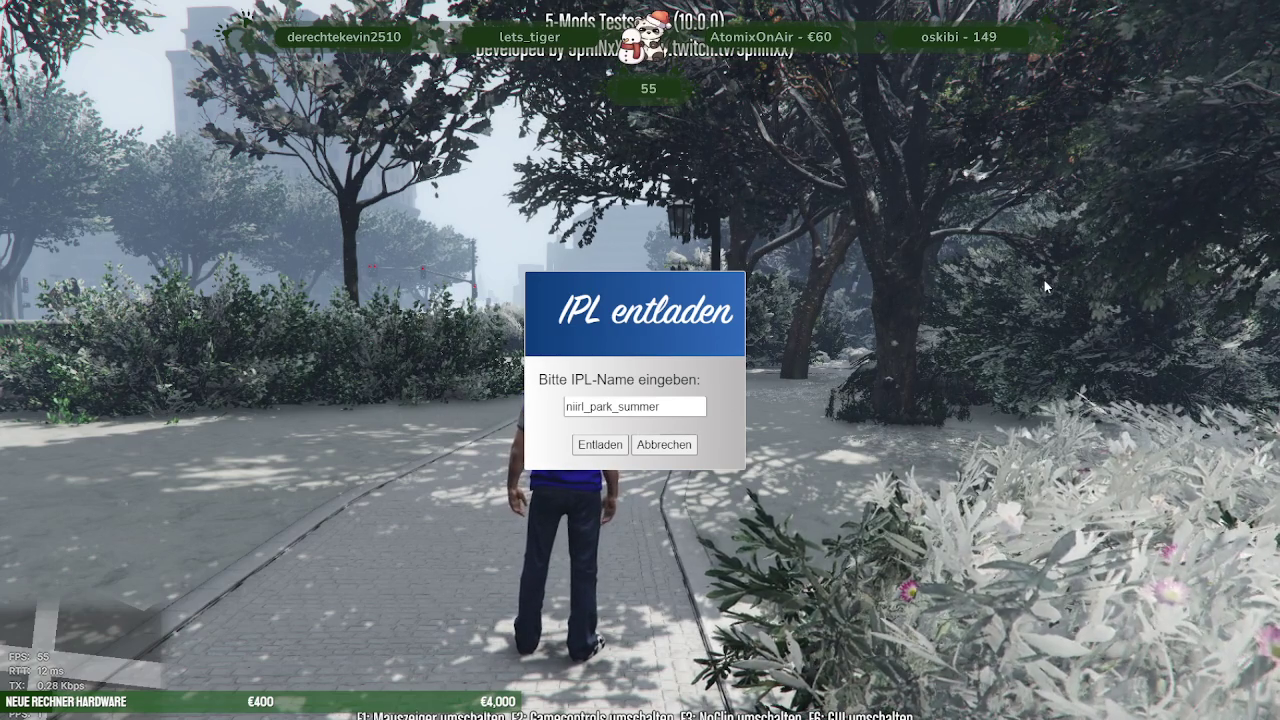
key(Return)
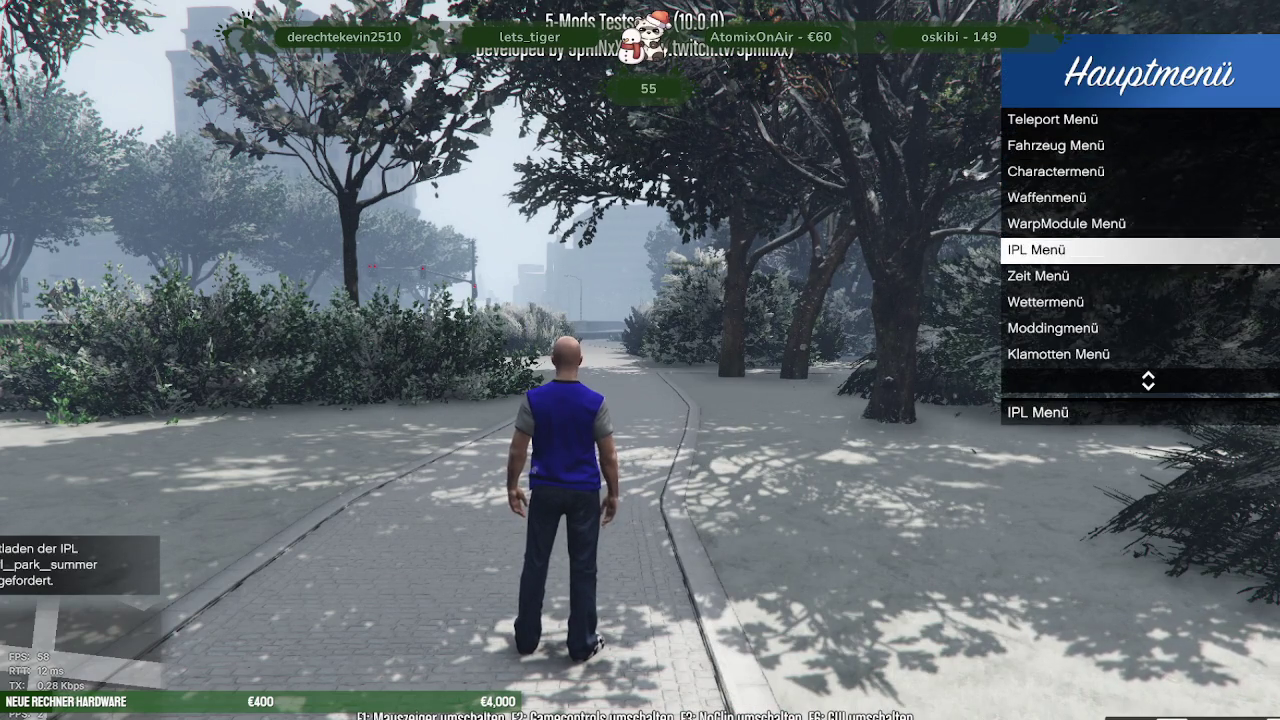
Load the niirl_park_winter IPL and run along the snowy park path
key(Up)
key(Return)
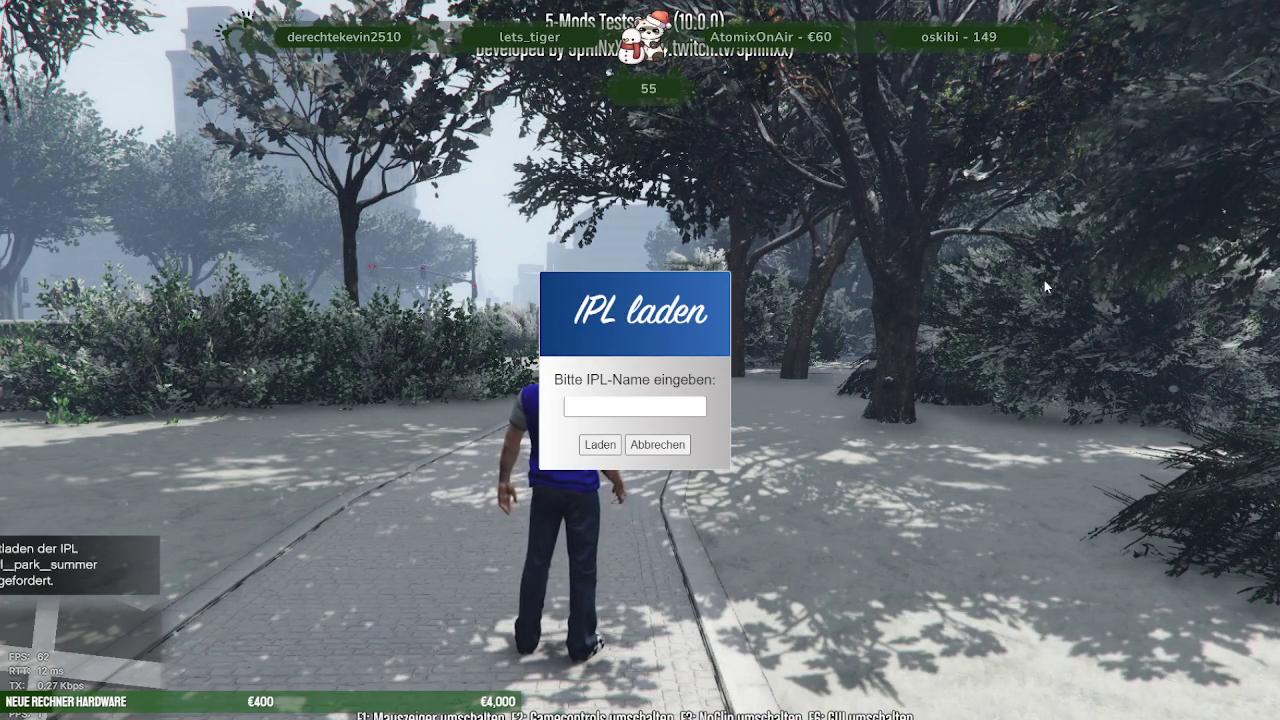
text(niirl_)
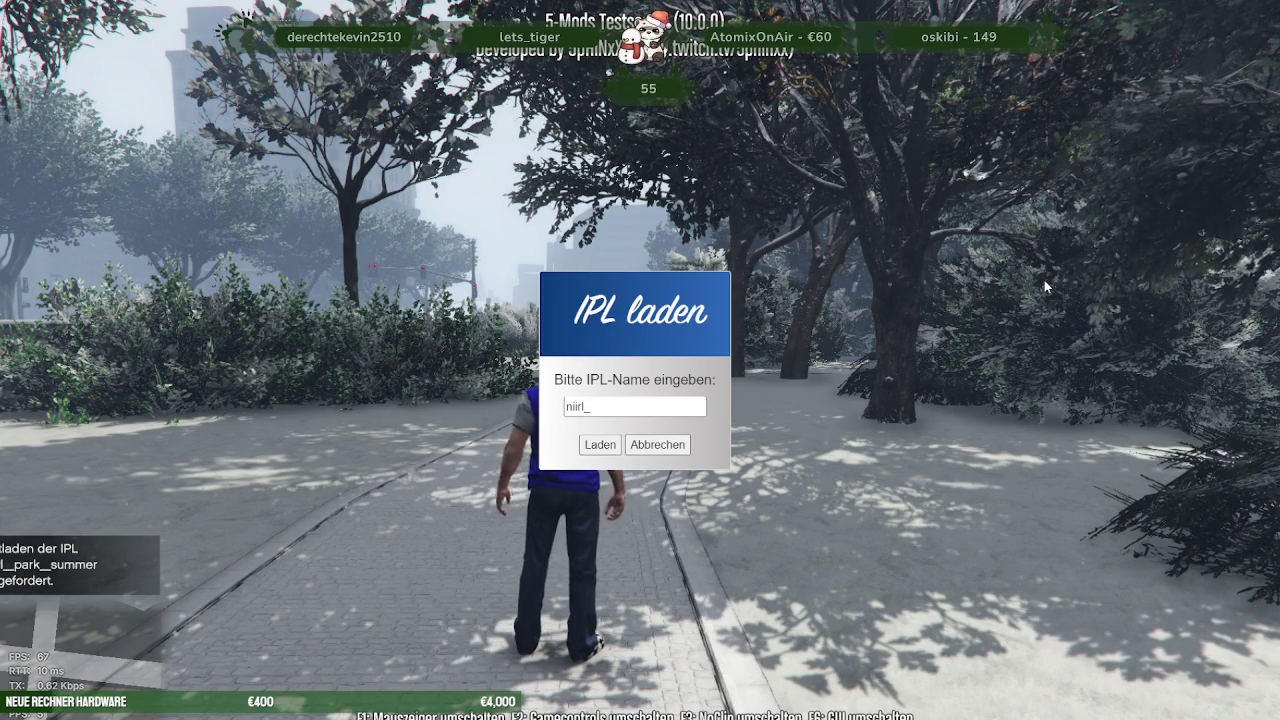
text(owinter)
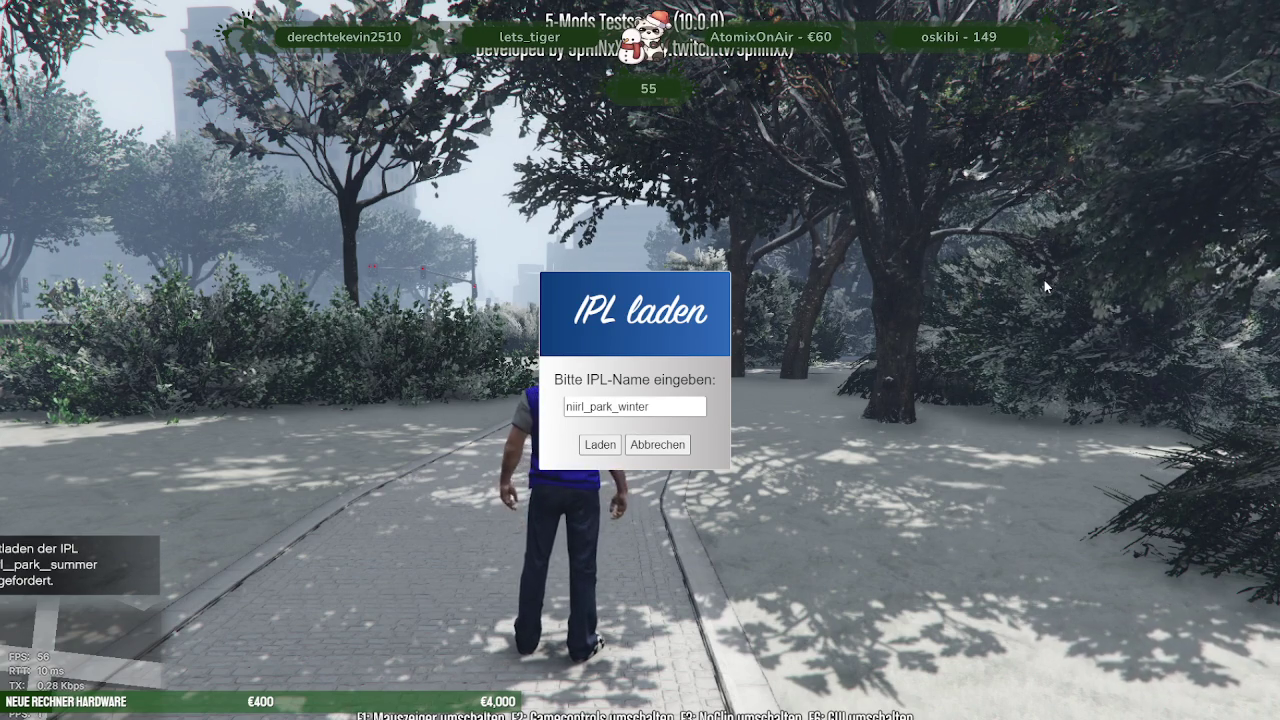
key(Return)
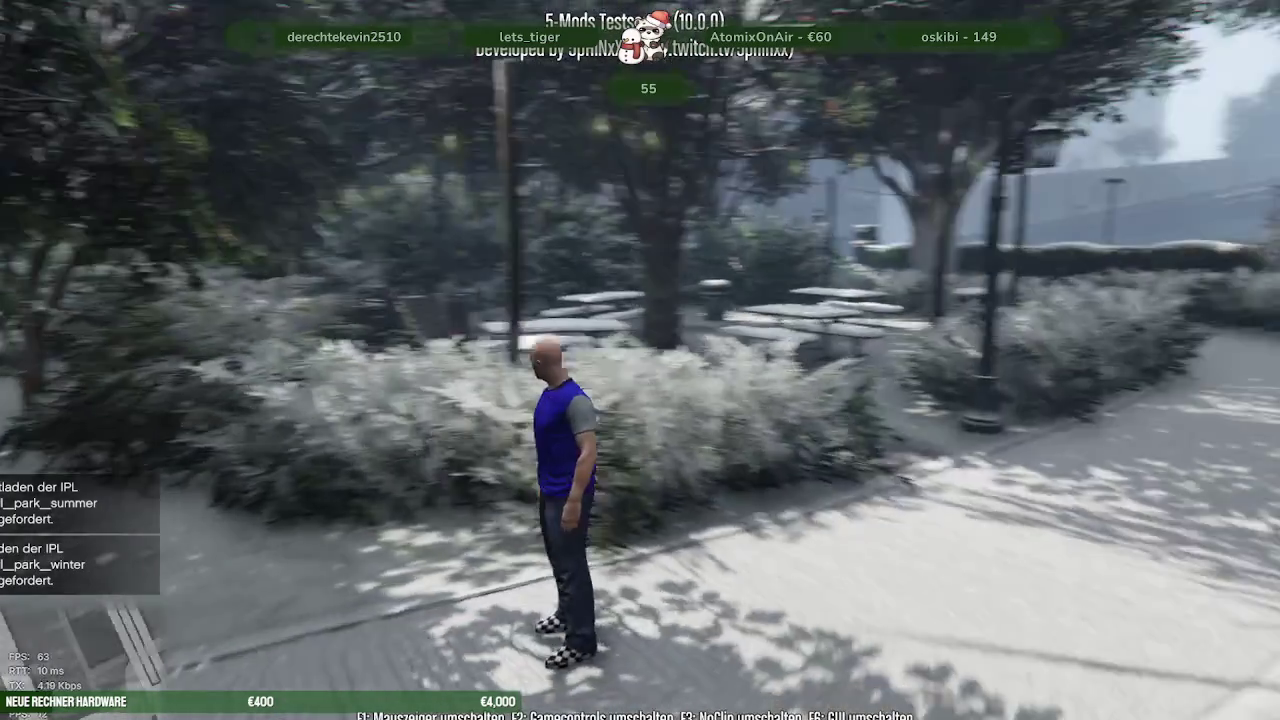
key(w)
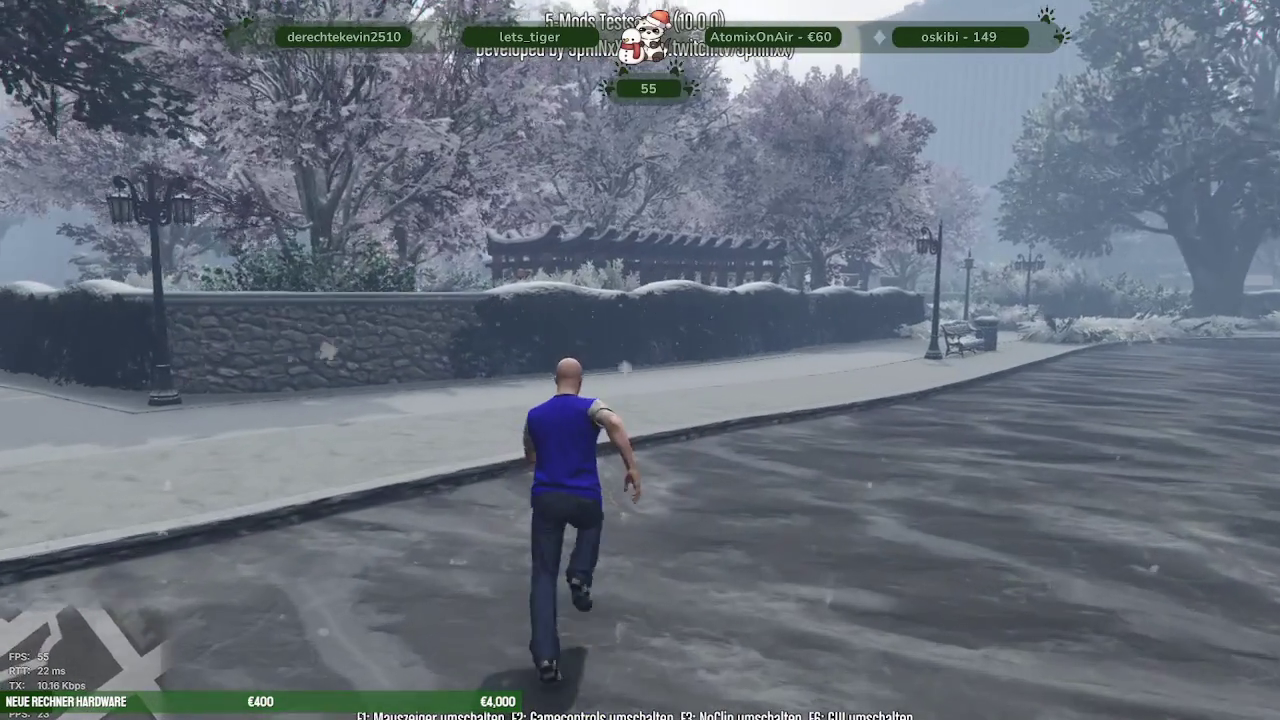
Climb the snowy wall into the Japanese garden and vault the red bridge railing
key(space)
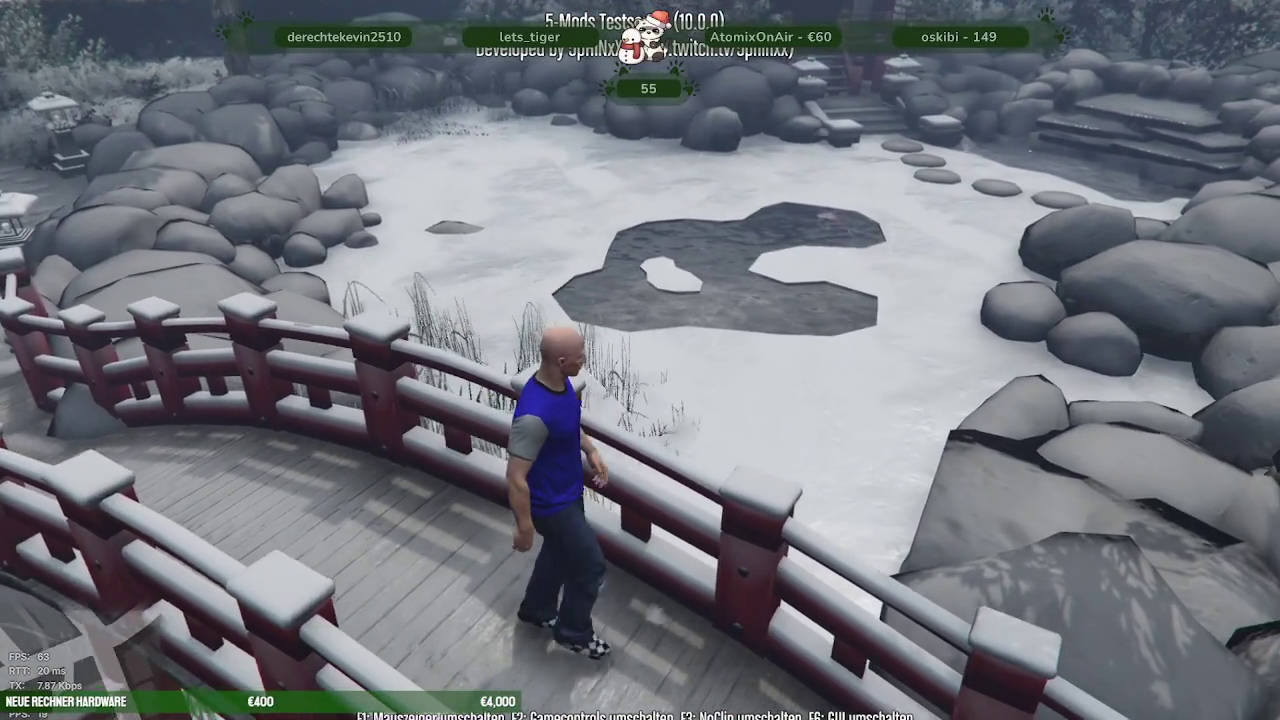
key(space)
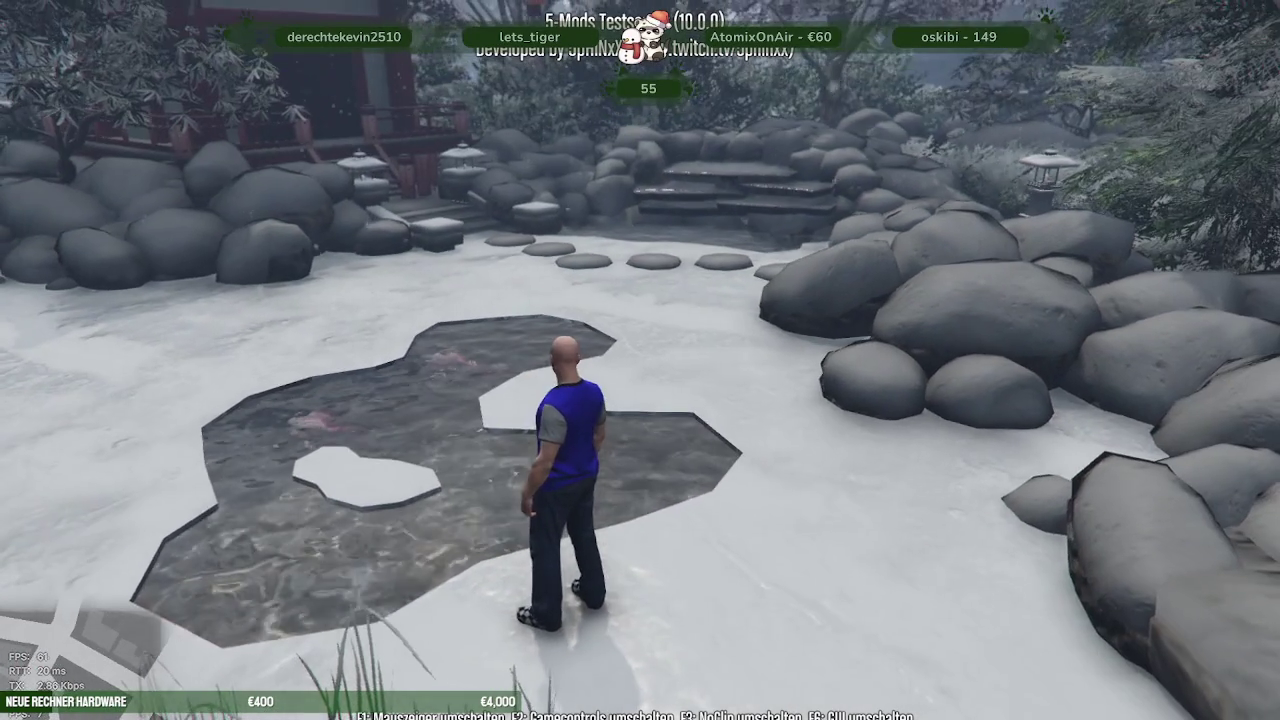
Walk past the frozen pond, up the stepping stones and stairs into the pagoda room
key(w)
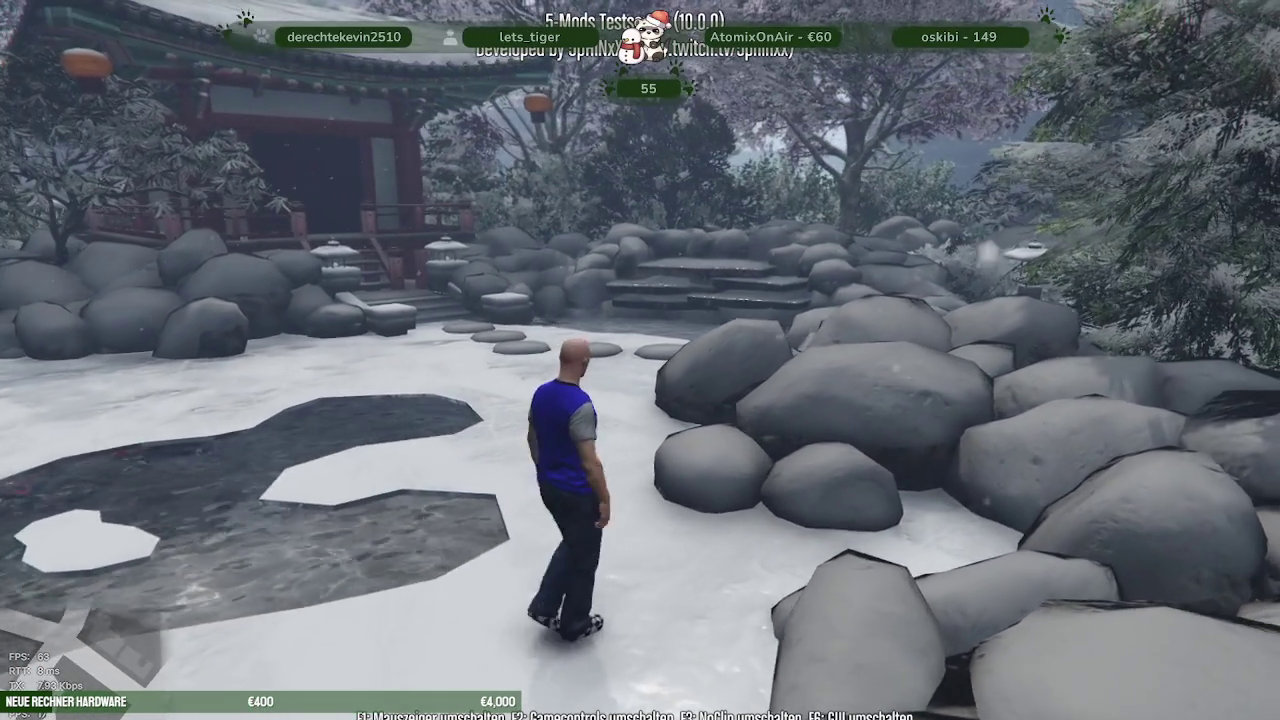
key(w)
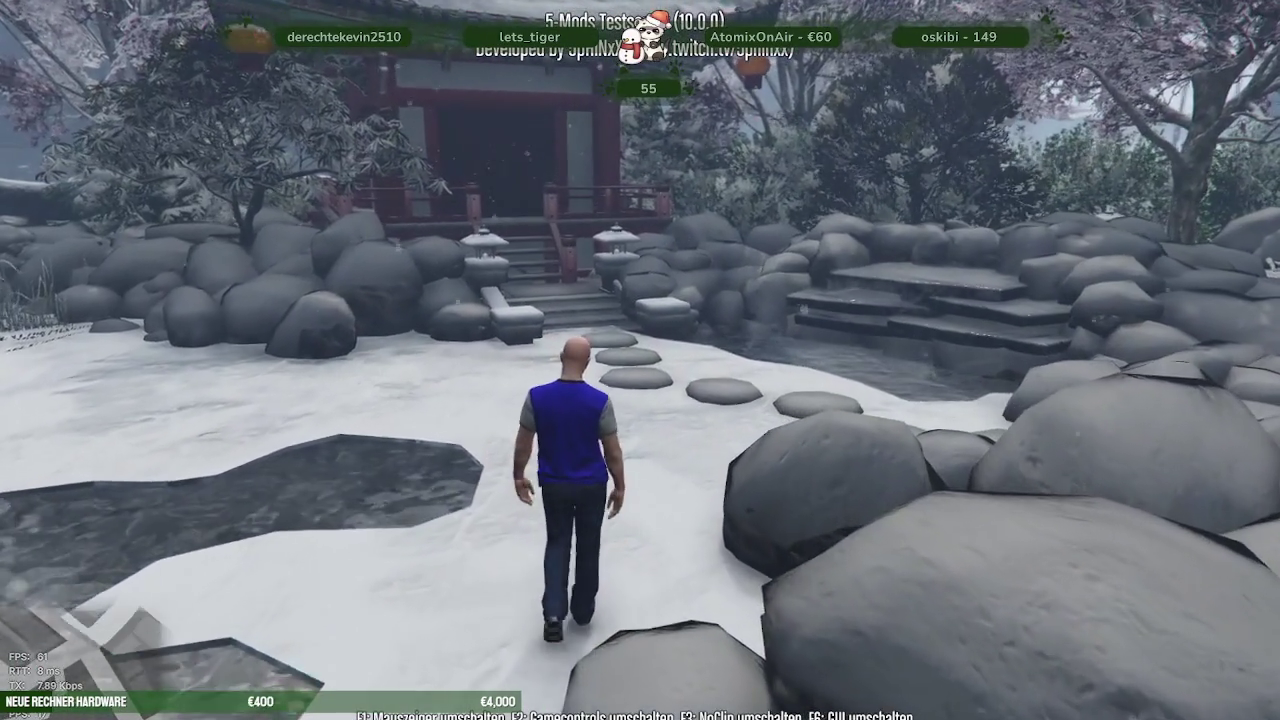
key(w)
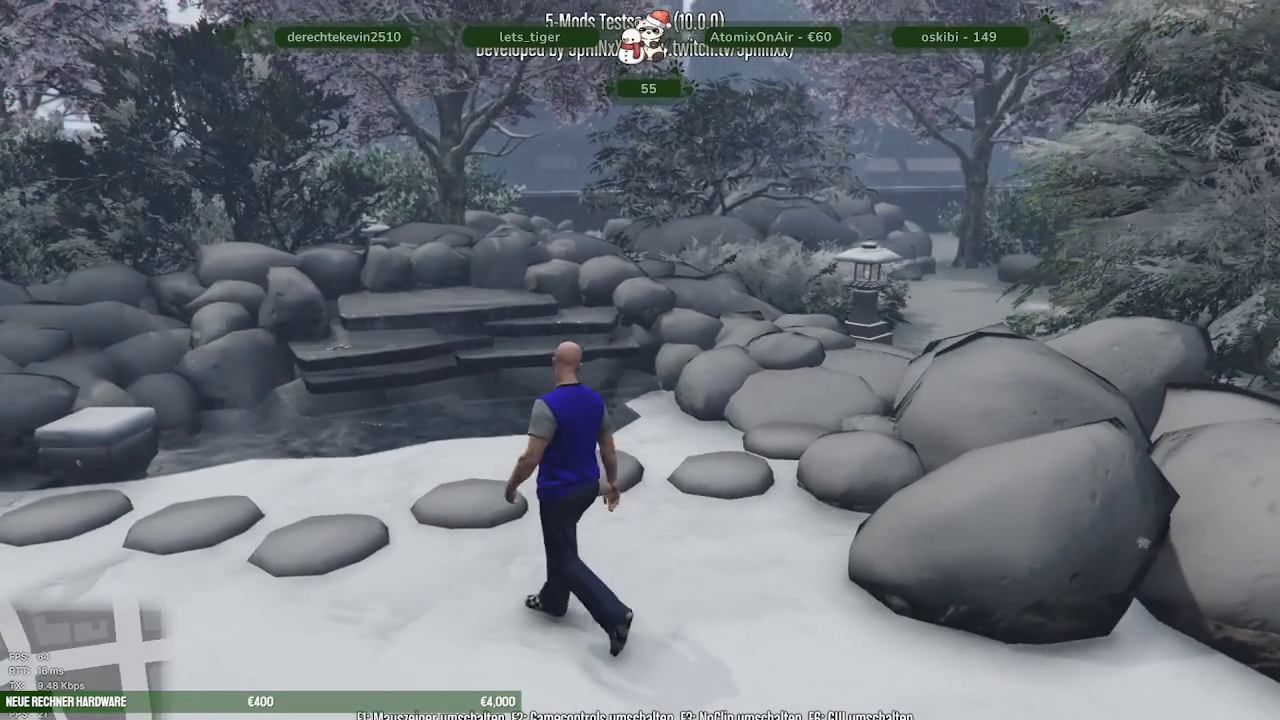
key(w)
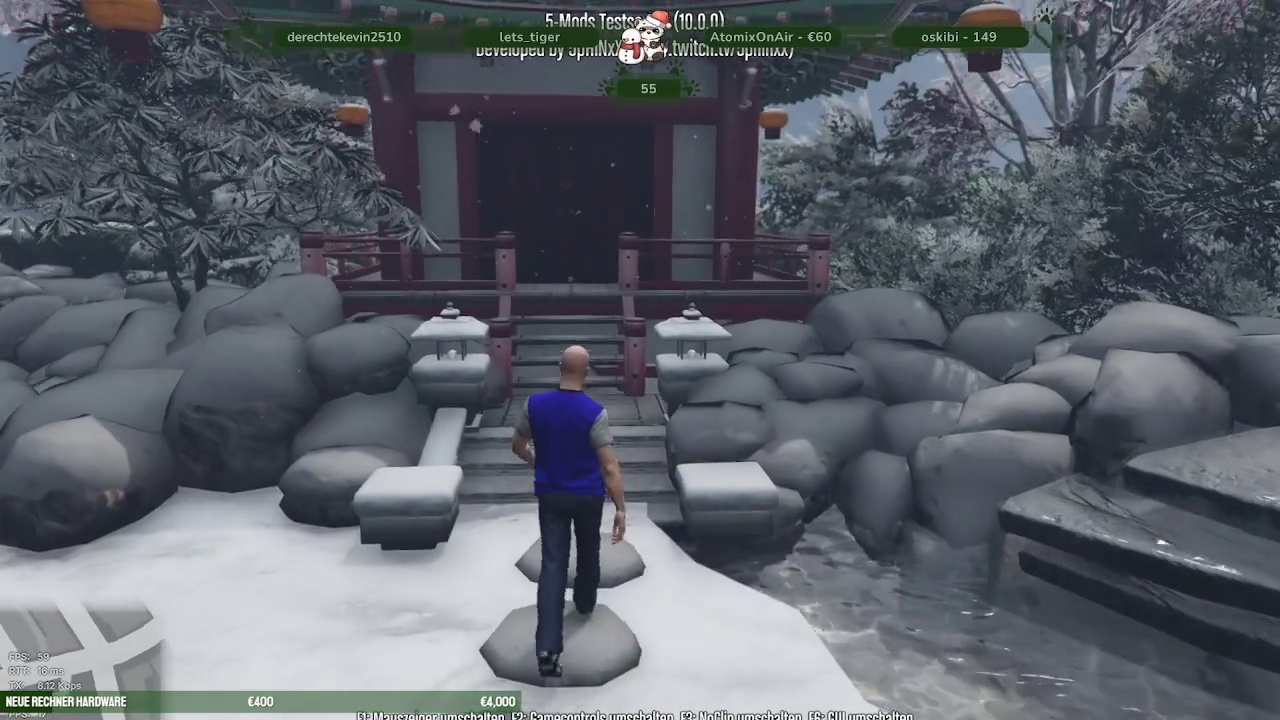
key(w)
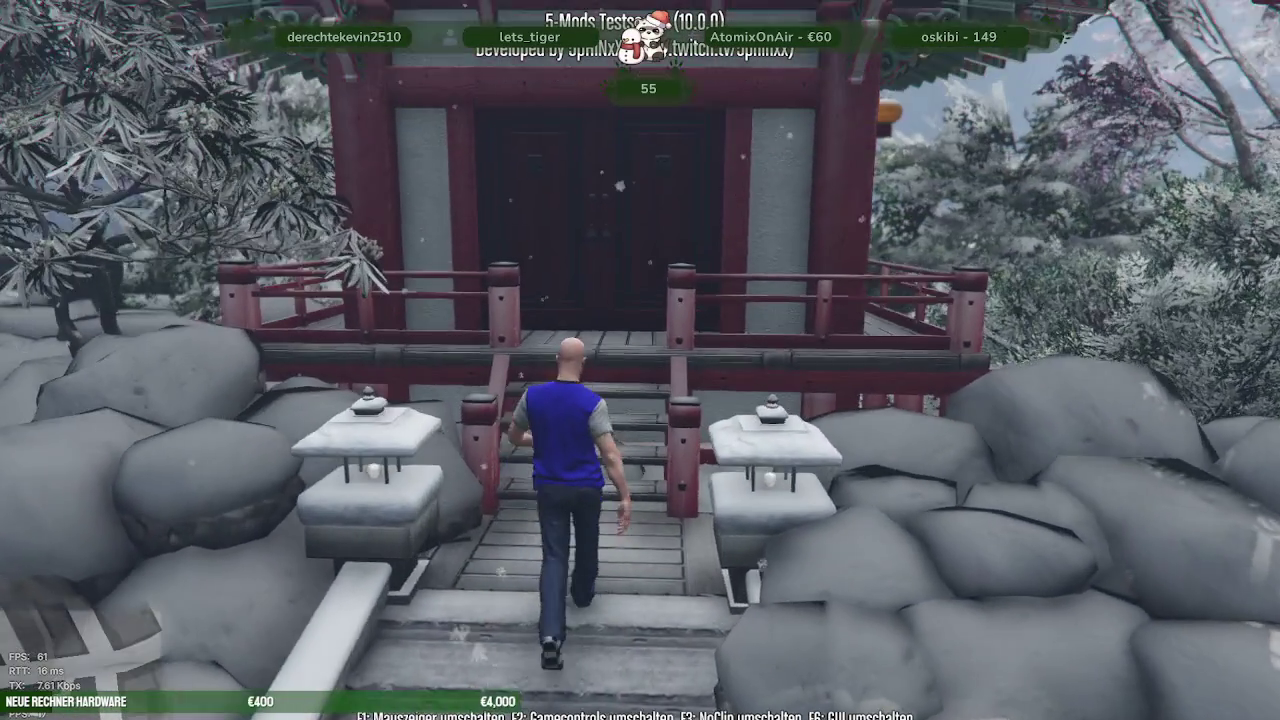
key(w)
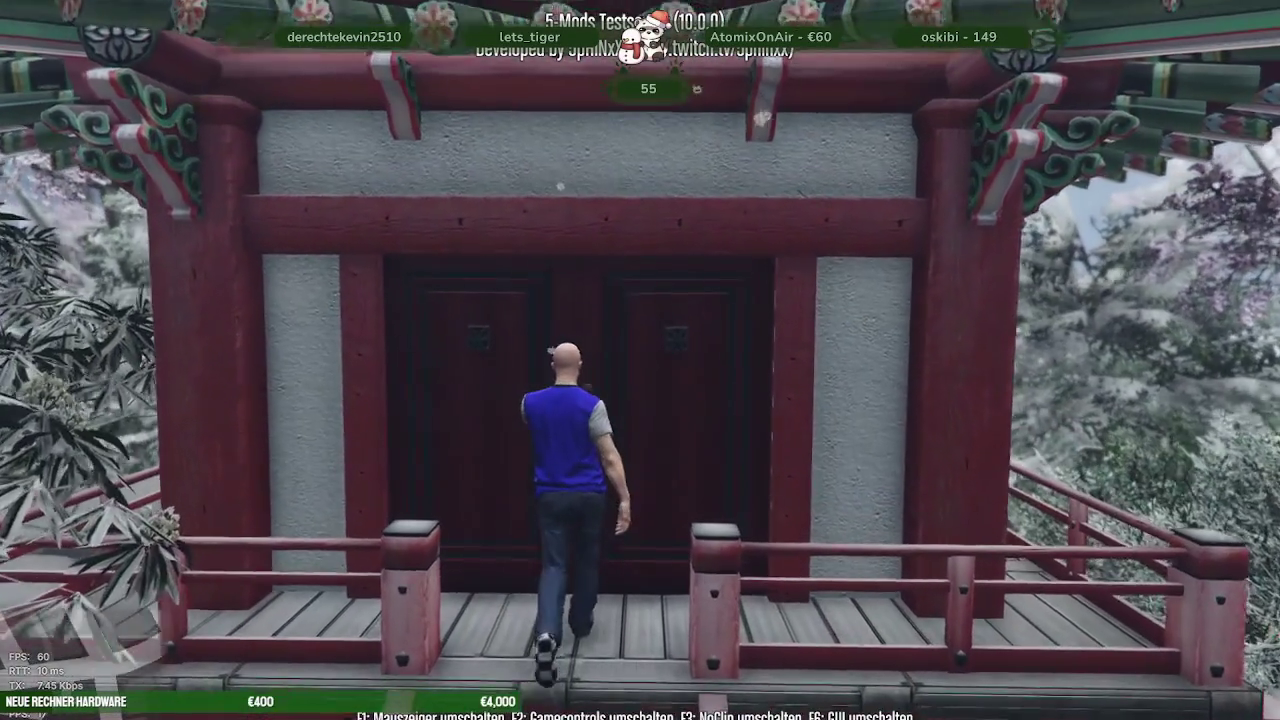
key(w)
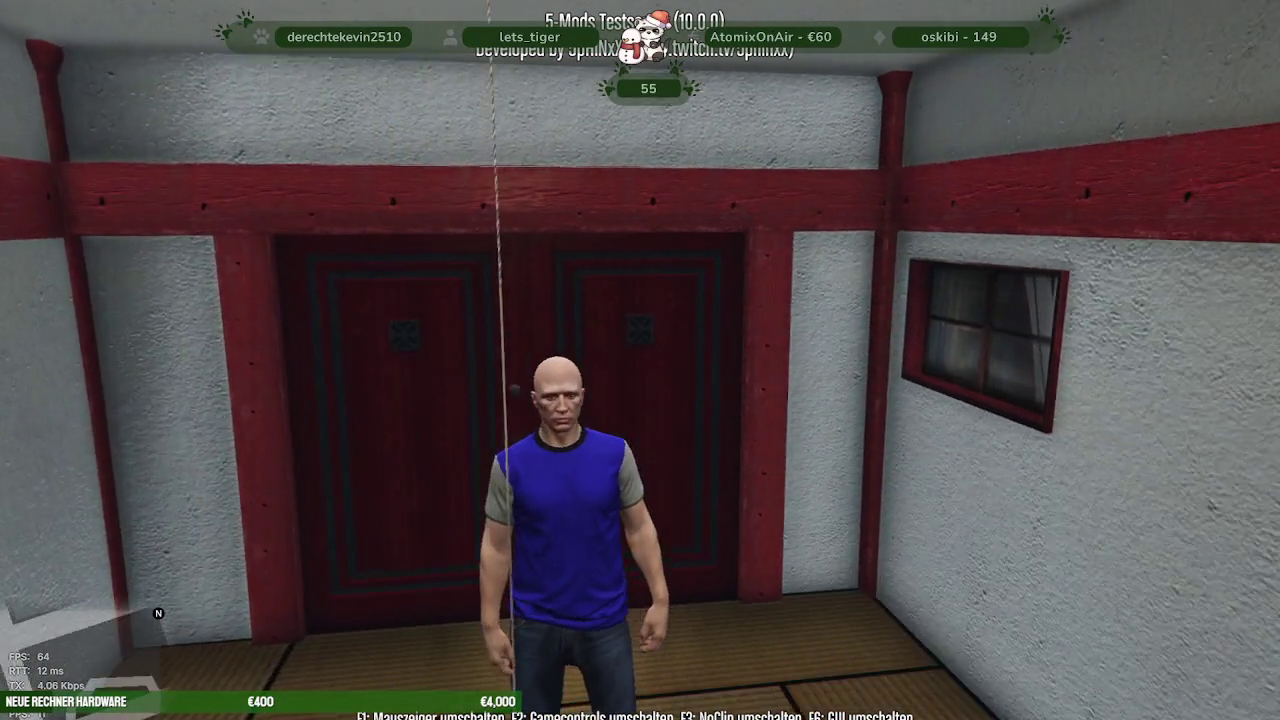
Leave the pagoda and cross the stepping stones toward the red bridge
key(w)
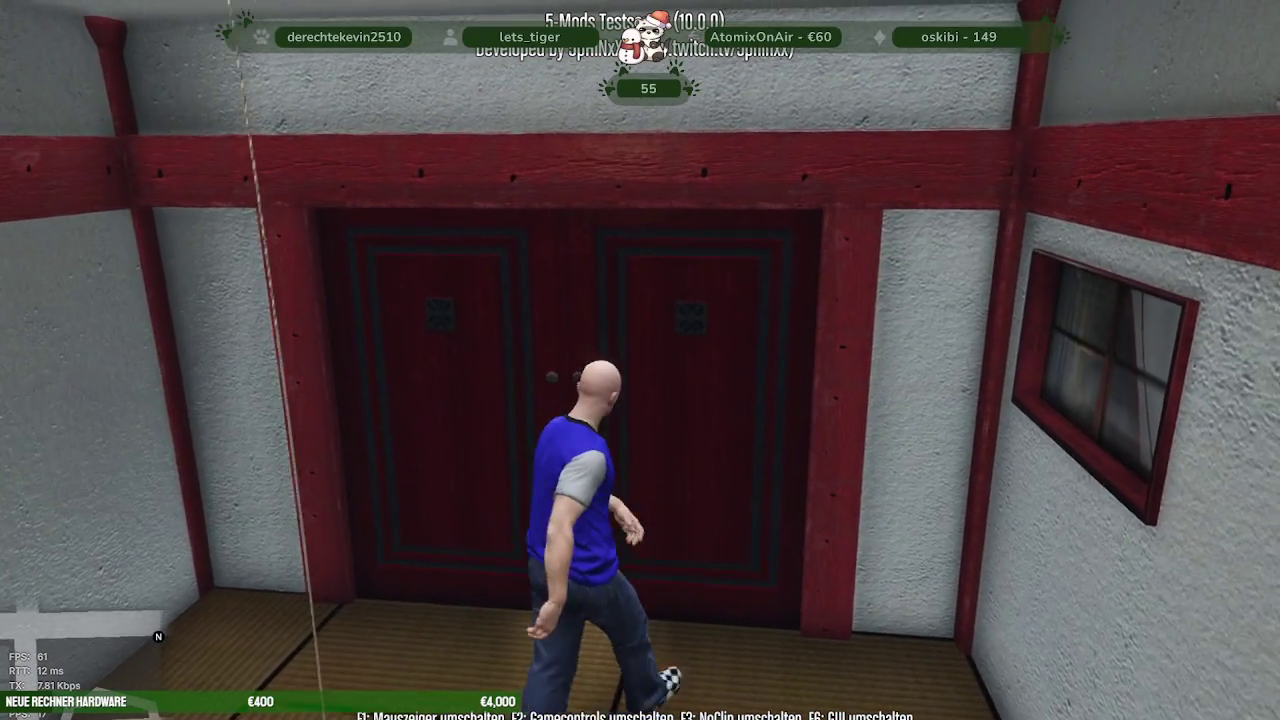
key(w)
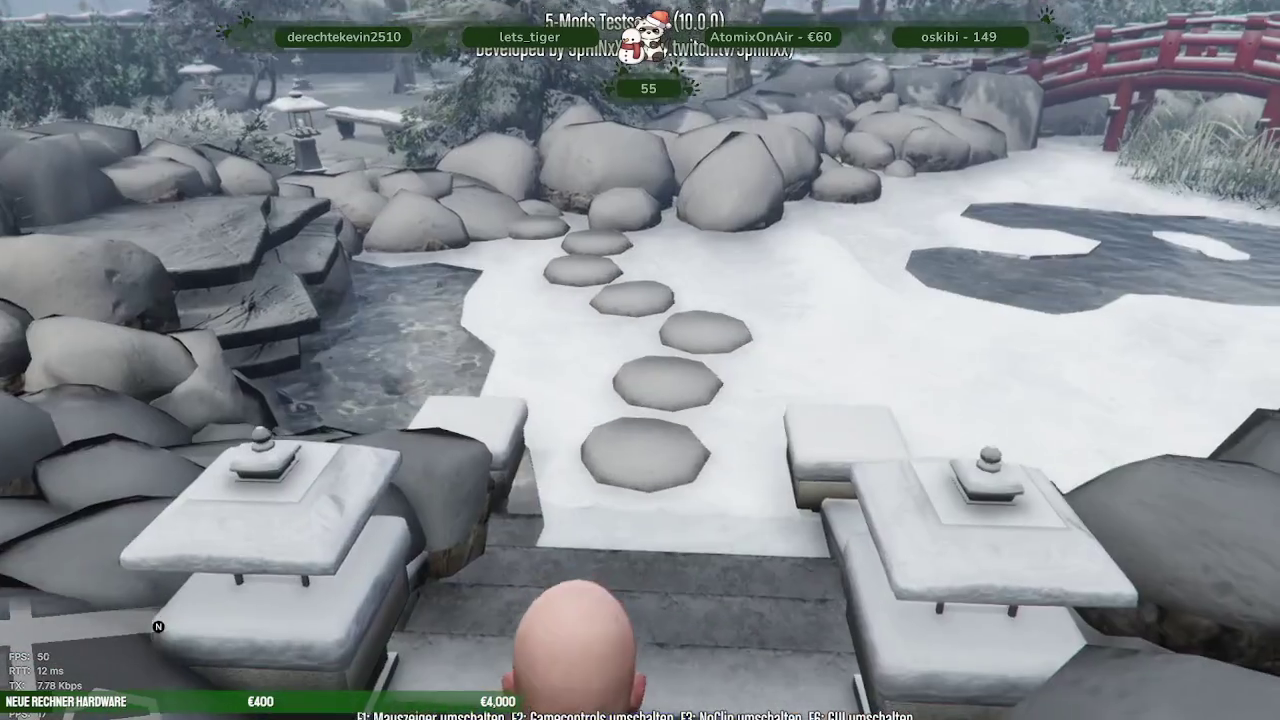
key(w)
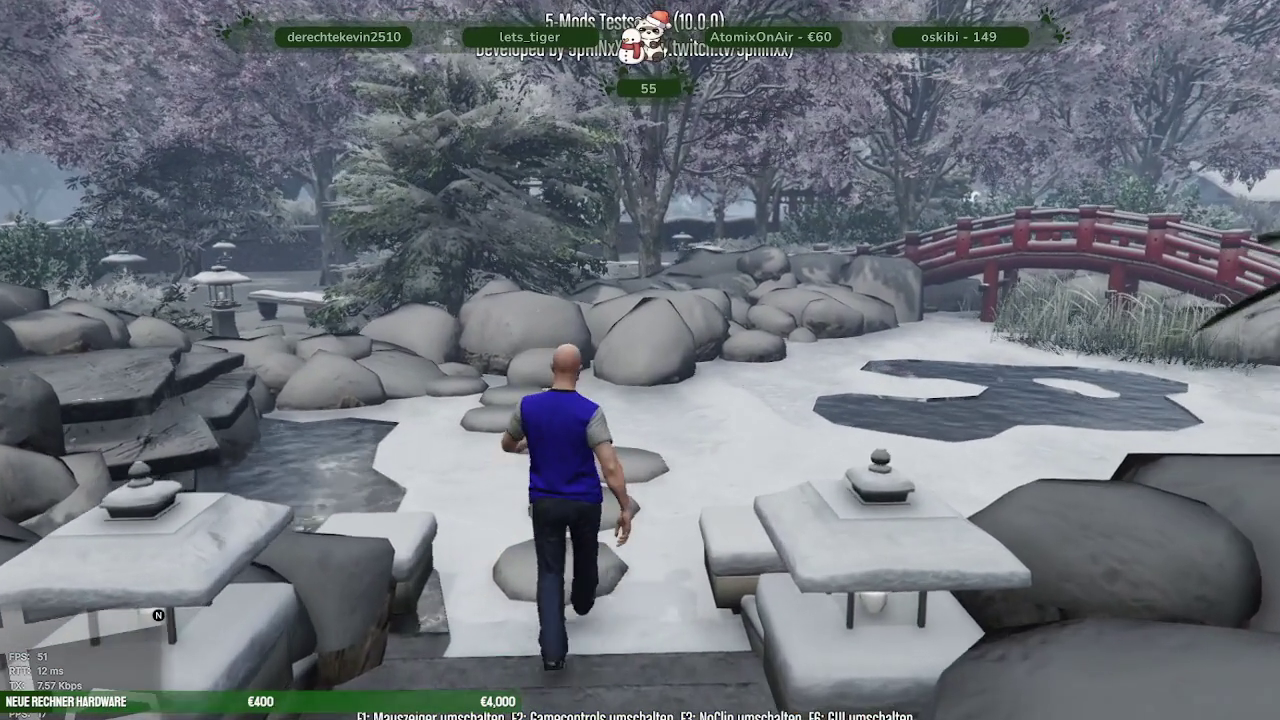
key(w)
key(w)
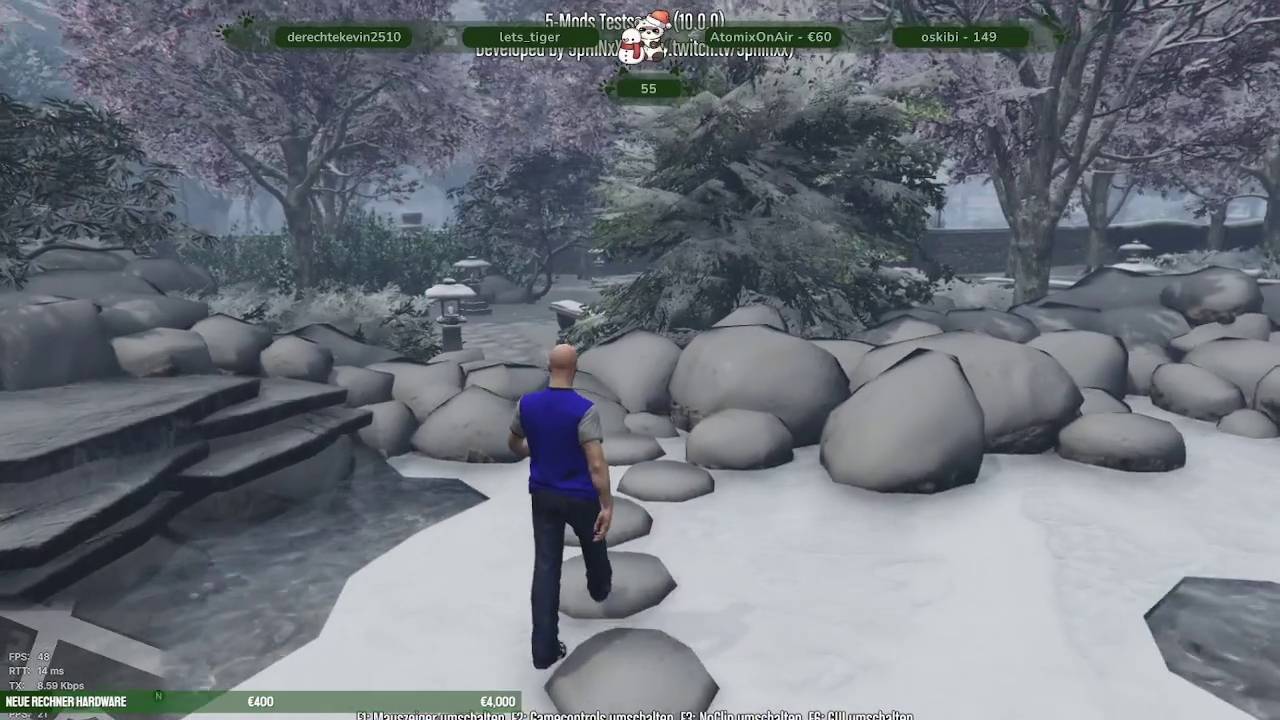
key(w)
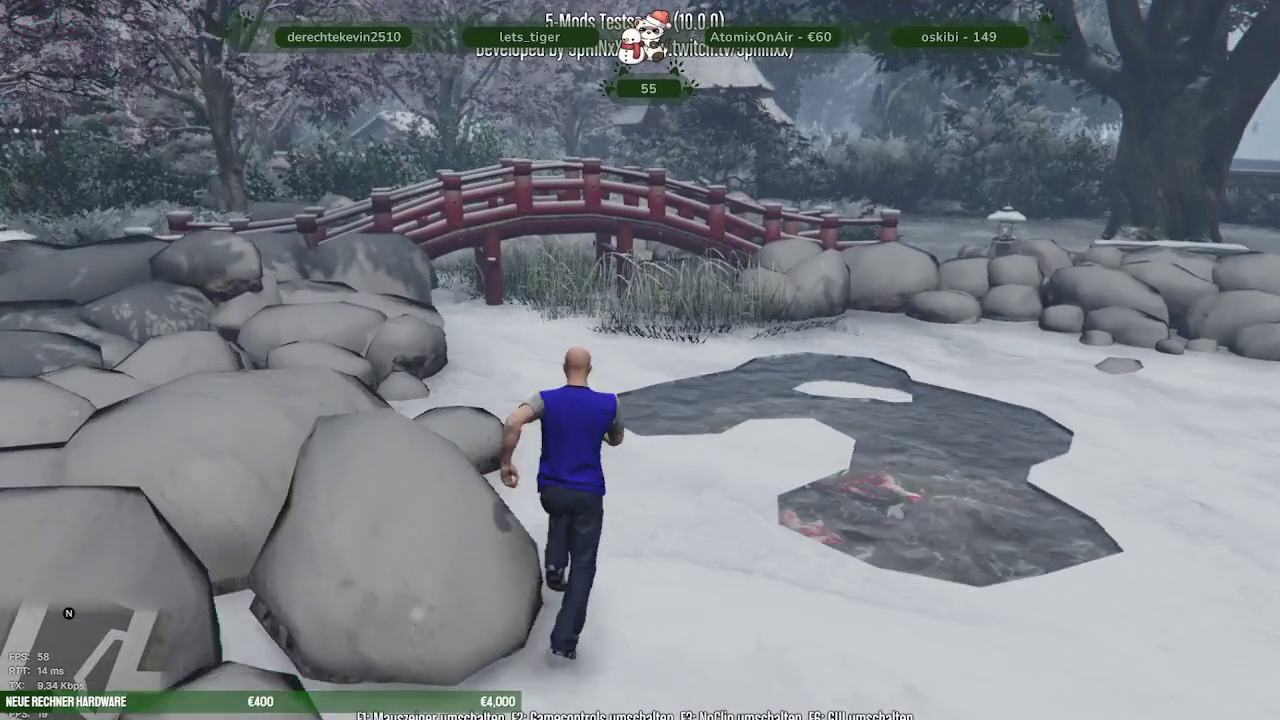
Run through the red gate to the cube-sculpture fountain plaza and onward
key(w)
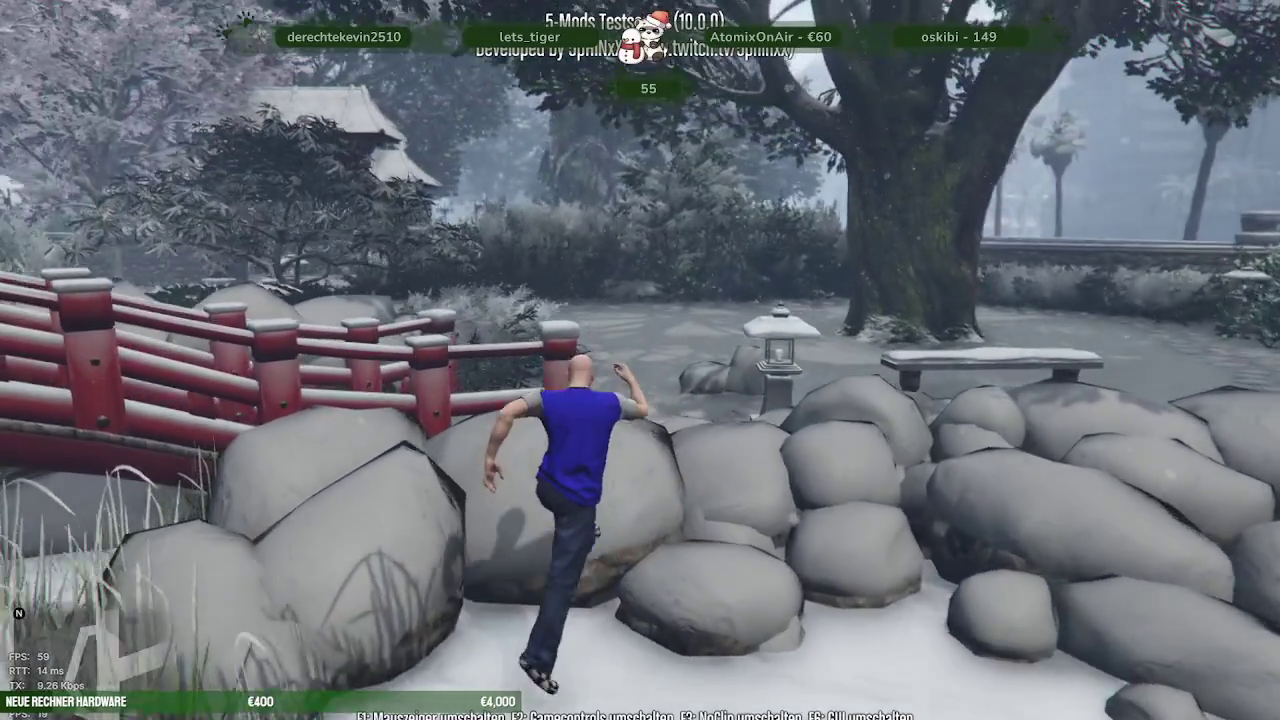
key(w)
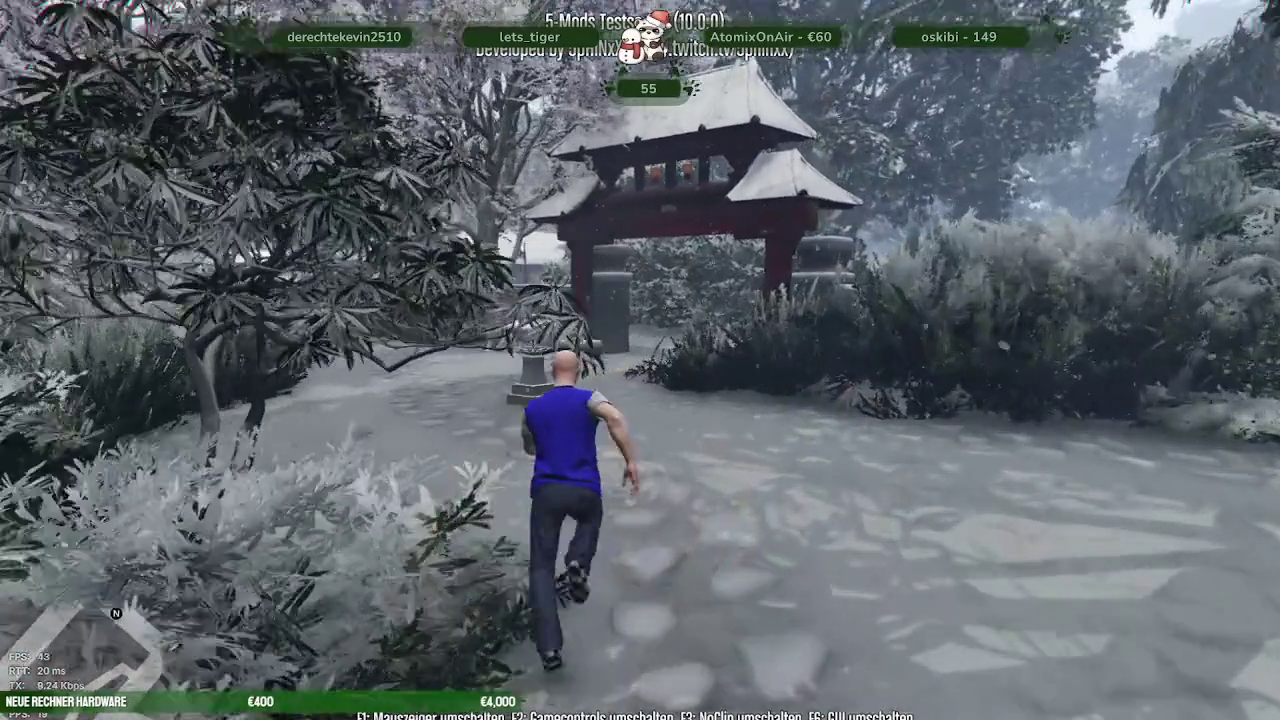
key(w)
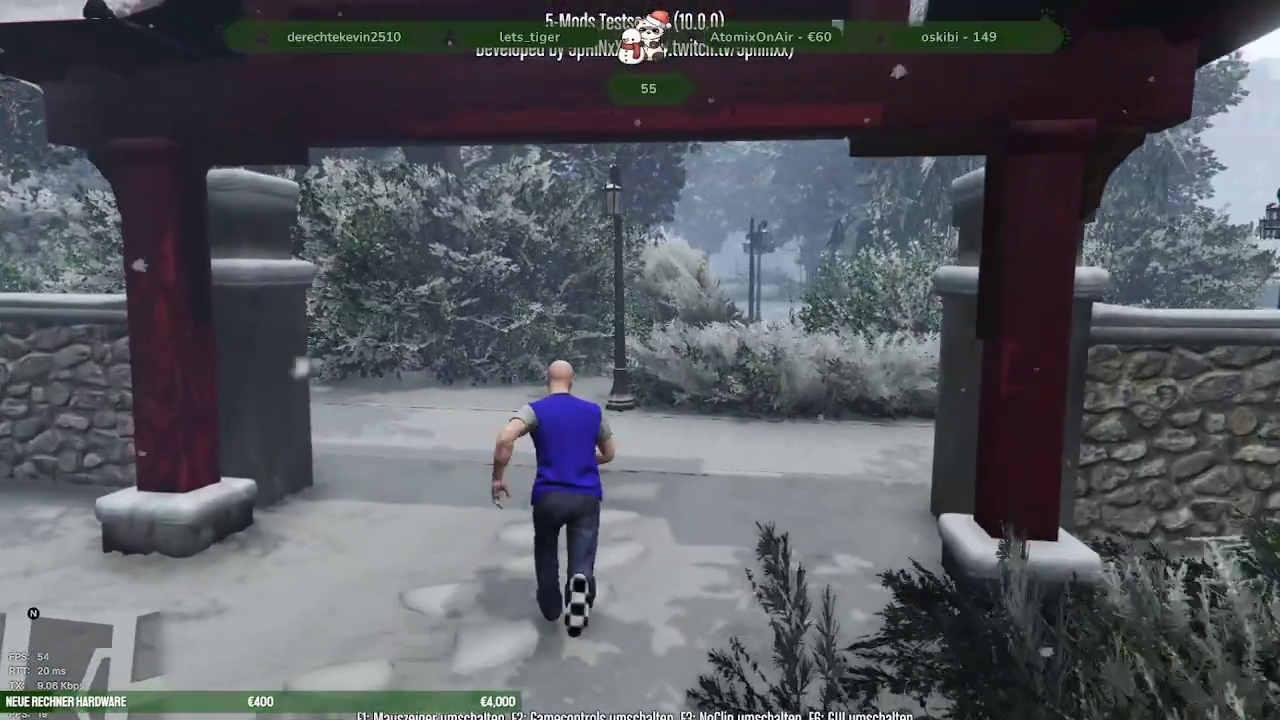
key(w)
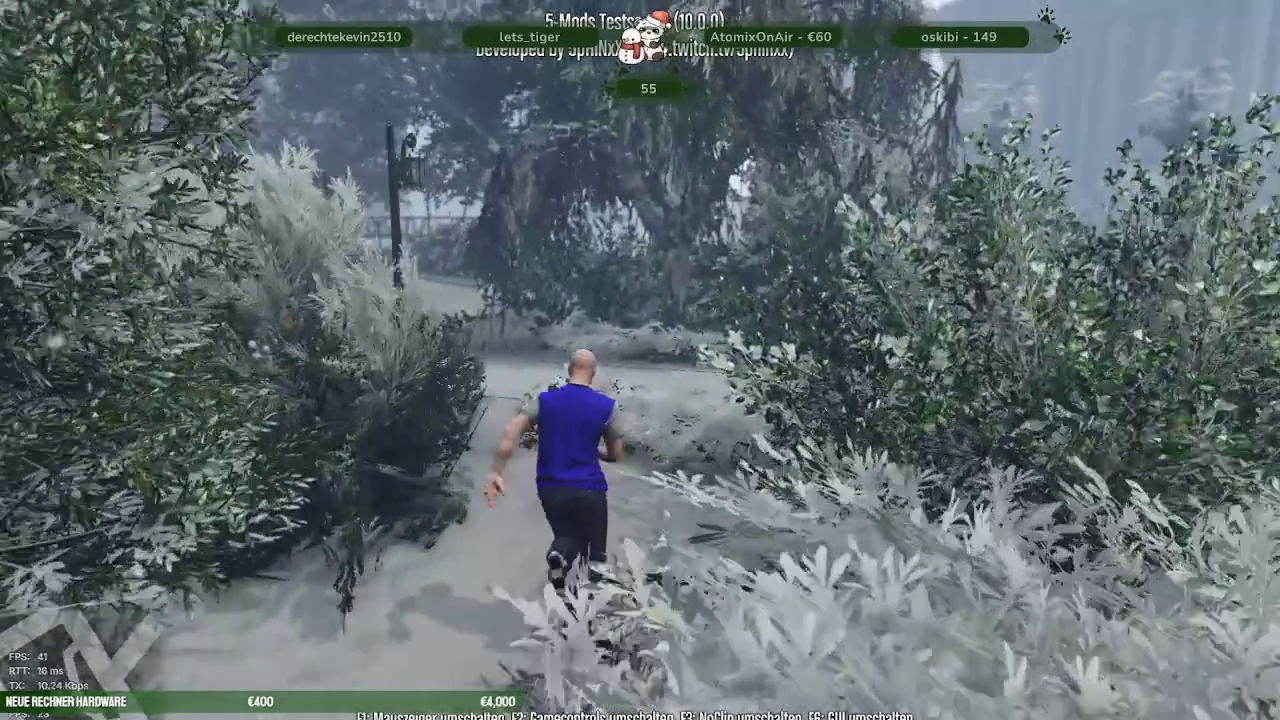
key(w)
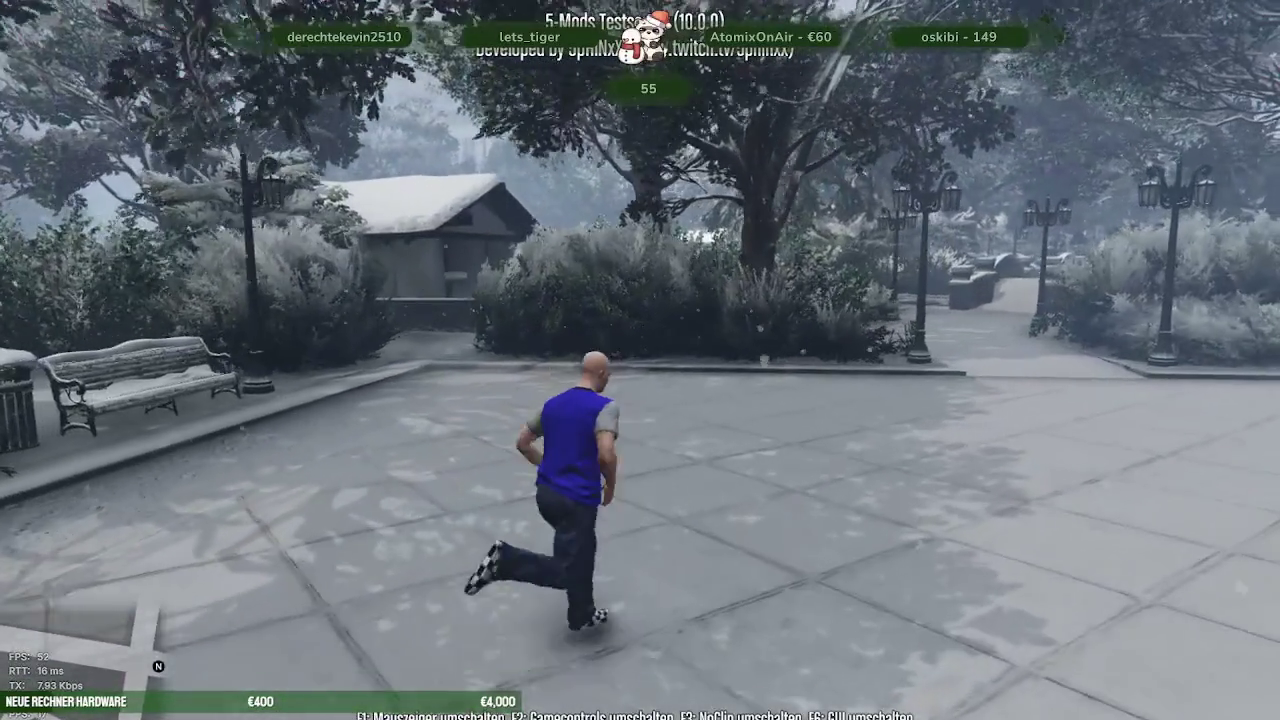
key(w)
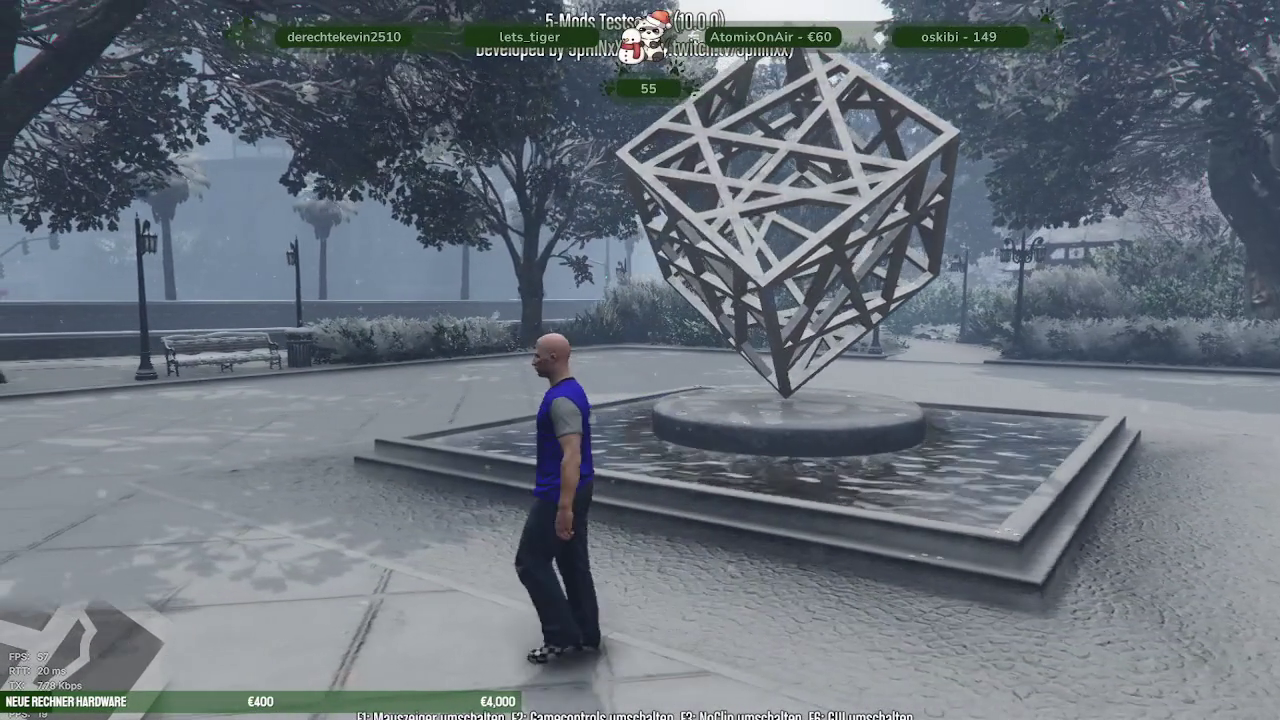
key(w)
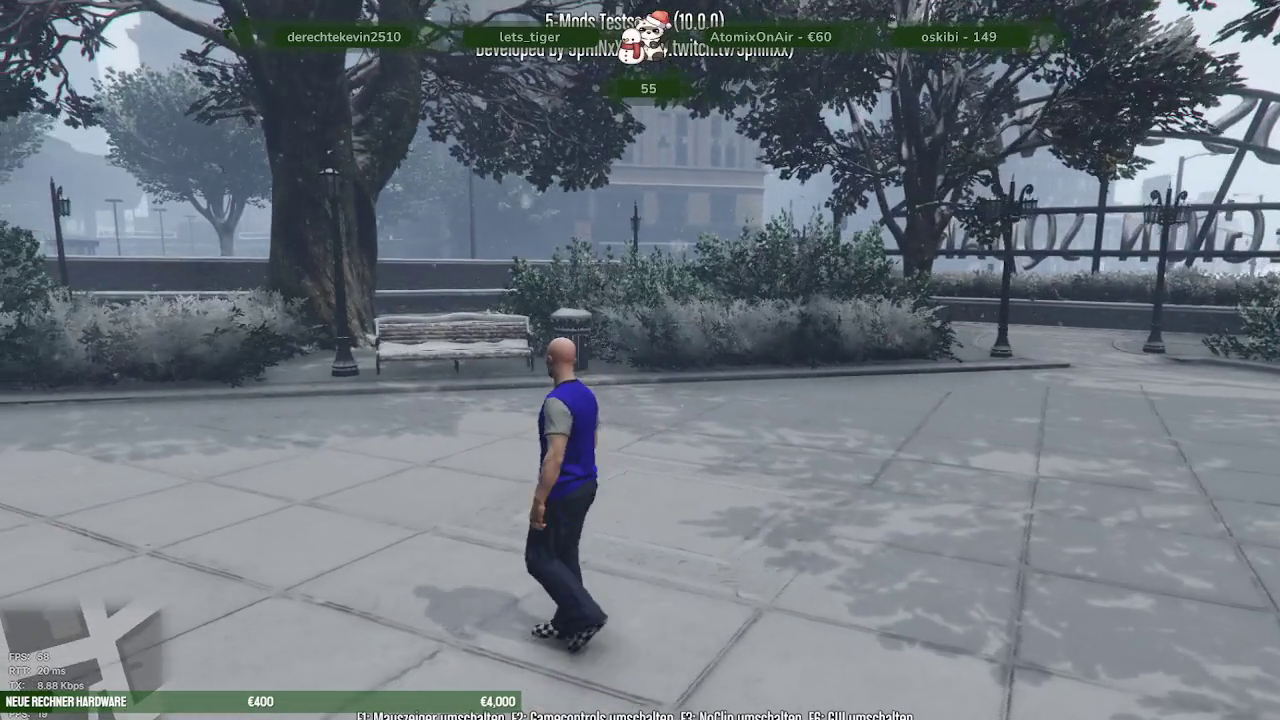
key(shift)
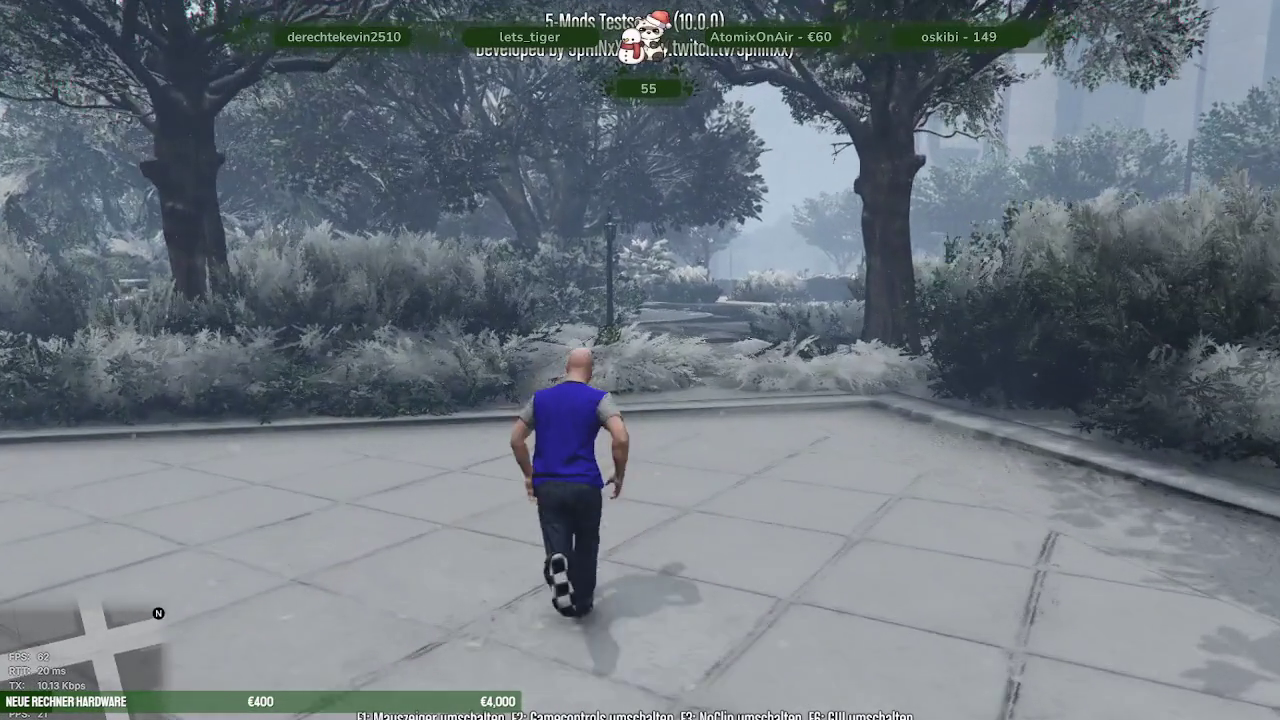
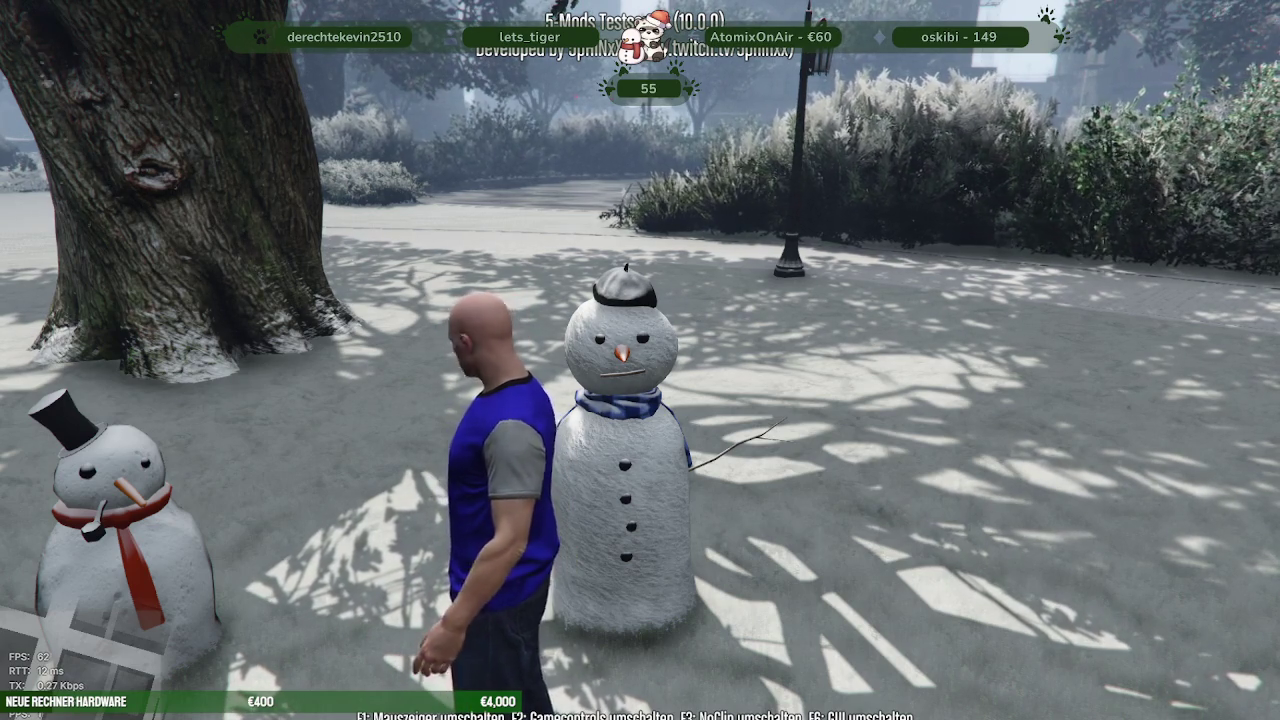
key(a)
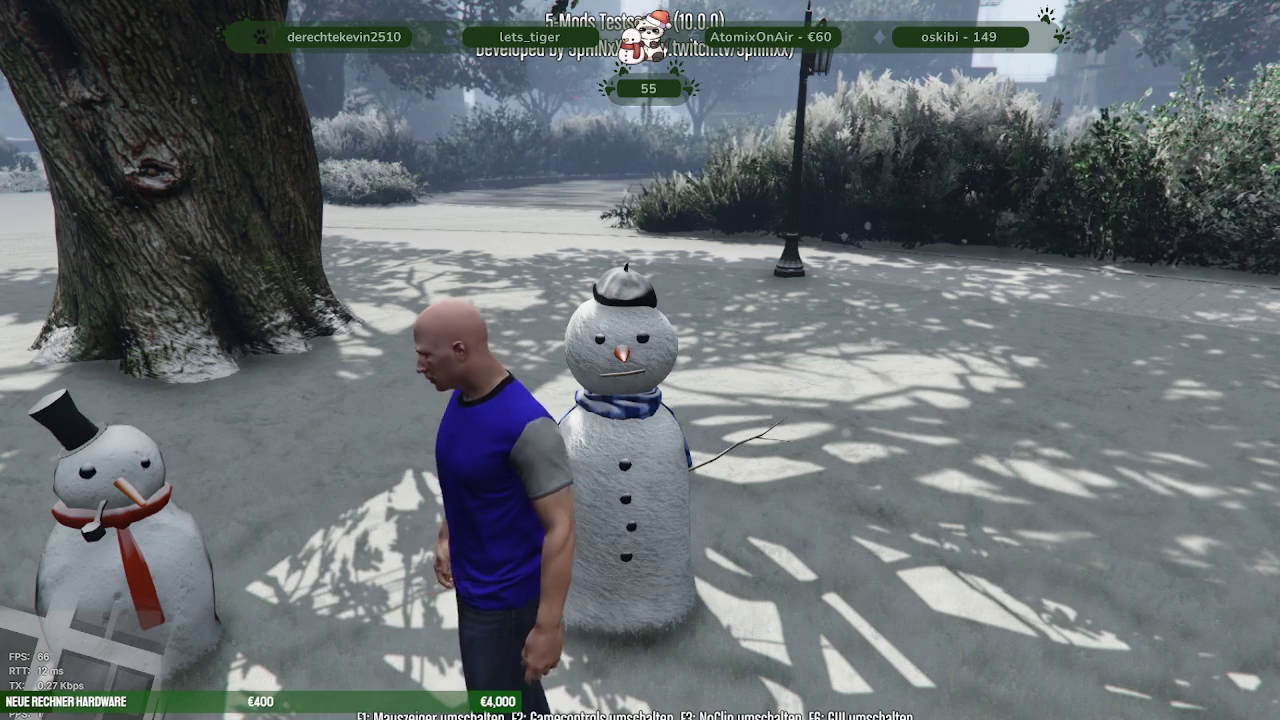
key(w)
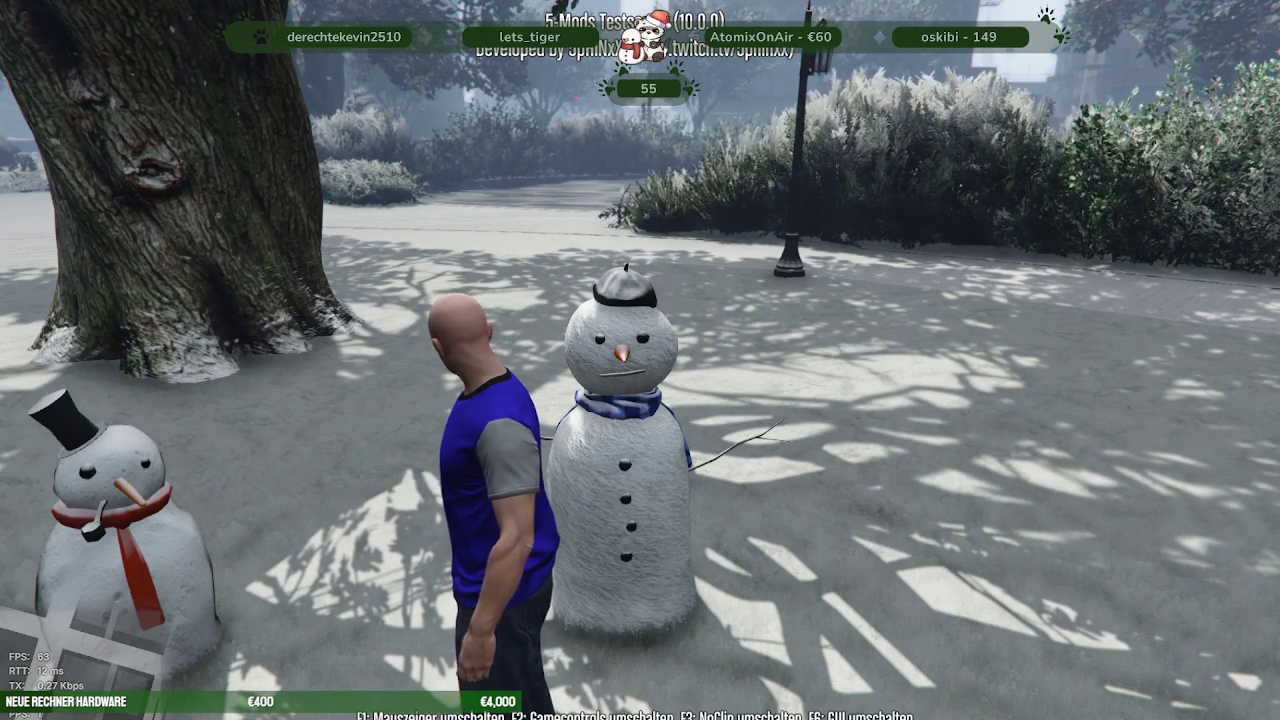